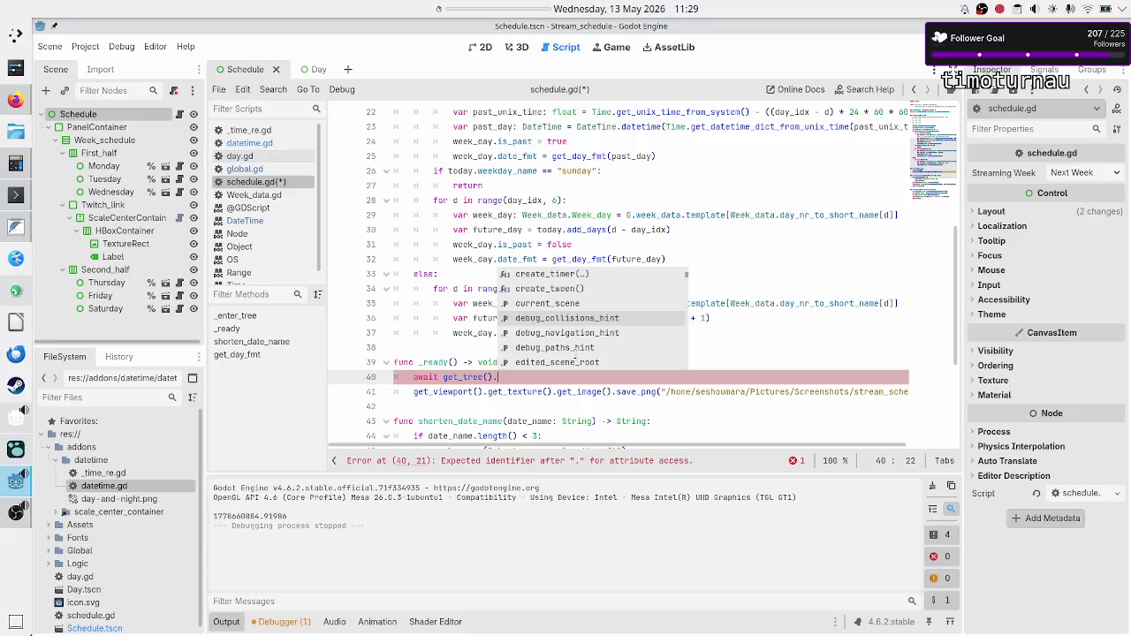
# Step: Complete line 40 to await get_tree().process_frame from the autocomplete list, then switch to the terminal
pyautogui.press('Down')
pyautogui.press('Down')
pyautogui.press('Down')
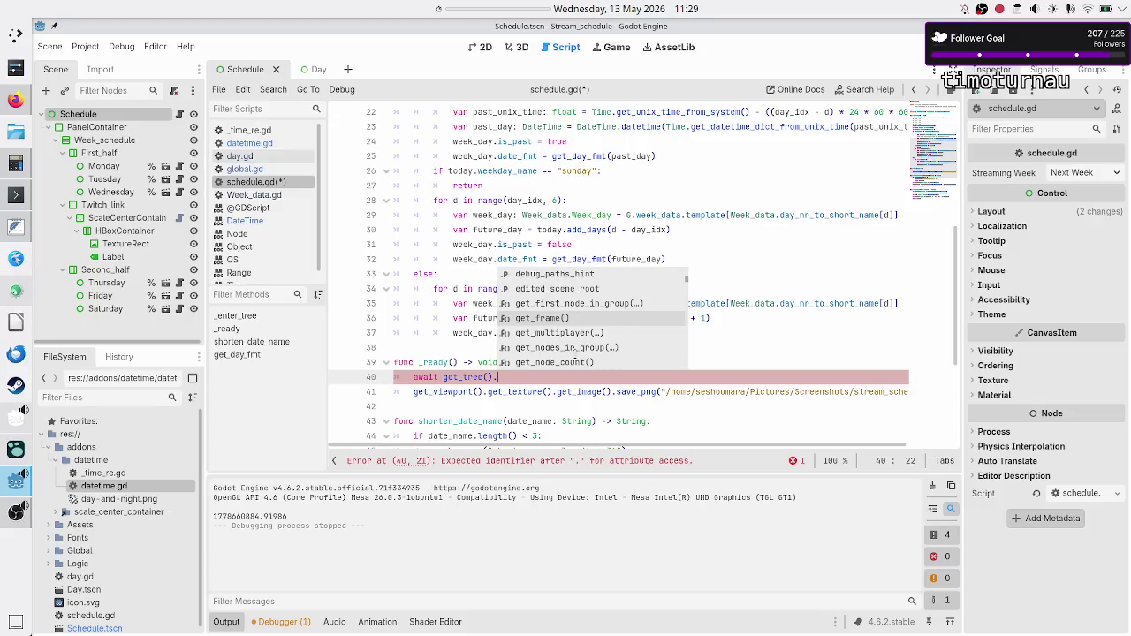
pyautogui.press('Down')
pyautogui.press('Down')
pyautogui.press('Down')
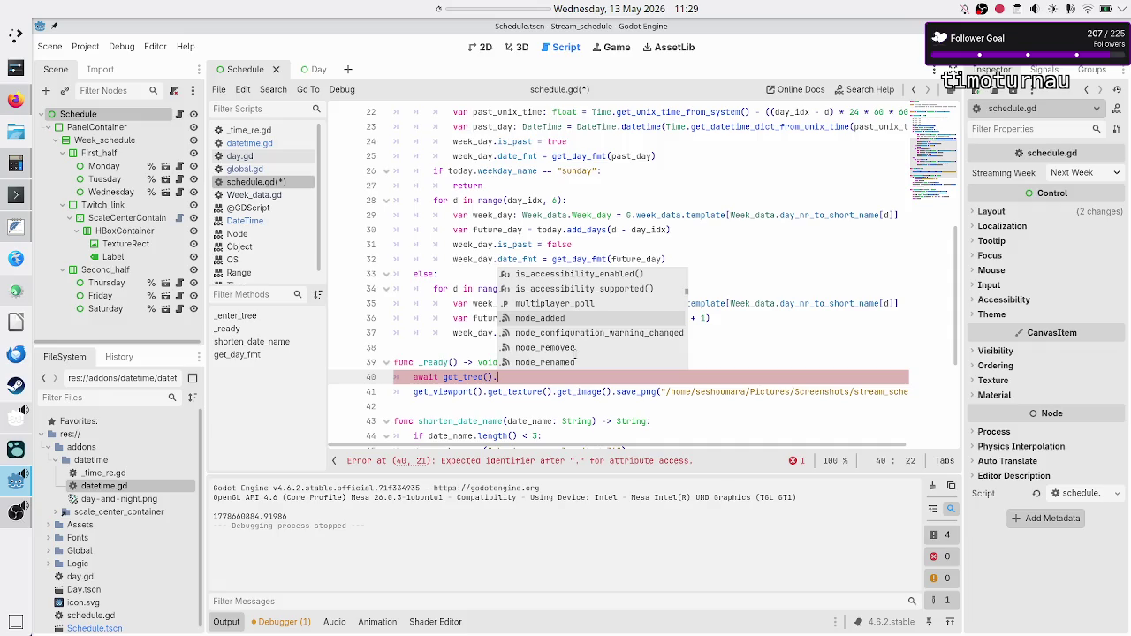
pyautogui.press('Down')
pyautogui.press('Down')
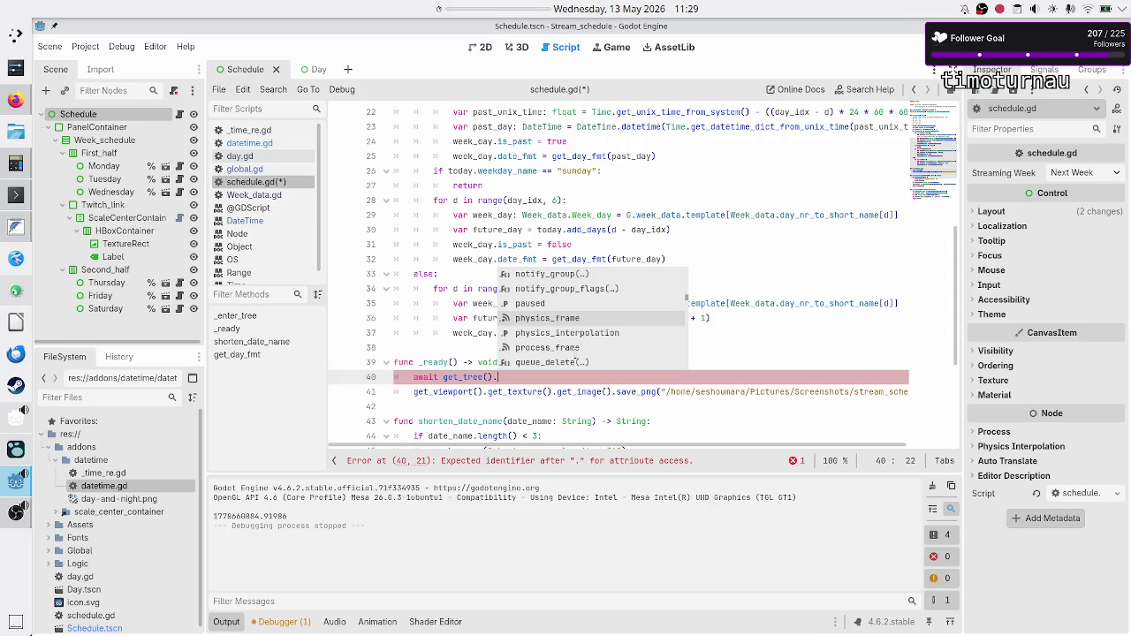
pyautogui.press('Down')
pyautogui.press('Down')
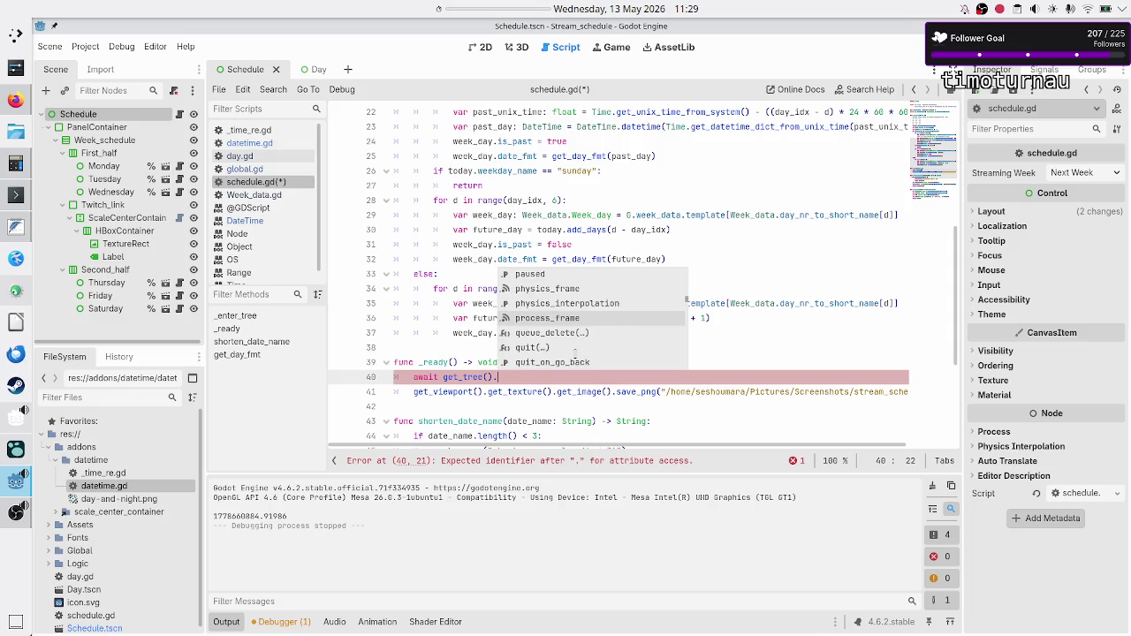
pyautogui.press('Down')
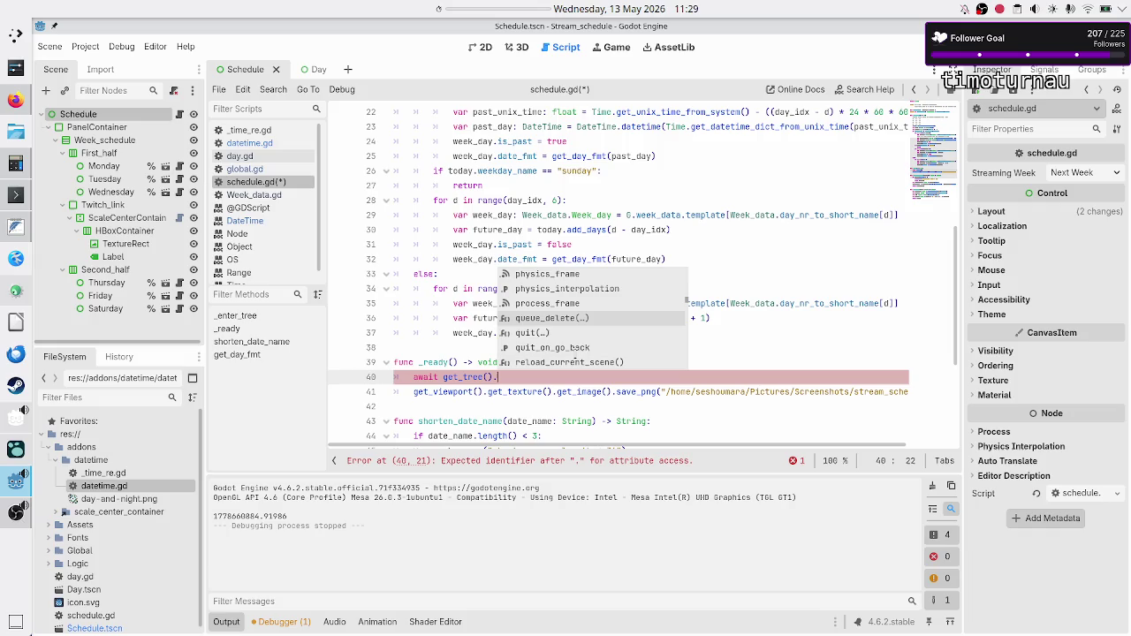
pyautogui.write('fram')
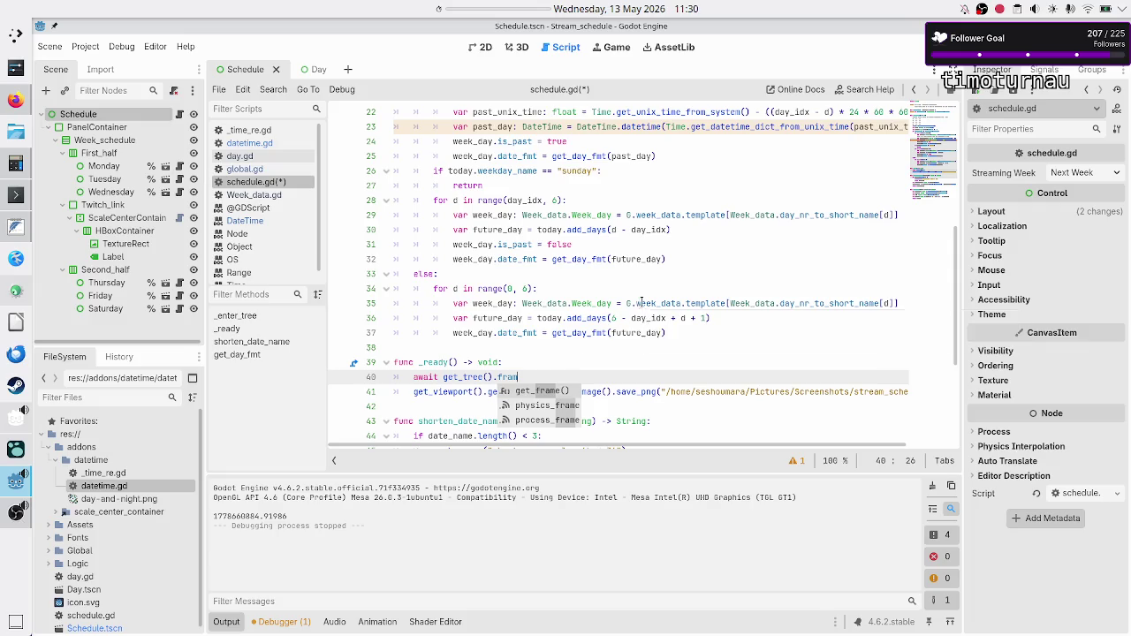
pyautogui.press('Down')
pyautogui.press('Down')
pyautogui.press('Return')
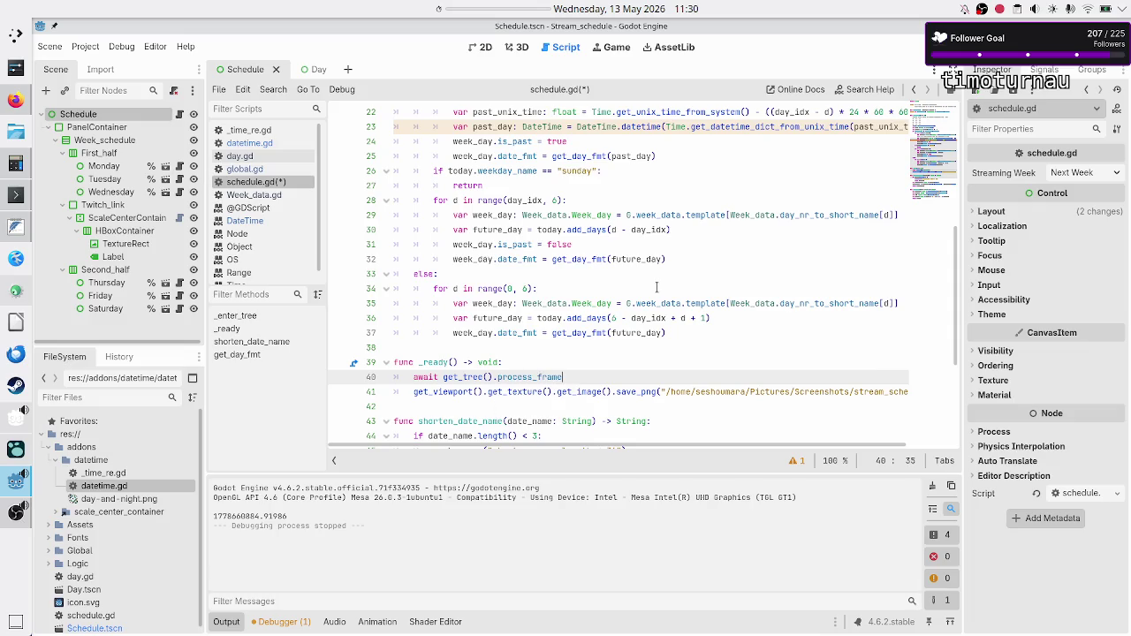
pyautogui.hotkey('alt', 'Tab')
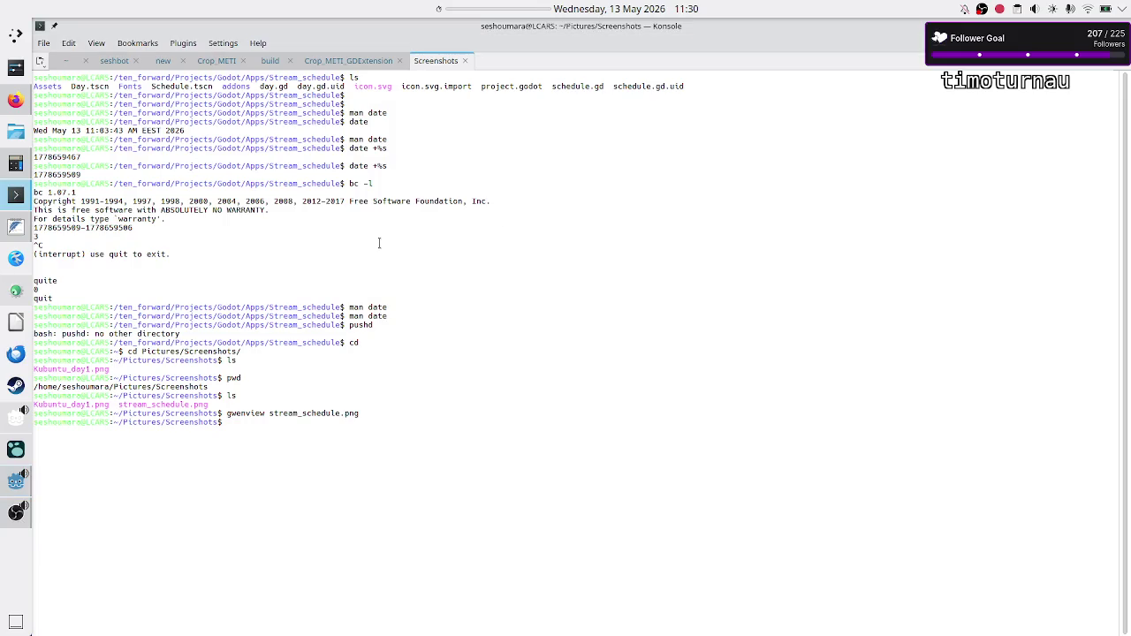
# Step: Search DuckDuckGo for 'godot wait for next frame'
pyautogui.hotkey('alt', 'Tab')
pyautogui.click(355, 92)
pyautogui.press('BackSpace')
pyautogui.press('BackSpace')
pyautogui.press('BackSpace')
pyautogui.press('BackSpace')
pyautogui.press('BackSpace')
pyautogui.press('BackSpace')
pyautogui.write('wait for one fram')
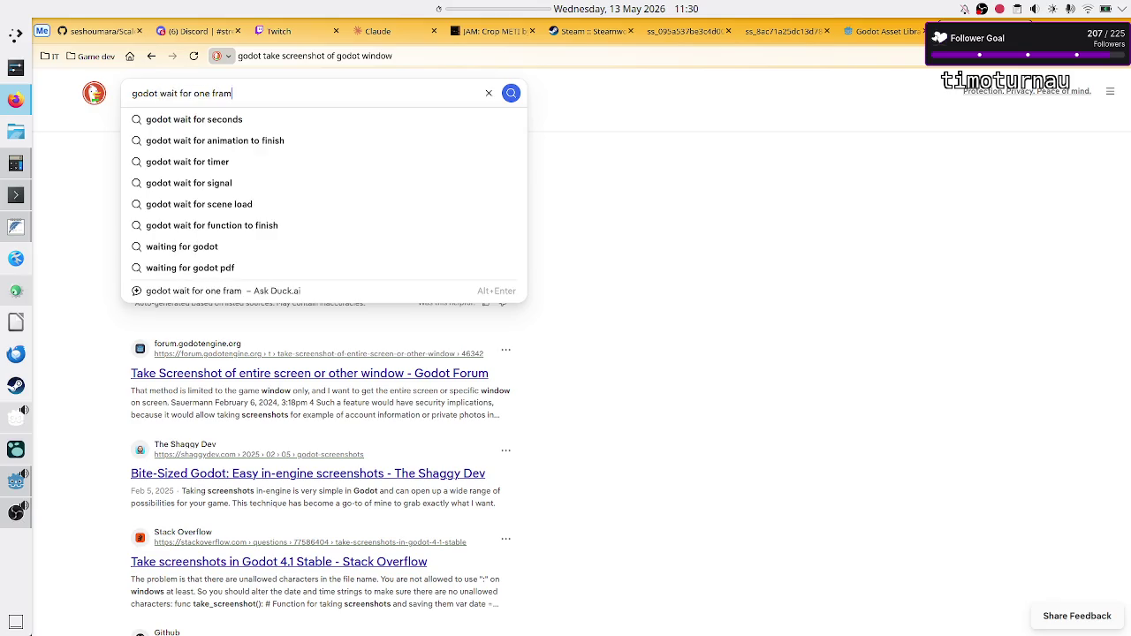
pyautogui.write('e')
pyautogui.press('Down')
pyautogui.press('Return')
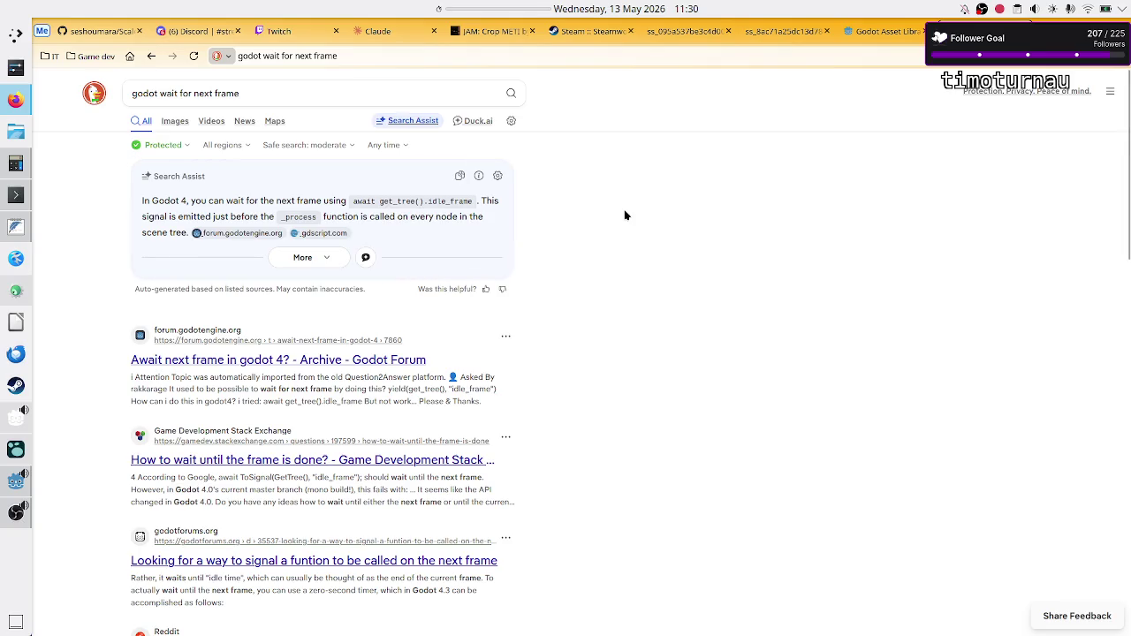
# Step: Change line 40 to get_tree().idle and open the forum thread 'Await next frame in godot 4?'
pyautogui.hotkey('alt', 'Tab')
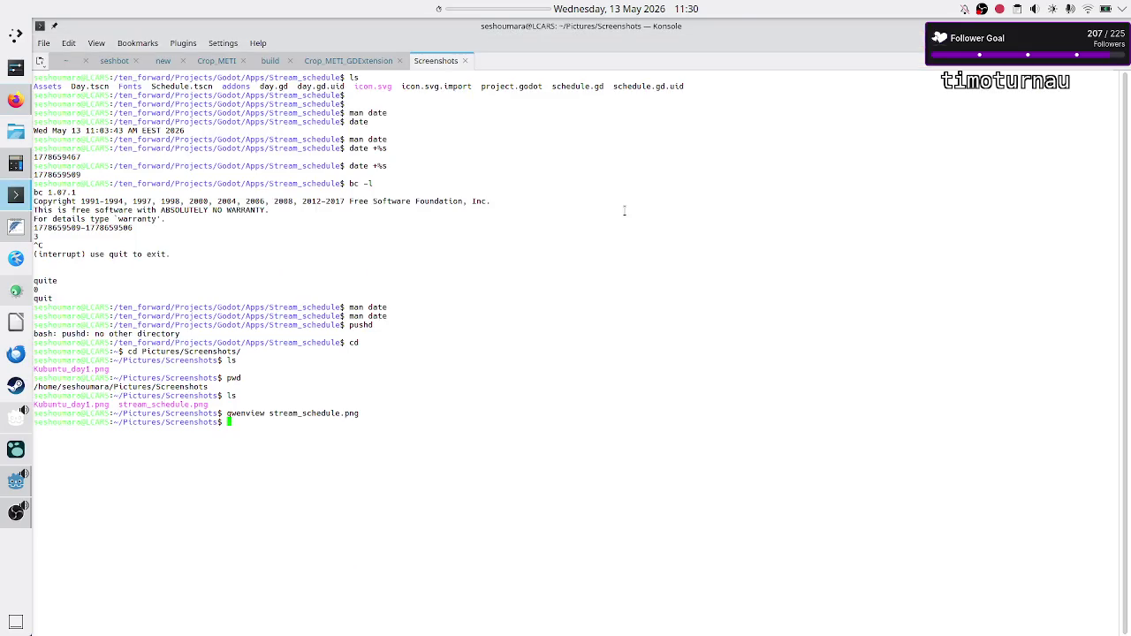
pyautogui.hotkey('alt', 'Tab')
pyautogui.hotkey('alt', 'Tab')
pyautogui.press('Tab')
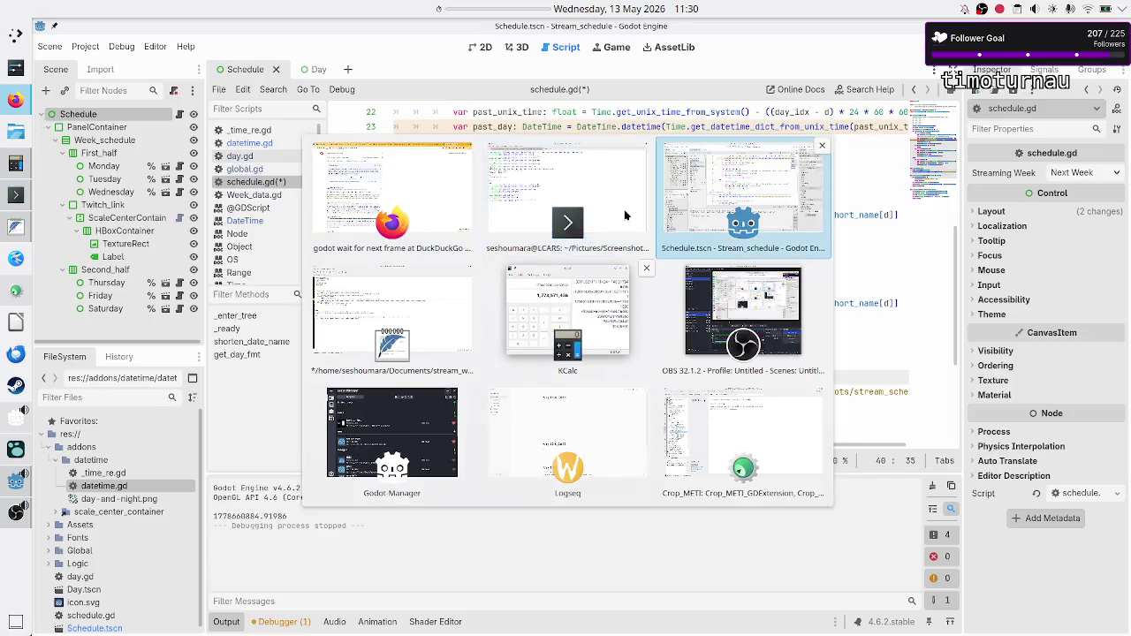
pyautogui.press('BackSpace')
pyautogui.press('BackSpace')
pyautogui.press('BackSpace')
pyautogui.write('idle')
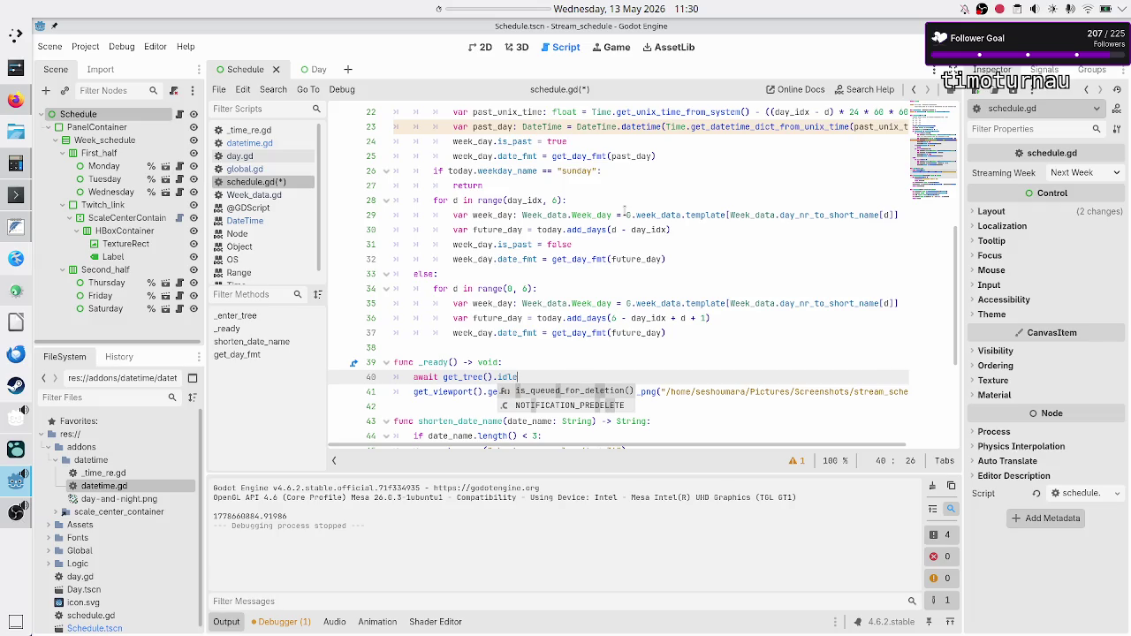
pyautogui.hotkey('alt', 'Tab')
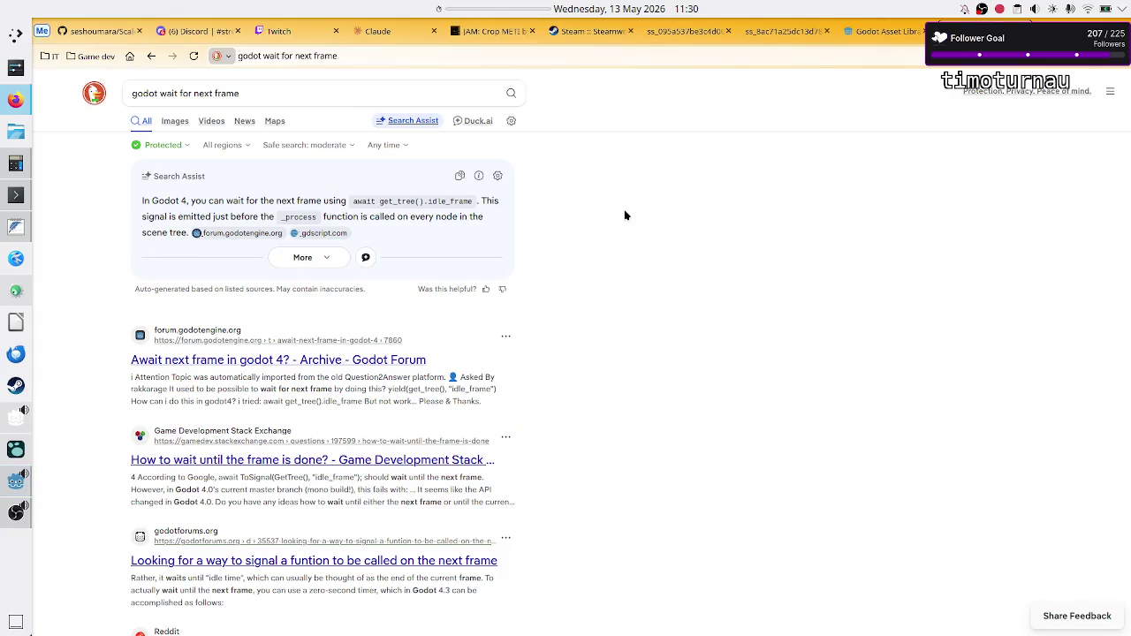
pyautogui.click(261, 362)
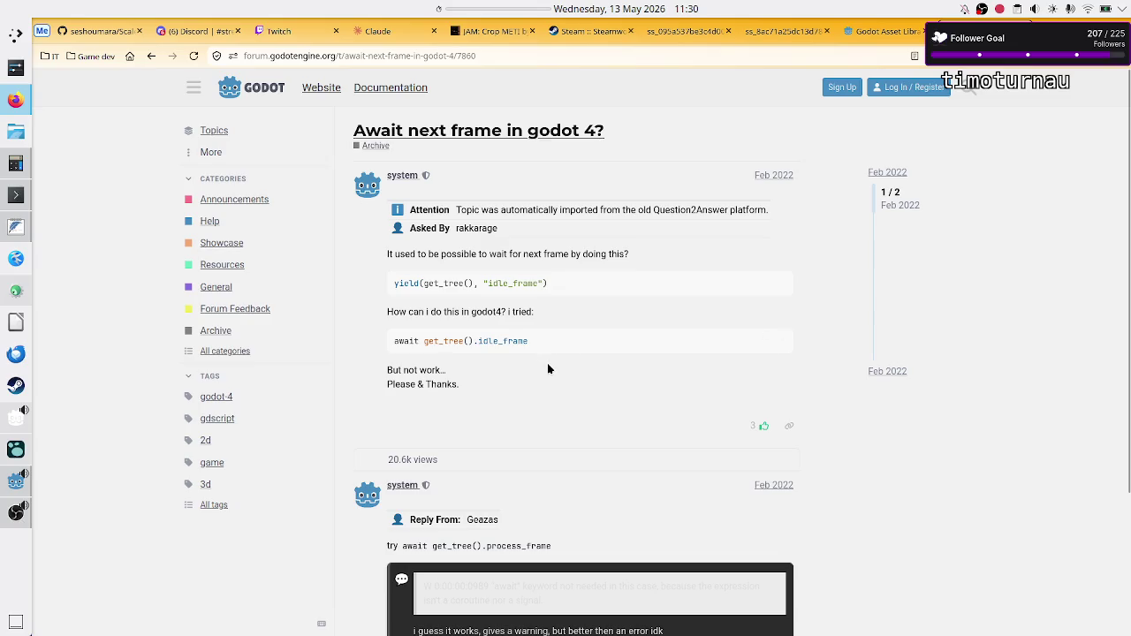
# Step: Read the forum thread and highlight the suggested await get_tree() answer
pyautogui.scroll(-3, 547, 365)
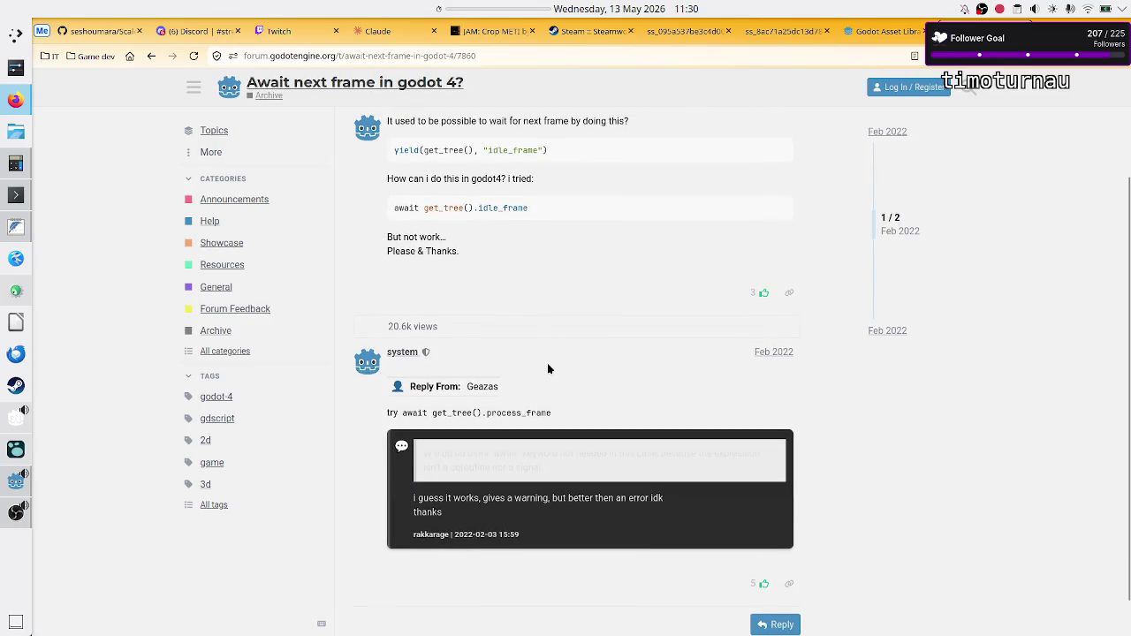
pyautogui.moveTo(481, 411); pyautogui.dragTo(386, 411)
pyautogui.click(594, 404)
pyautogui.scroll(-2, 549, 443)
# Step: Restore line 40 to await get_tree().process_frame, then save and run the project
pyautogui.hotkey('alt', 'Tab')
pyautogui.press('BackSpace')
pyautogui.write('process_frame')
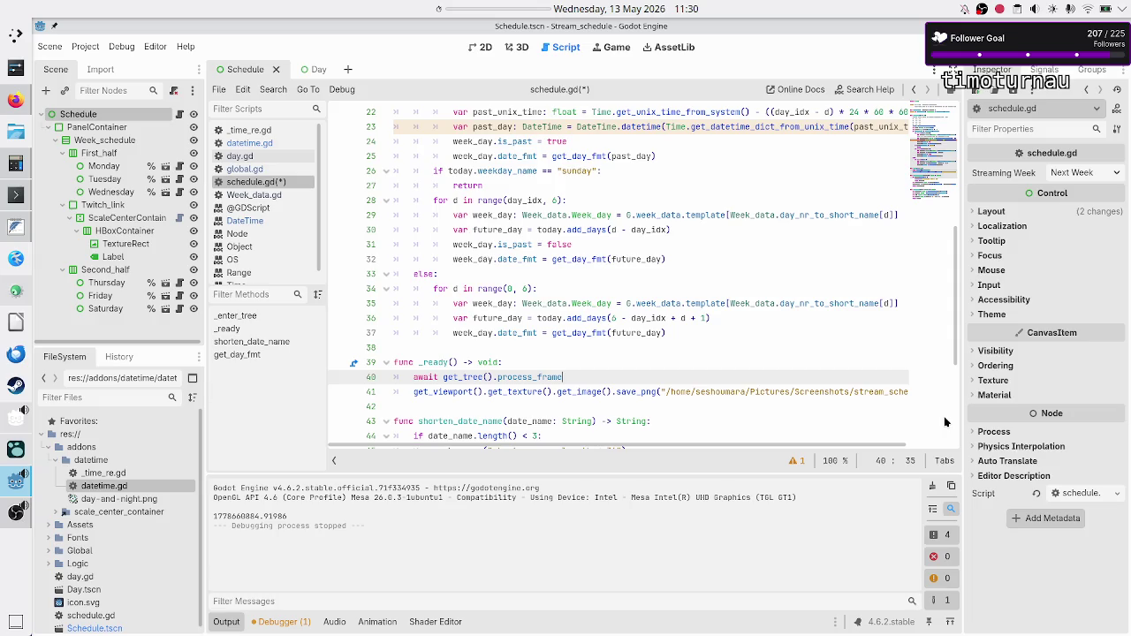
pyautogui.press('F5')
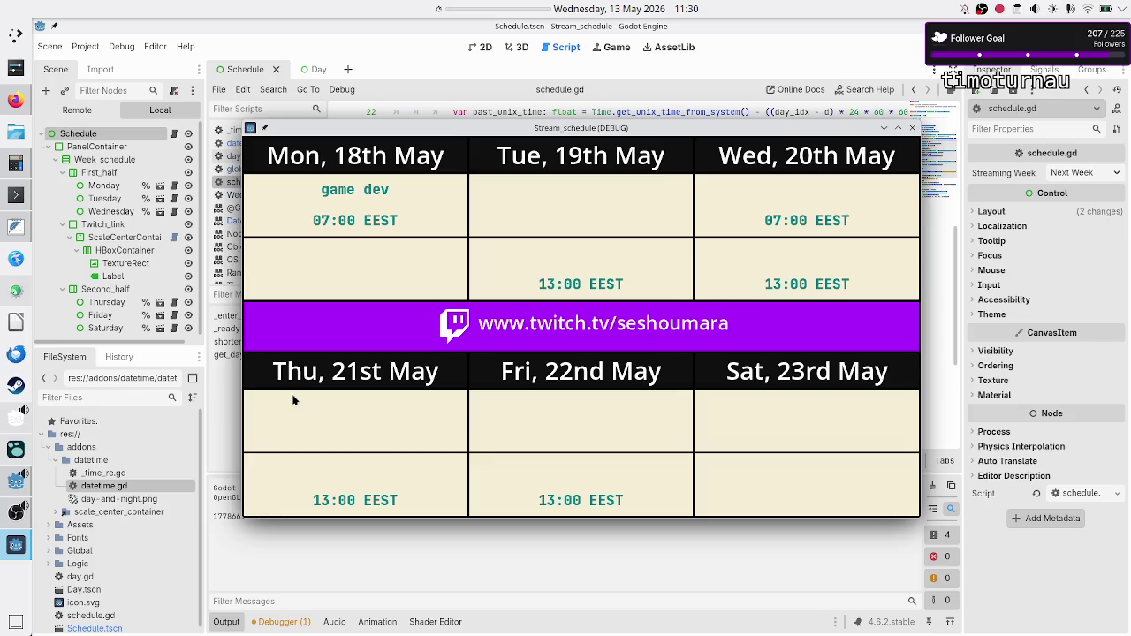
# Step: View stream_schedule.png in Gwenview, then close it and the running schedule window
pyautogui.click(11, 202)
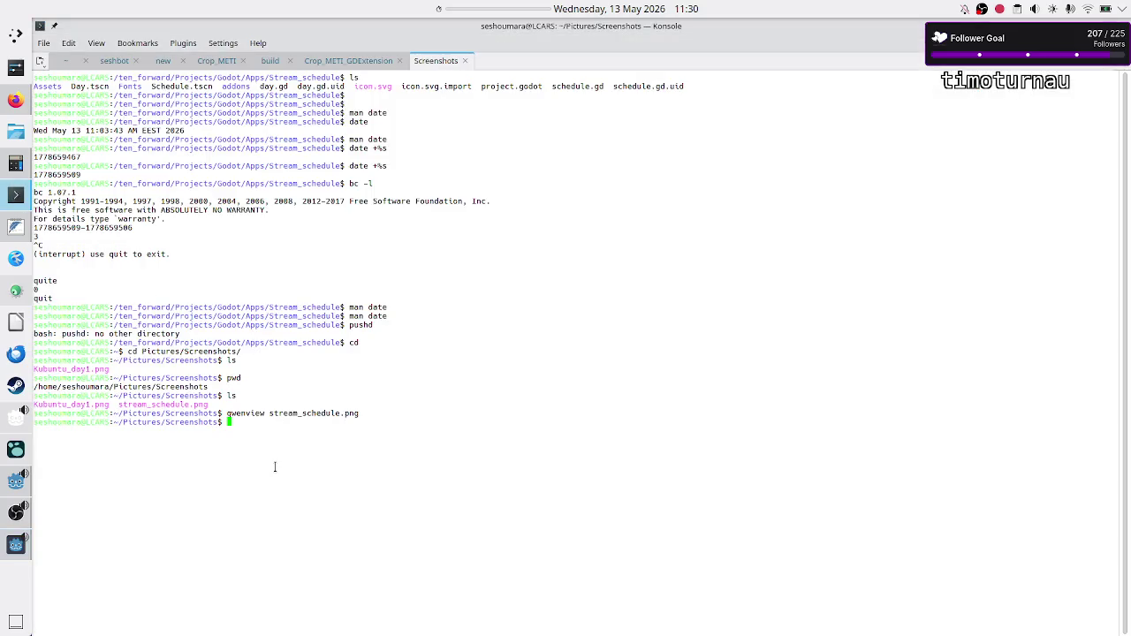
pyautogui.press('Up')
pyautogui.press('Return')
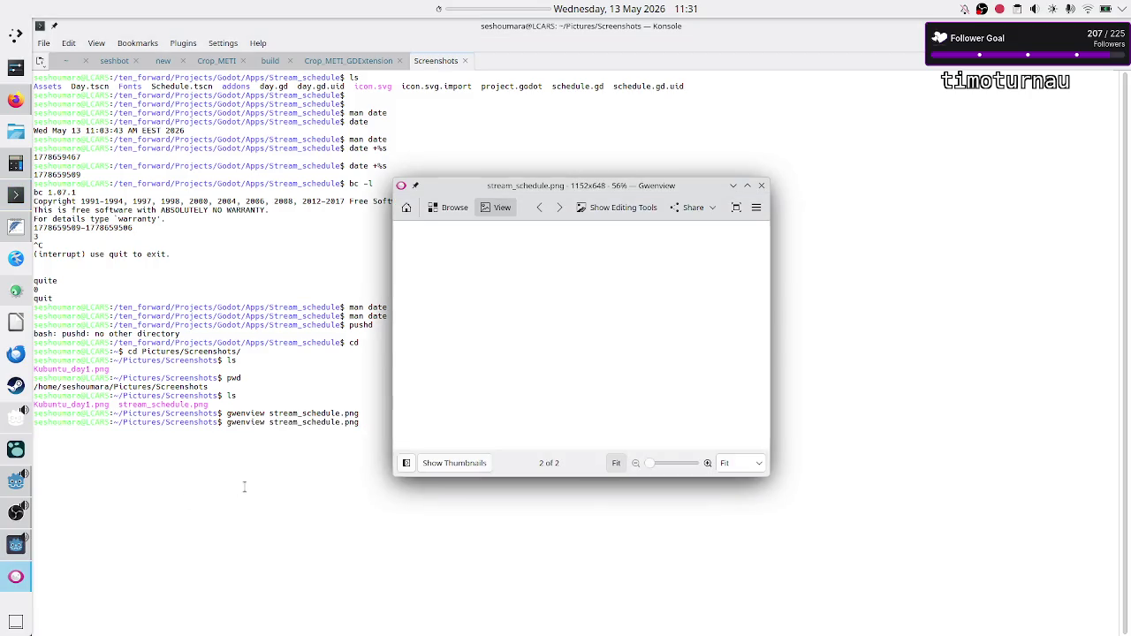
pyautogui.click(761, 185)
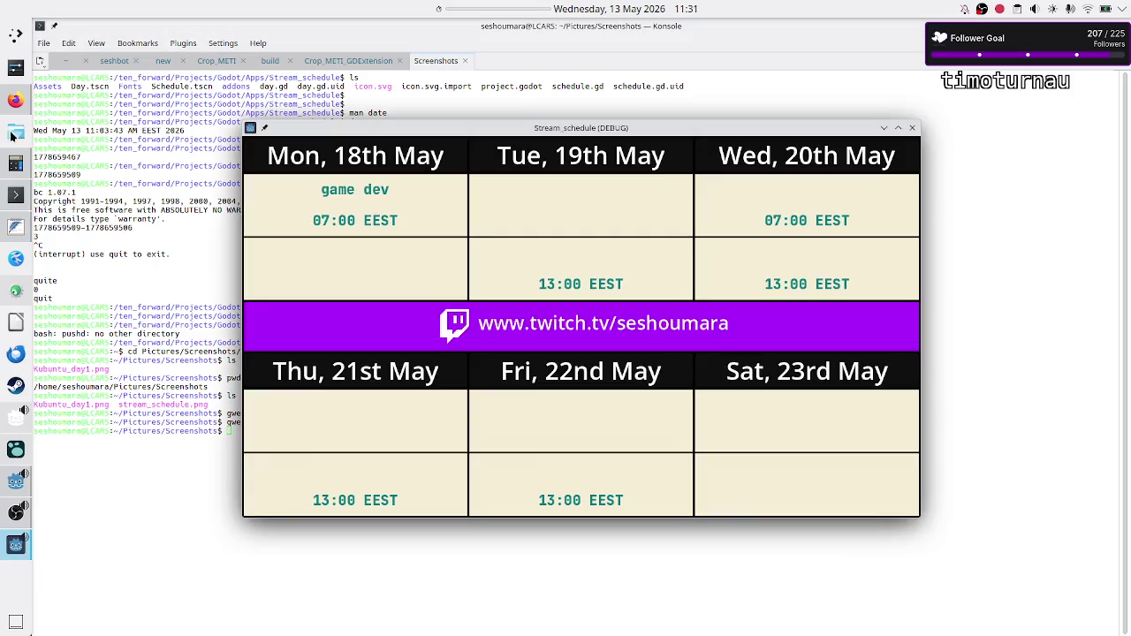
pyautogui.click(912, 129)
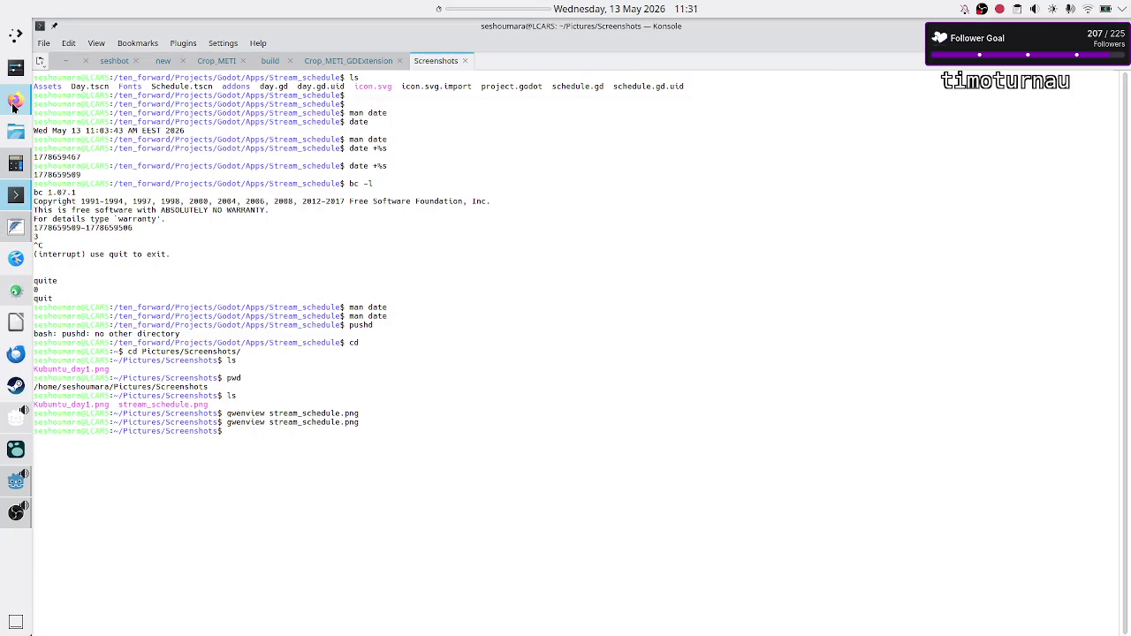
pyautogui.click(13, 101)
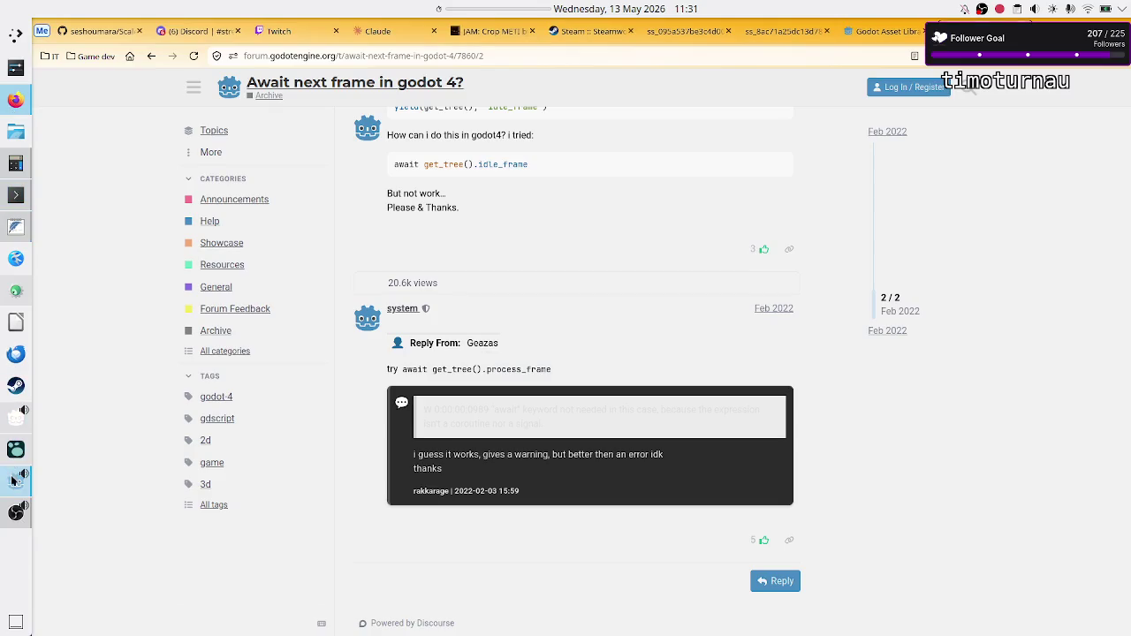
pyautogui.click(16, 480)
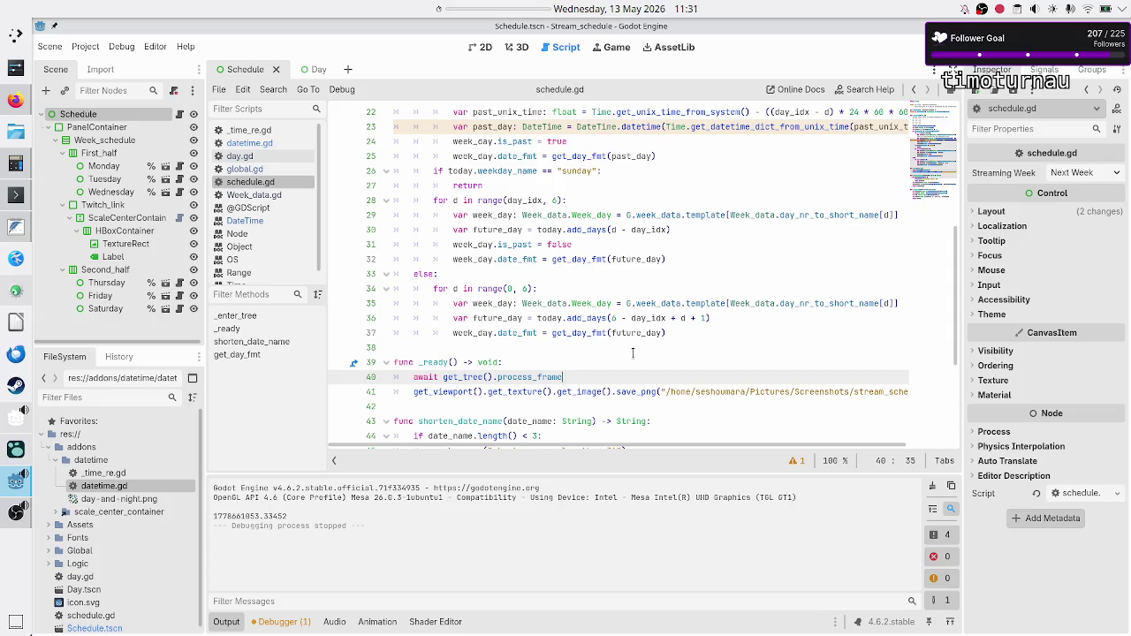
# Step: Try popd in the Screenshots tab and list the Screenshots folder contents
pyautogui.click(11, 192)
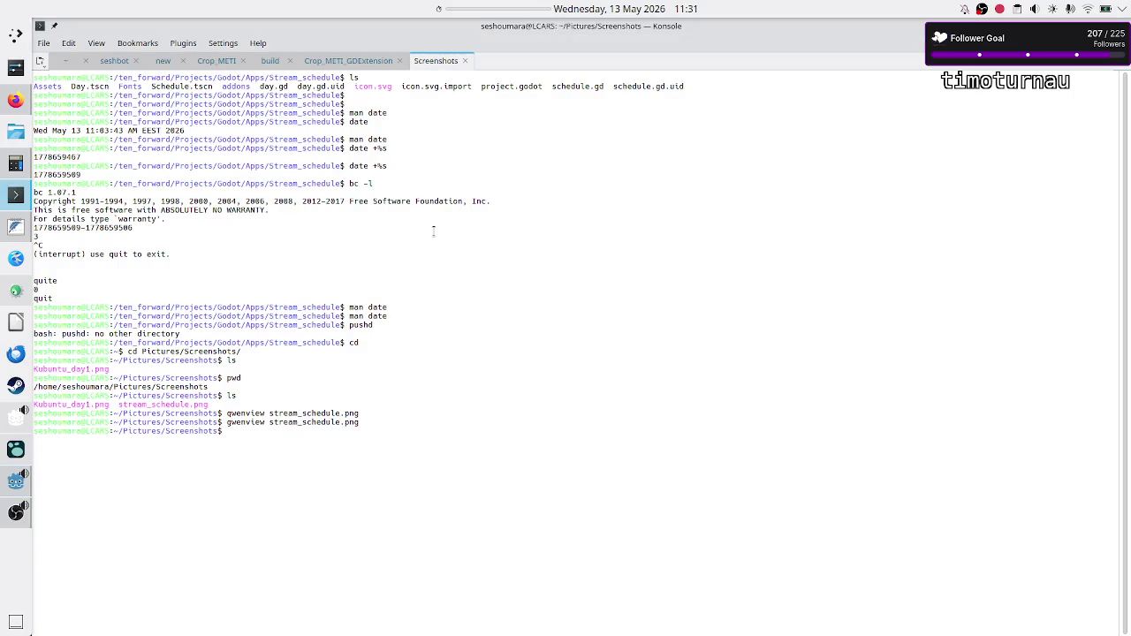
pyautogui.doubleClick(166, 404)
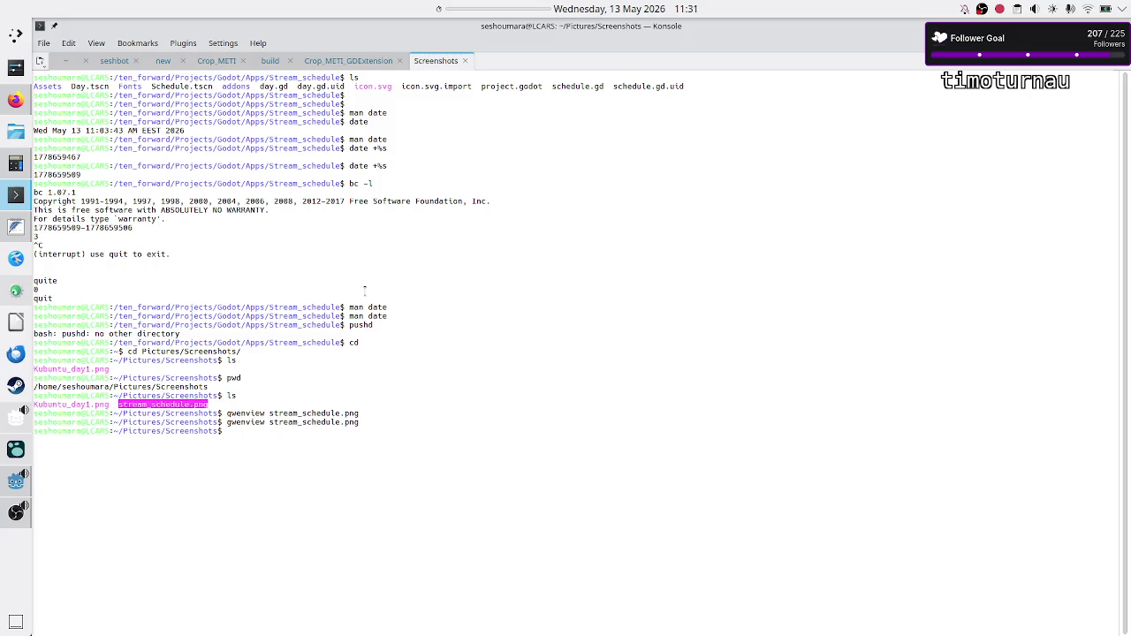
pyautogui.click(414, 176)
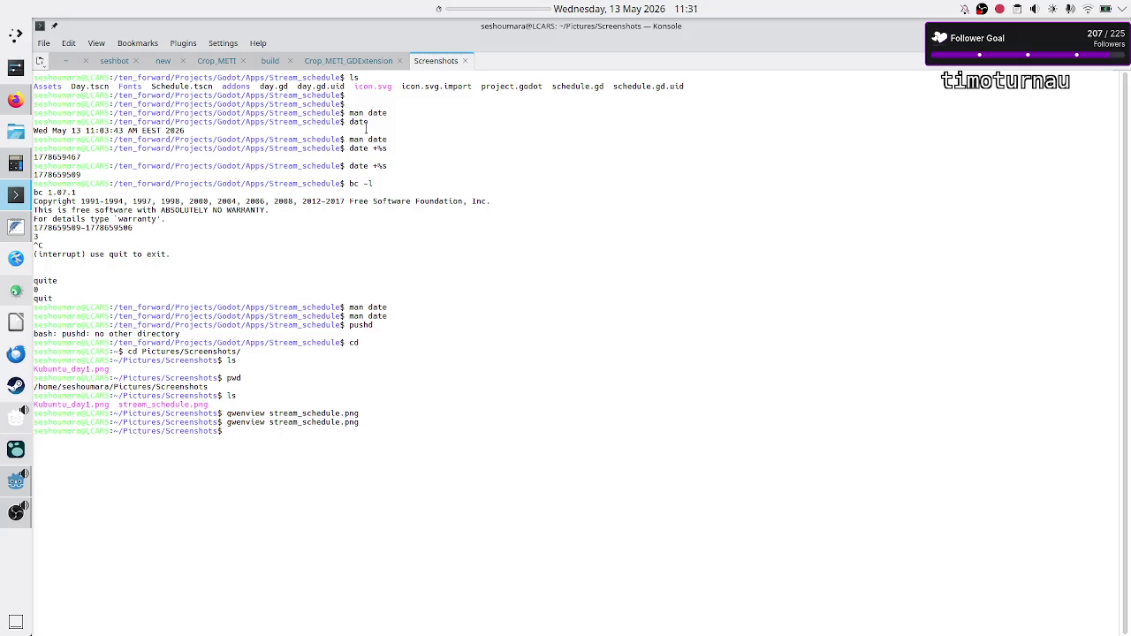
pyautogui.click(40, 60)
pyautogui.click(448, 63)
pyautogui.write('popd')
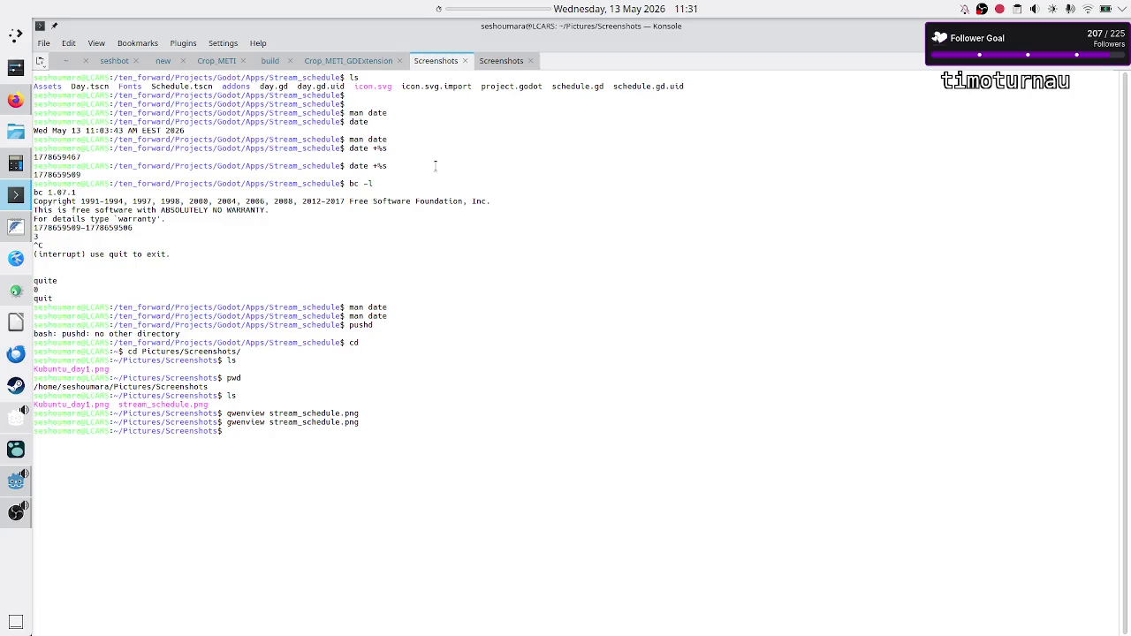
pyautogui.press('Return')
pyautogui.write('ls')
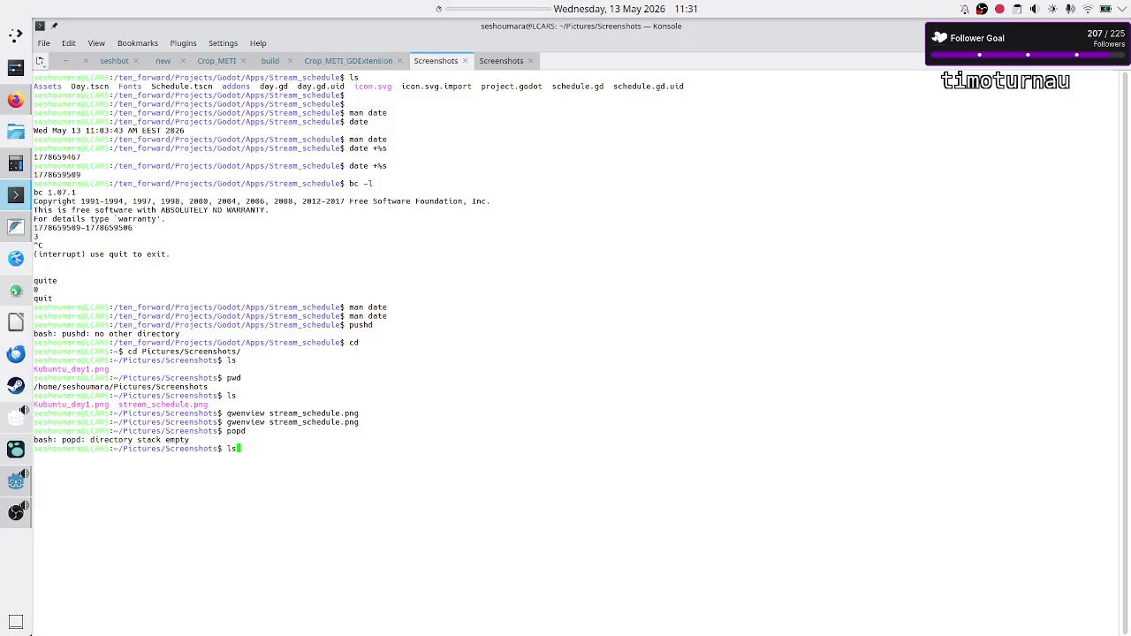
pyautogui.press('Return')
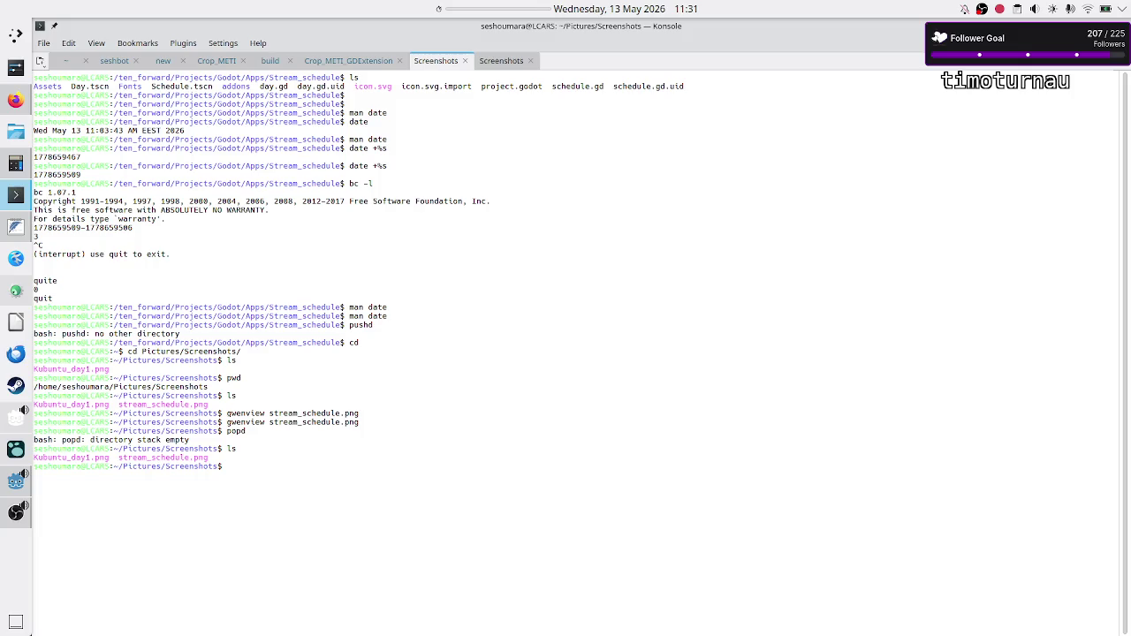
# Step: Copy the Stream_schedule project path from an earlier prompt in the terminal history
pyautogui.moveTo(350, 324); pyautogui.dragTo(403, 325)
pyautogui.click(401, 386)
pyautogui.write('cd')
pyautogui.doubleClick(314, 307)
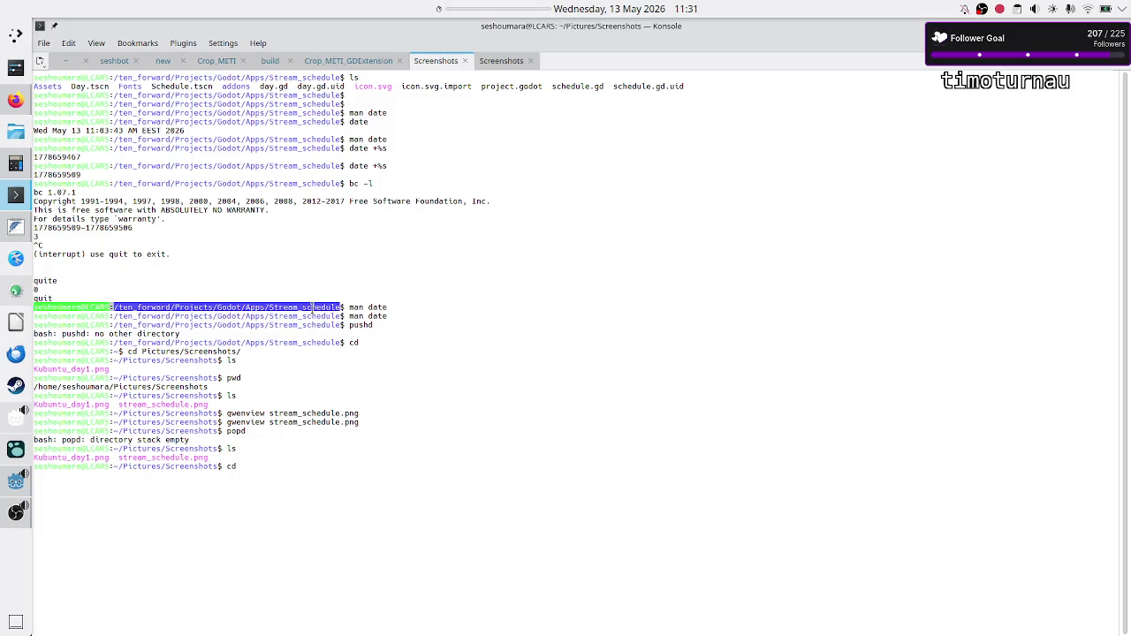
pyautogui.click(314, 307)
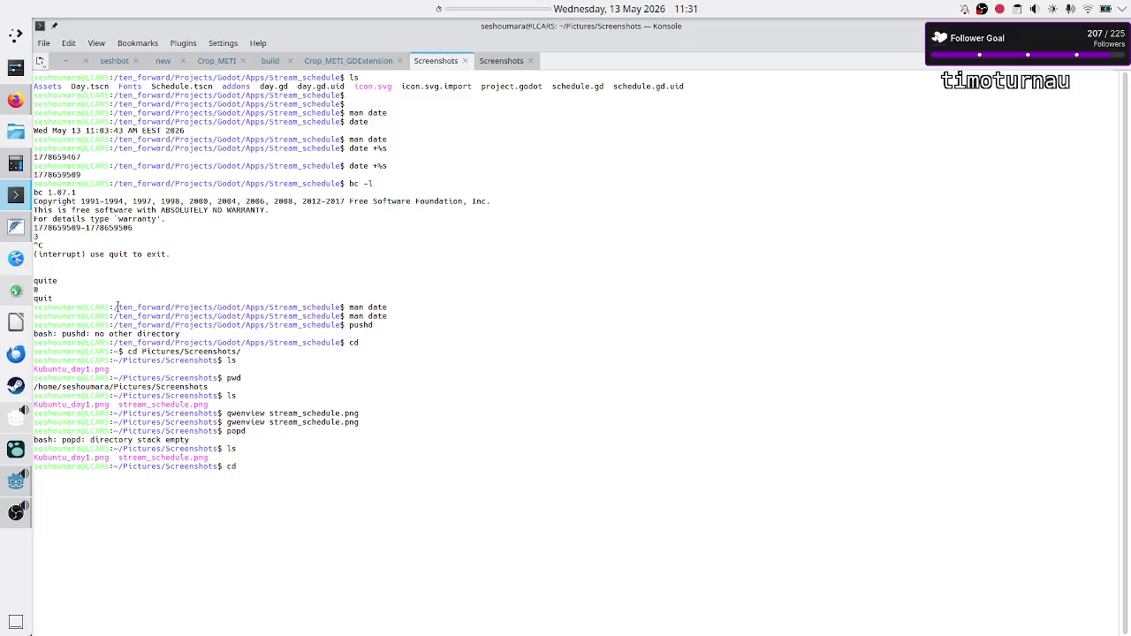
pyautogui.moveTo(117, 306); pyautogui.dragTo(201, 308)
pyautogui.click(200, 308)
pyautogui.moveTo(114, 307); pyautogui.dragTo(341, 307)
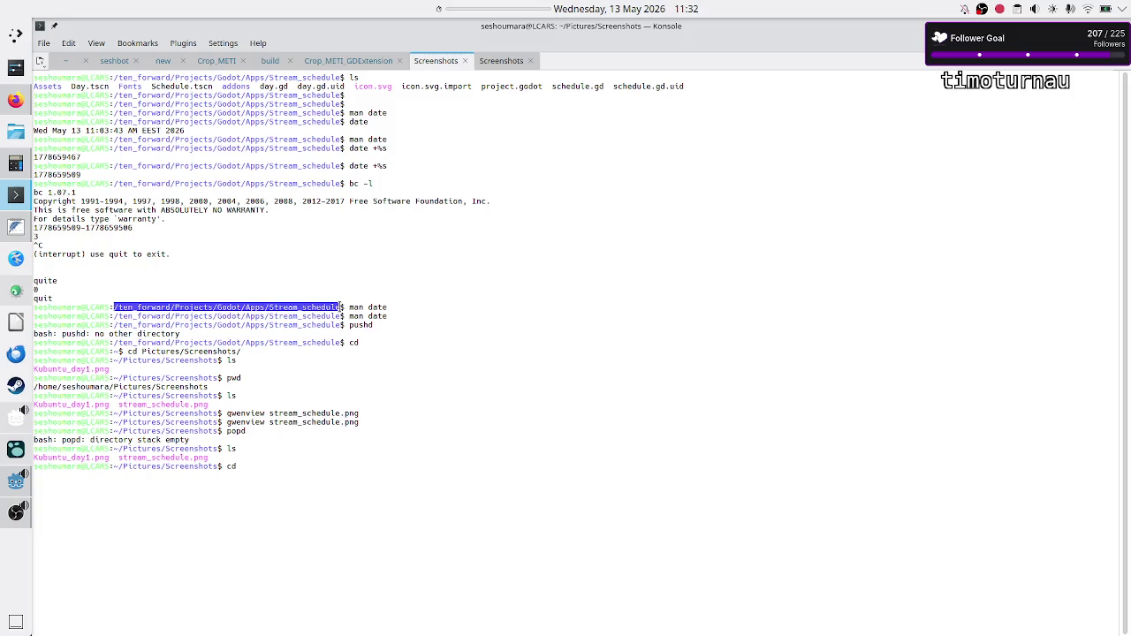
pyautogui.rightClick(318, 307)
pyautogui.click(358, 316)
# Step: Paste the path after cd to enter ~/ten_forward/Projects/Godot/Apps/Stream_schedule, then clear the screen
pyautogui.click(379, 488)
pyautogui.rightClick(380, 491)
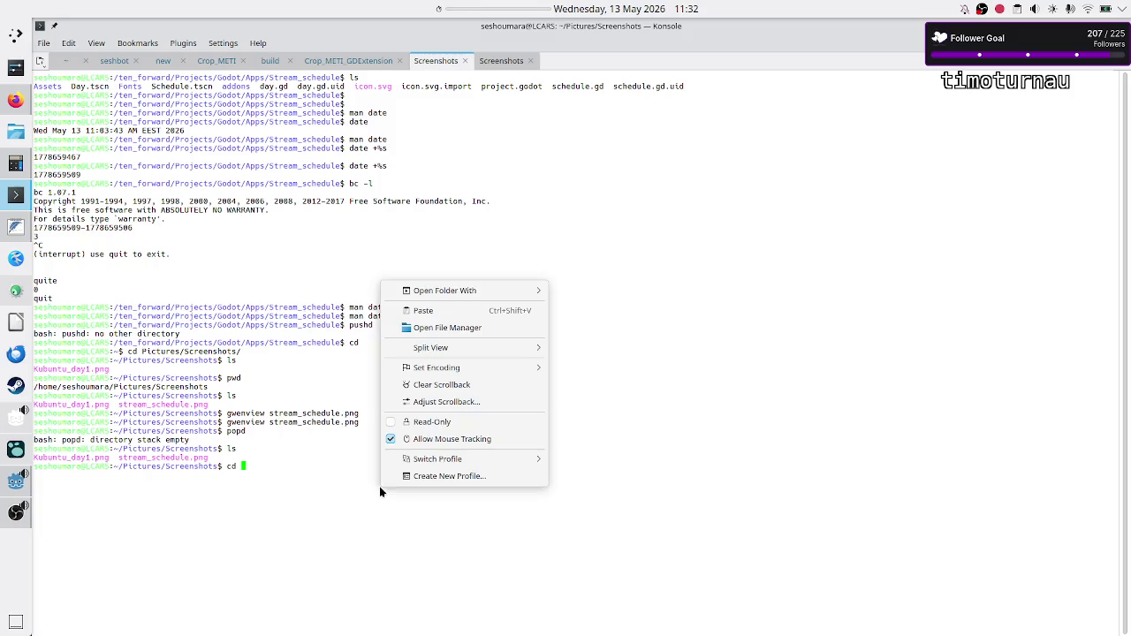
pyautogui.click(420, 311)
pyautogui.press('Return')
pyautogui.write('ls')
pyautogui.hotkey('ctrl', 'l')
# Step: List the project folder, Assets/ (glitch_flat_white.png) and Logic/ (Week_data.gd), then return to Godot
pyautogui.press('Return')
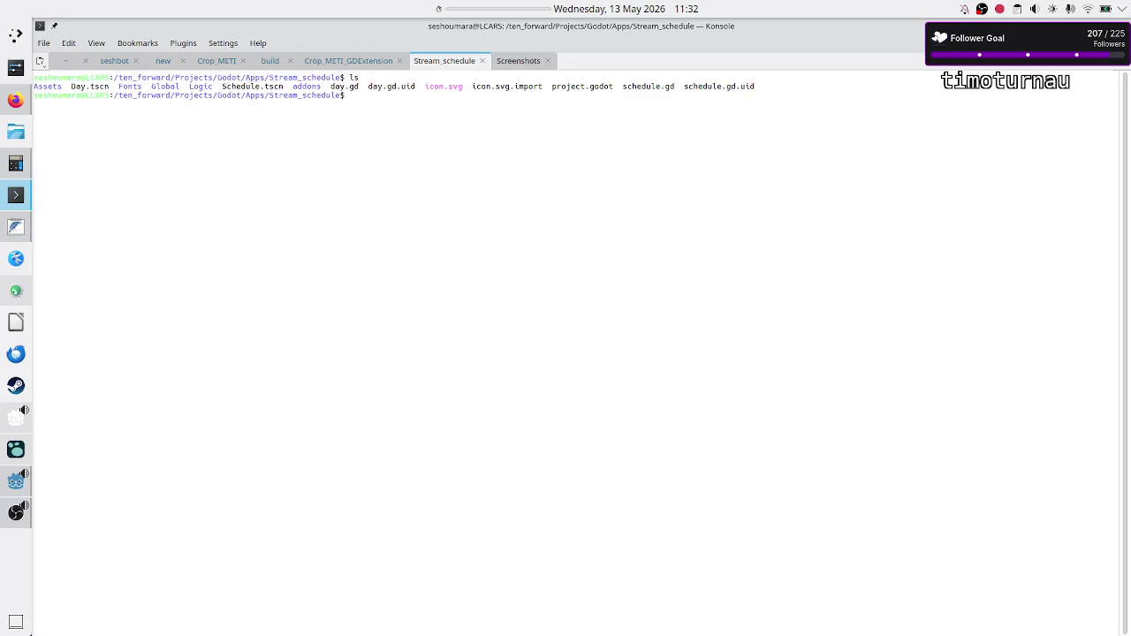
pyautogui.write('ls Assets/')
pyautogui.press('Return')
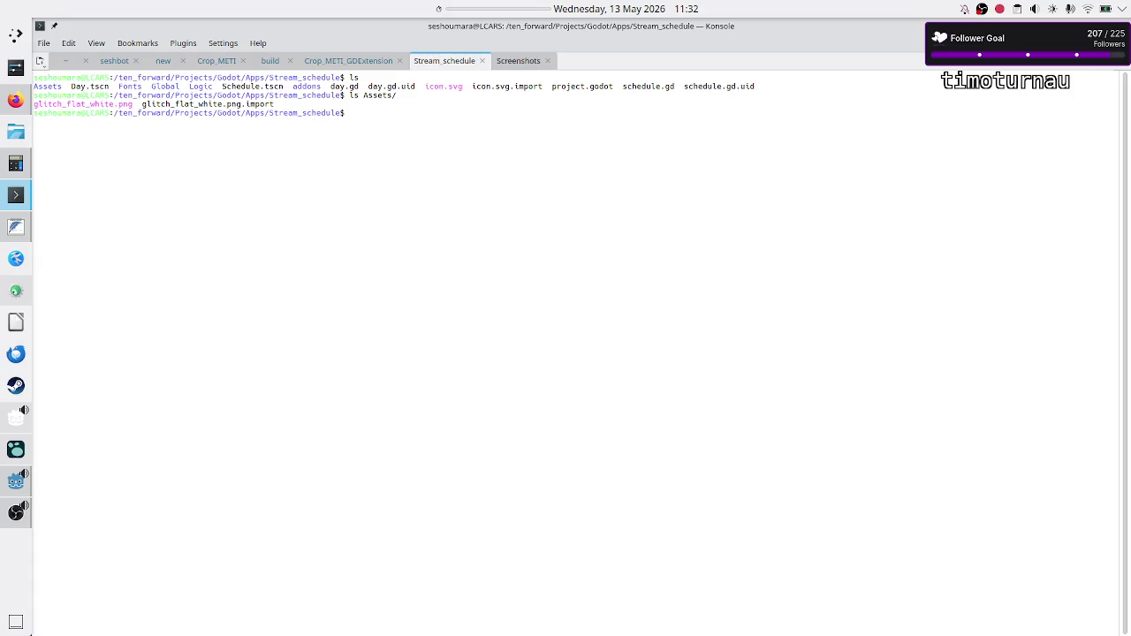
pyautogui.write('ls Logic/')
pyautogui.press('Return')
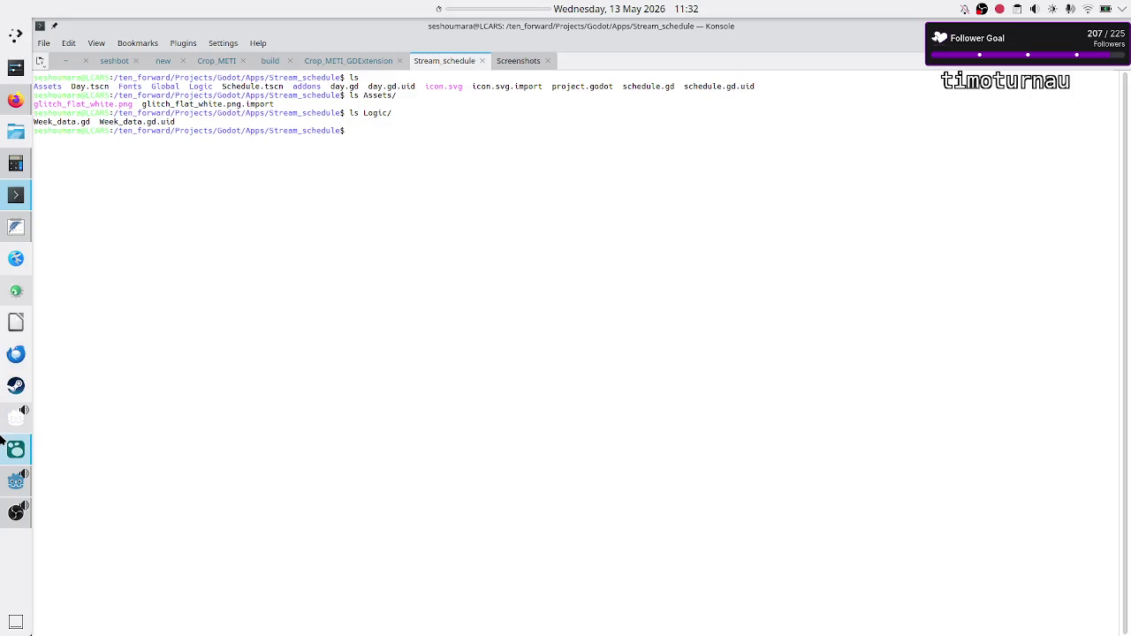
pyautogui.moveTo(11, 450)
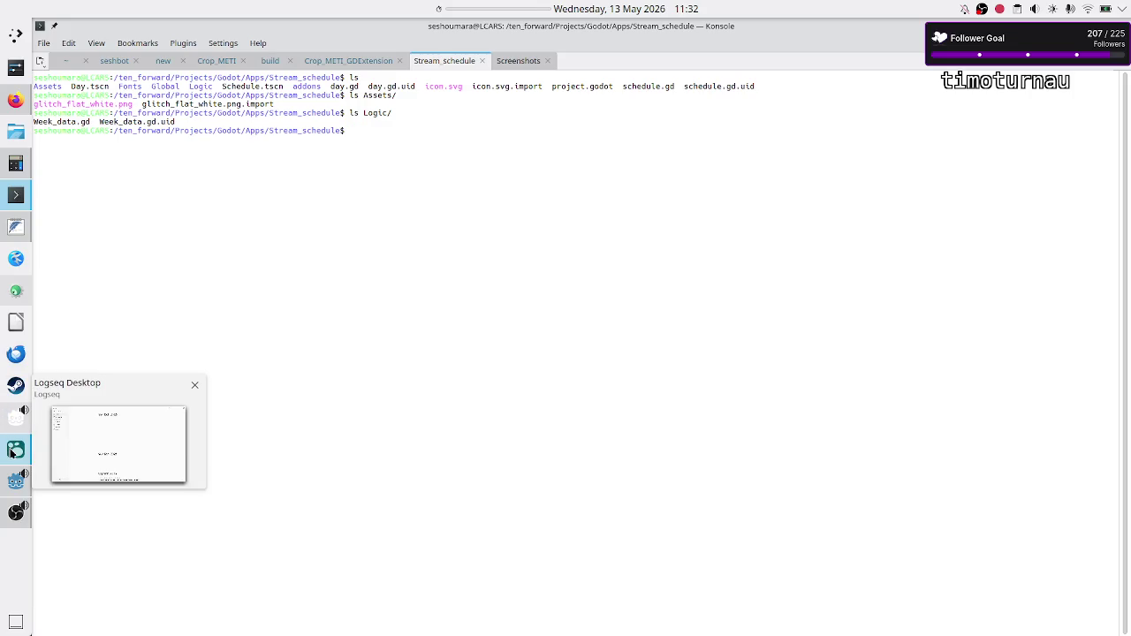
pyautogui.click(16, 481)
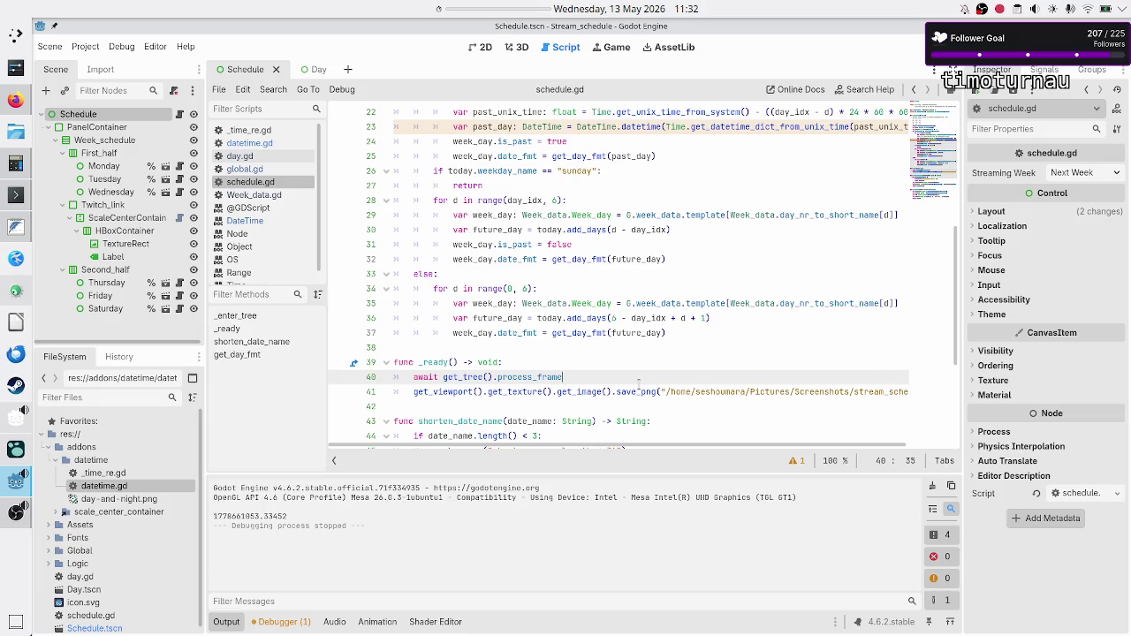
# Step: Check the await on line 40 of _ready, then show the Schedule node's Signals list
pyautogui.click(638, 391)
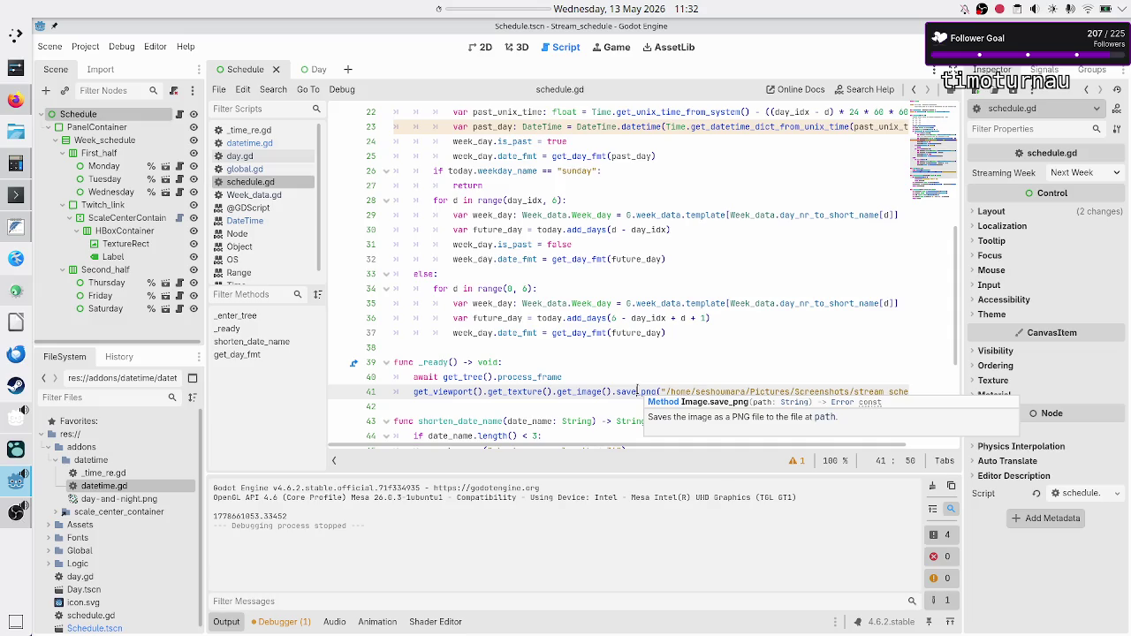
pyautogui.click(599, 383)
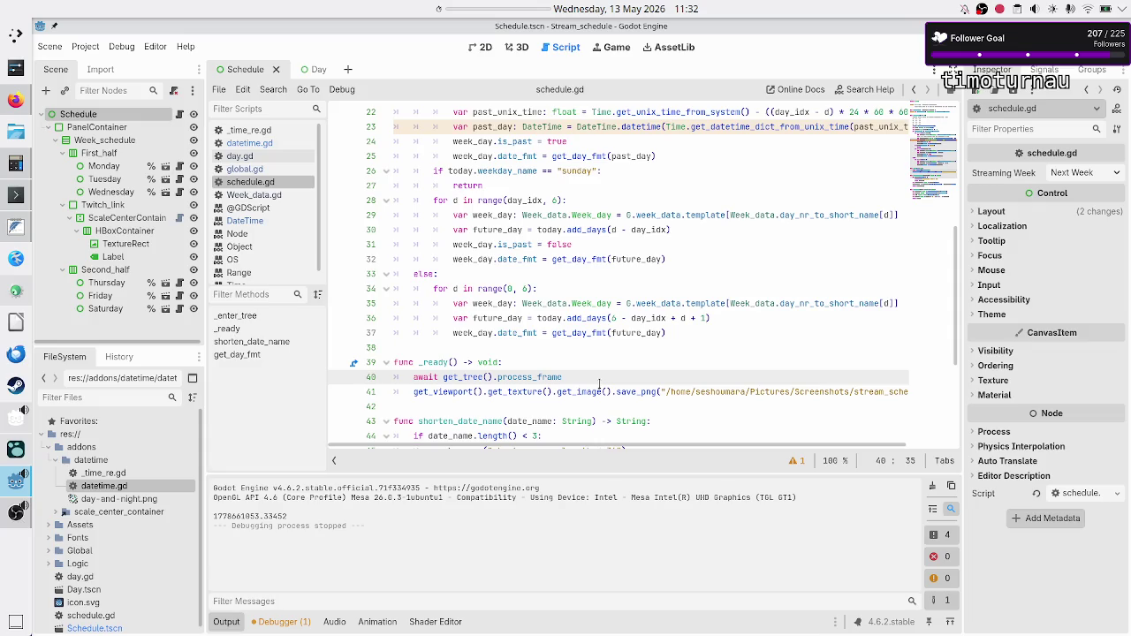
pyautogui.press('Up')
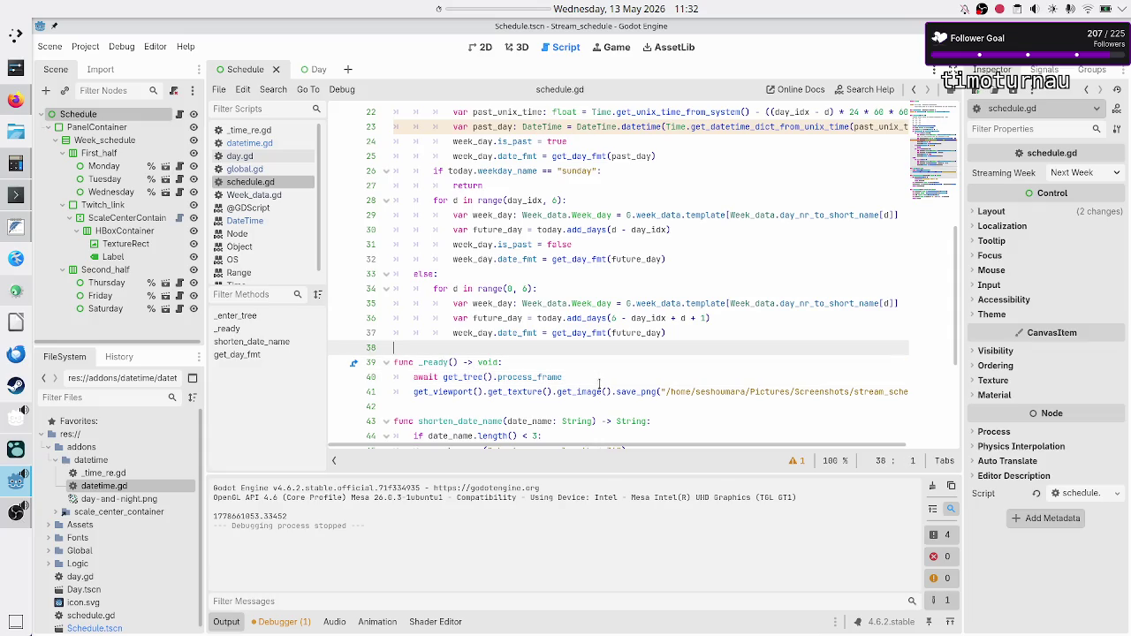
pyautogui.press('Down')
pyautogui.hotkey('shift', 'Left')
pyautogui.hotkey('shift', 'Left')
pyautogui.hotkey('shift', 'Left')
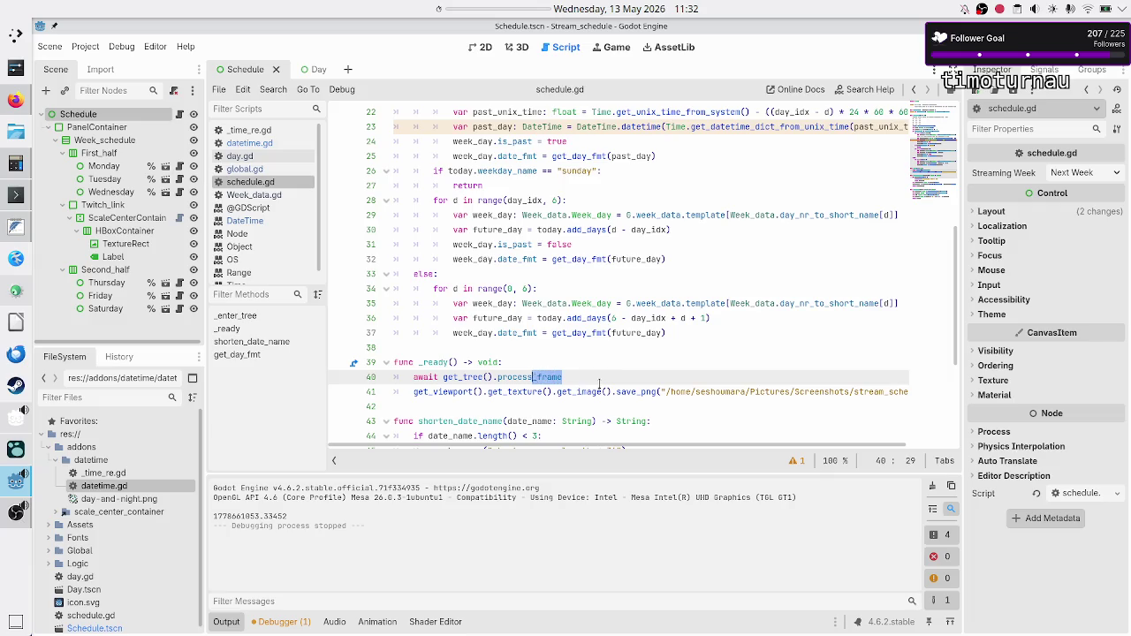
pyautogui.press('Right')
pyautogui.press('Down')
pyautogui.press('Up')
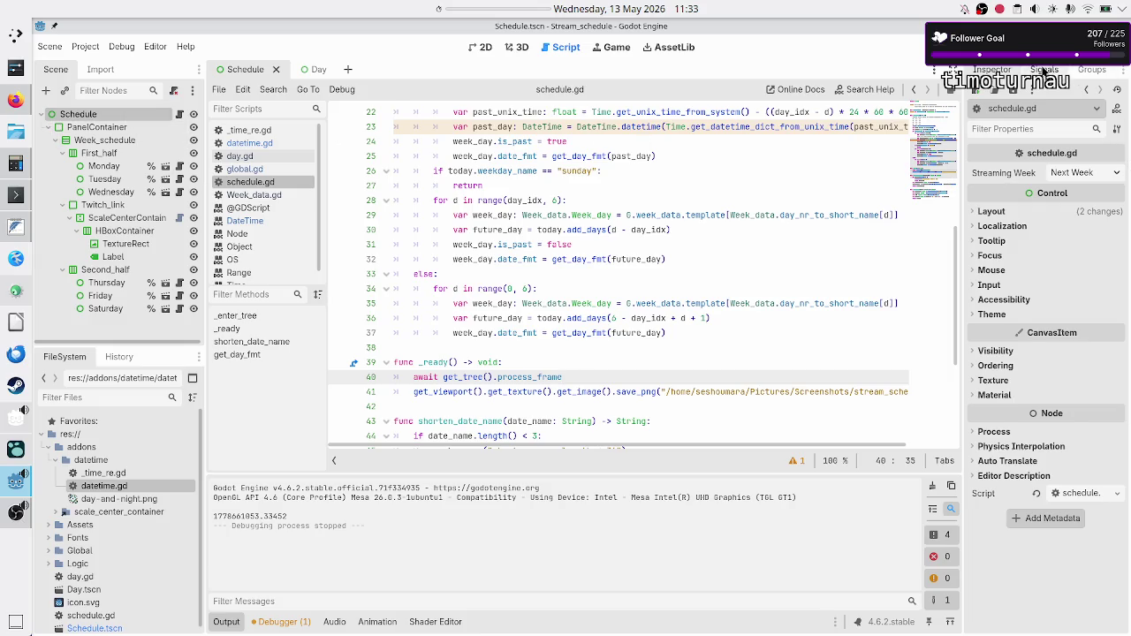
pyautogui.click(1044, 71)
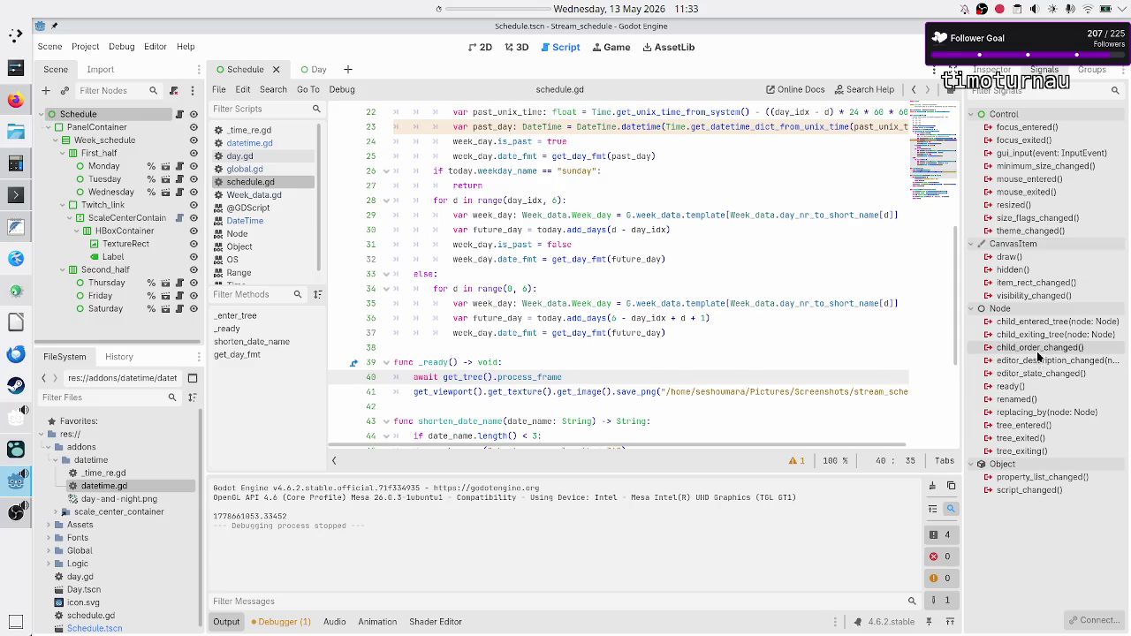
pyautogui.moveTo(1039, 355)
pyautogui.moveTo(1031, 234)
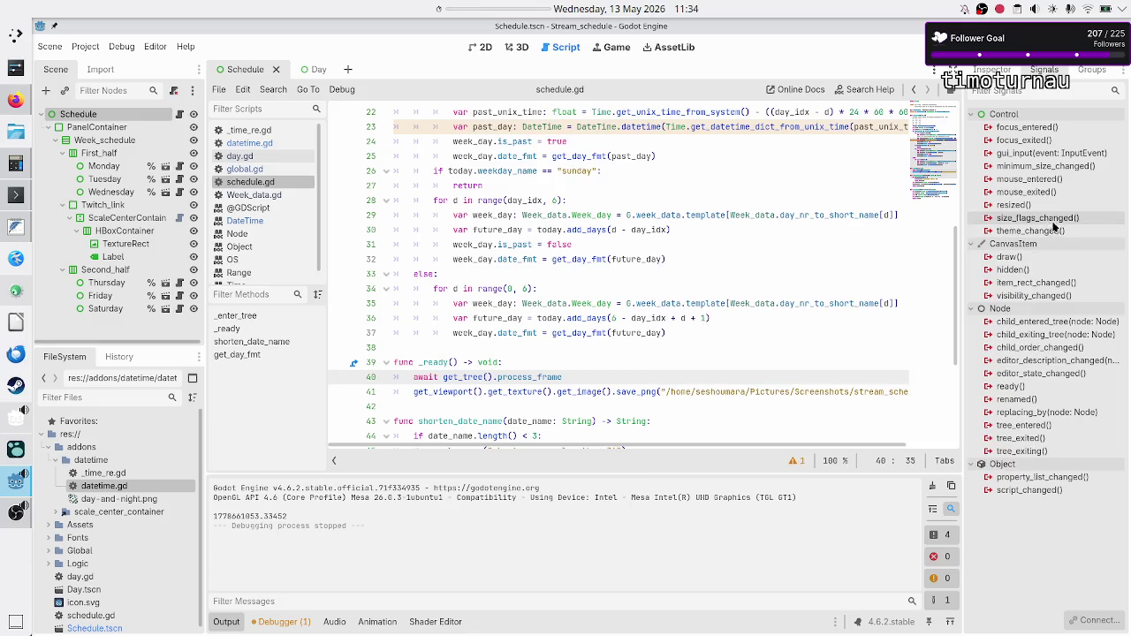
pyautogui.moveTo(1063, 191)
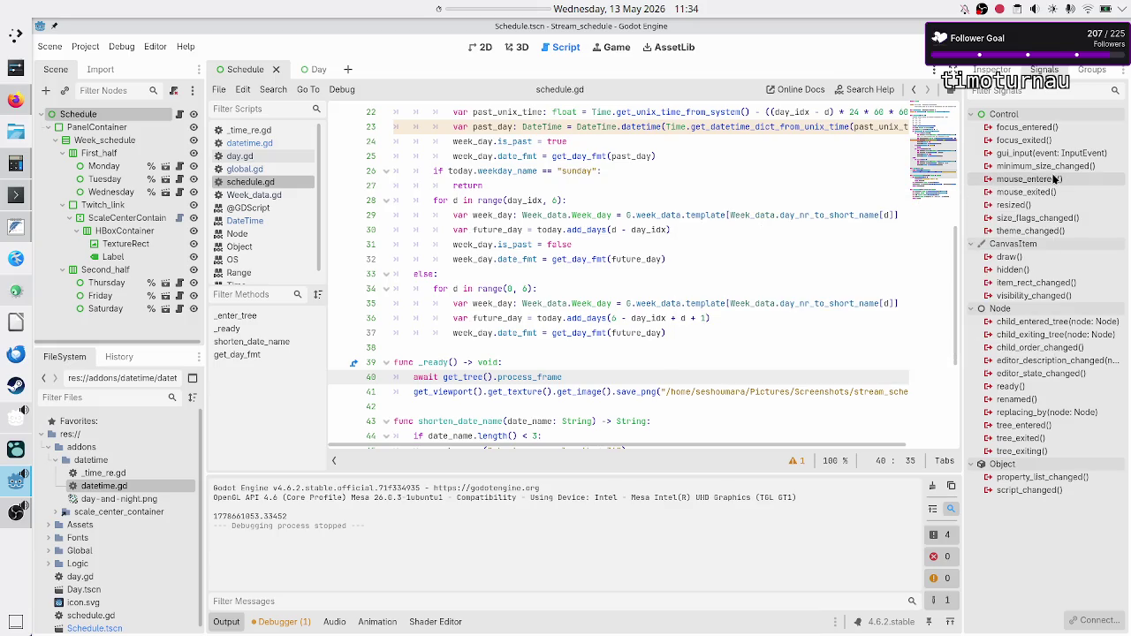
pyautogui.moveTo(1054, 173)
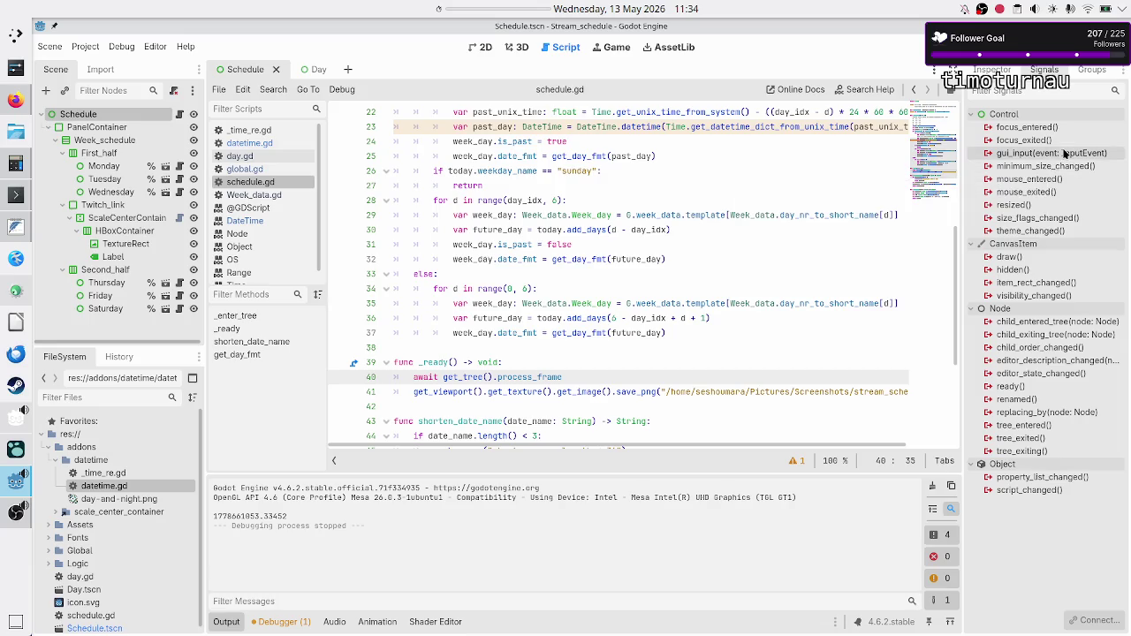
pyautogui.doubleClick(1065, 153)
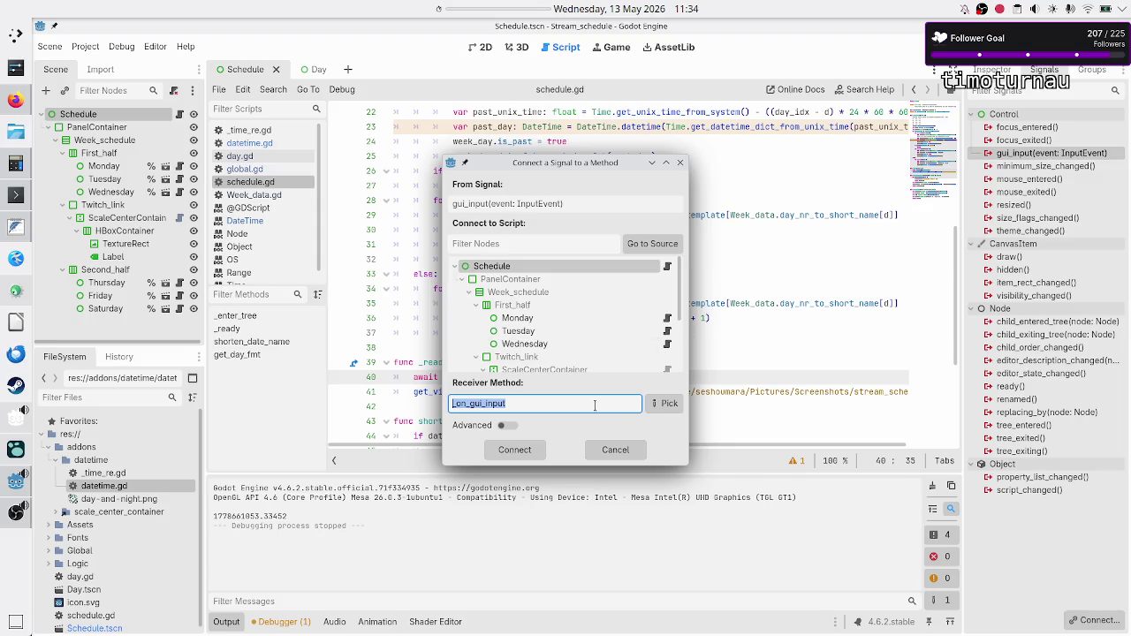
# Step: Connect gui_input to a new _on_gui_input method and replace its pass with 'if InputEvent'
pyautogui.click(530, 449)
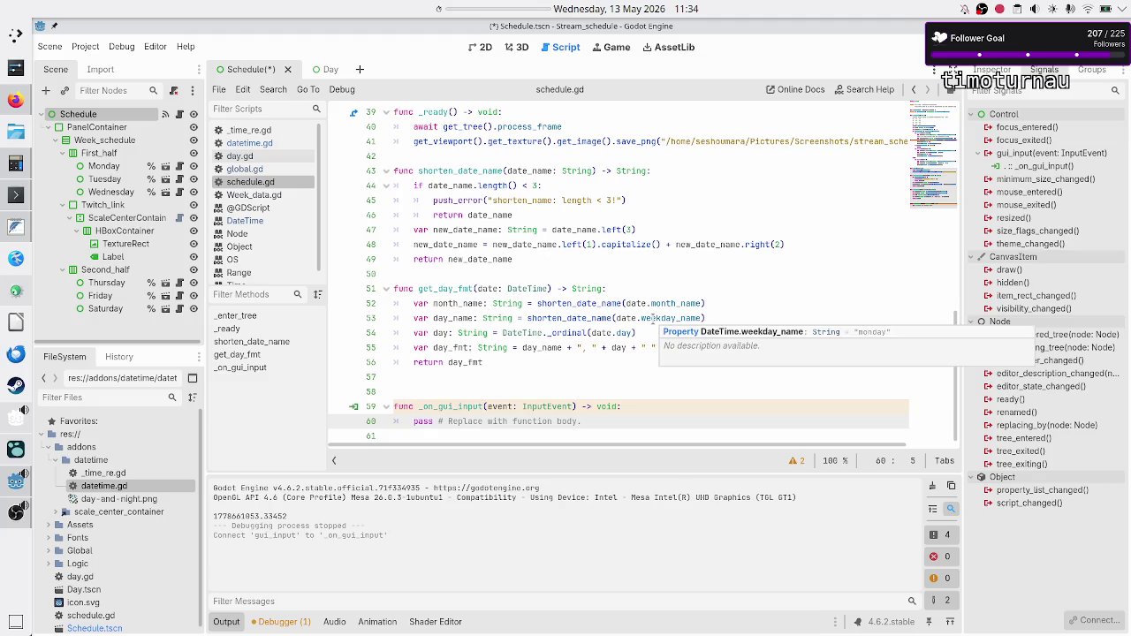
pyautogui.hotkey('shift', 'Down')
pyautogui.press('BackSpace')
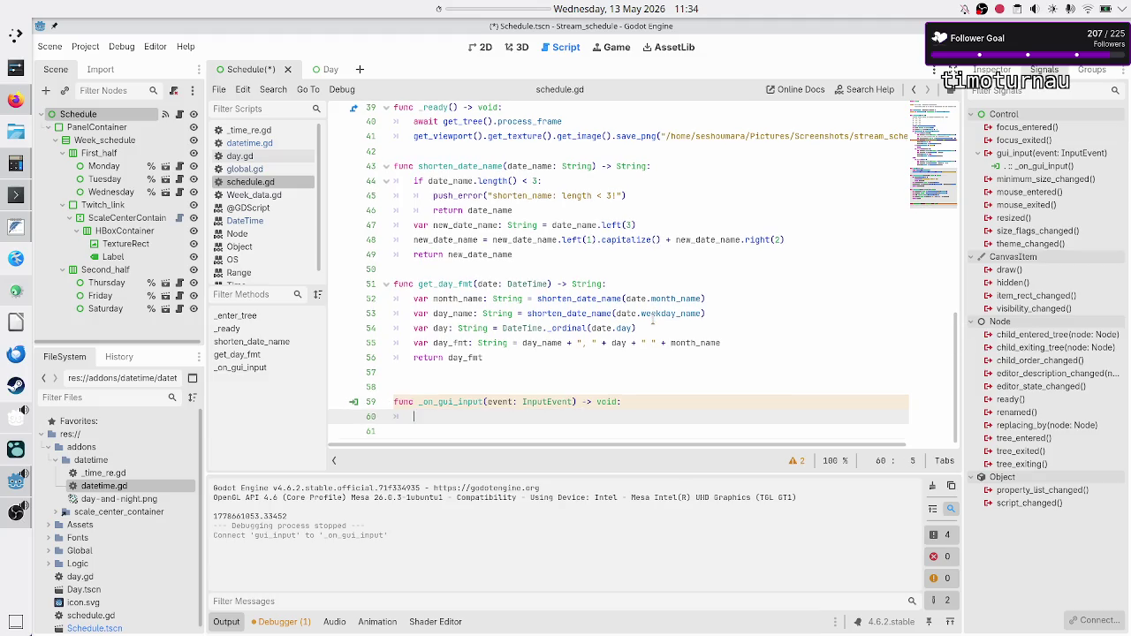
pyautogui.write('if ')
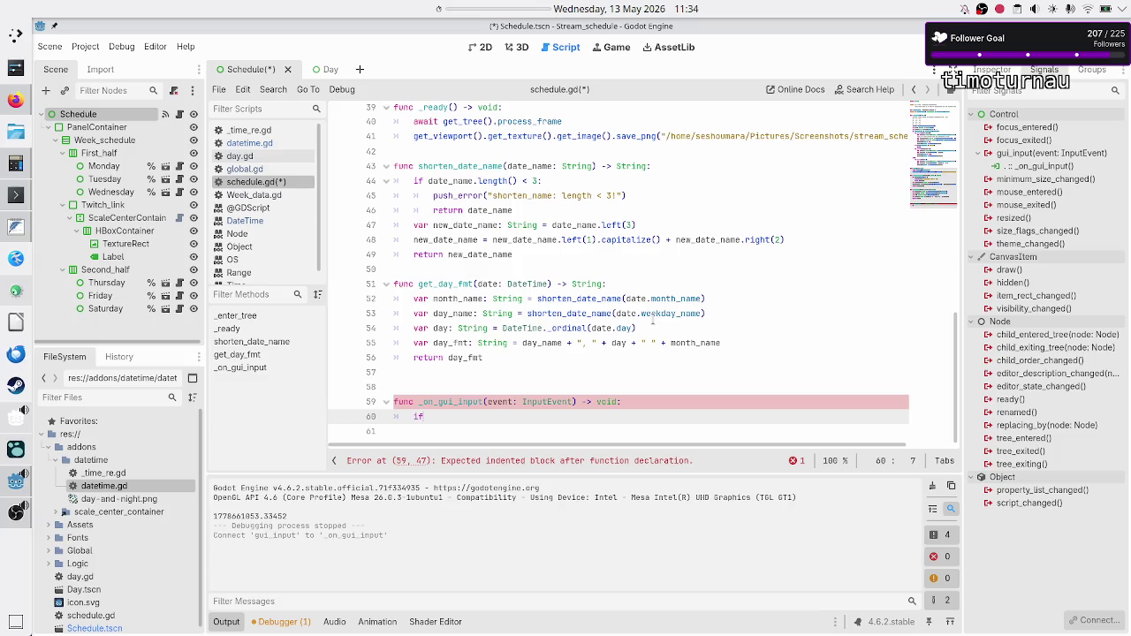
pyautogui.write('In')
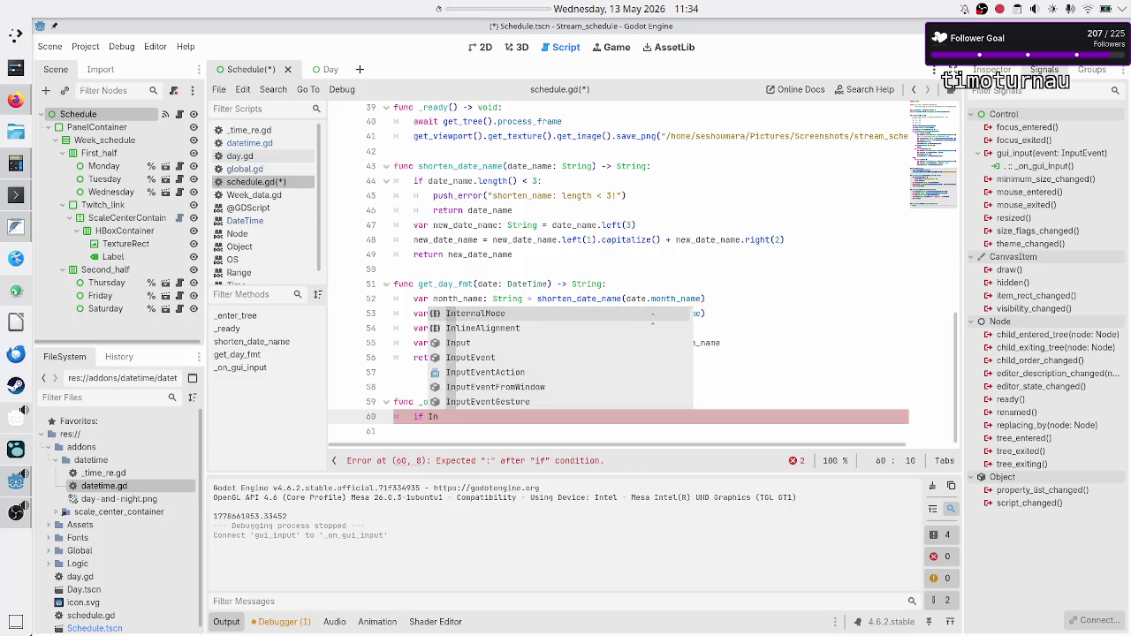
pyautogui.write('put')
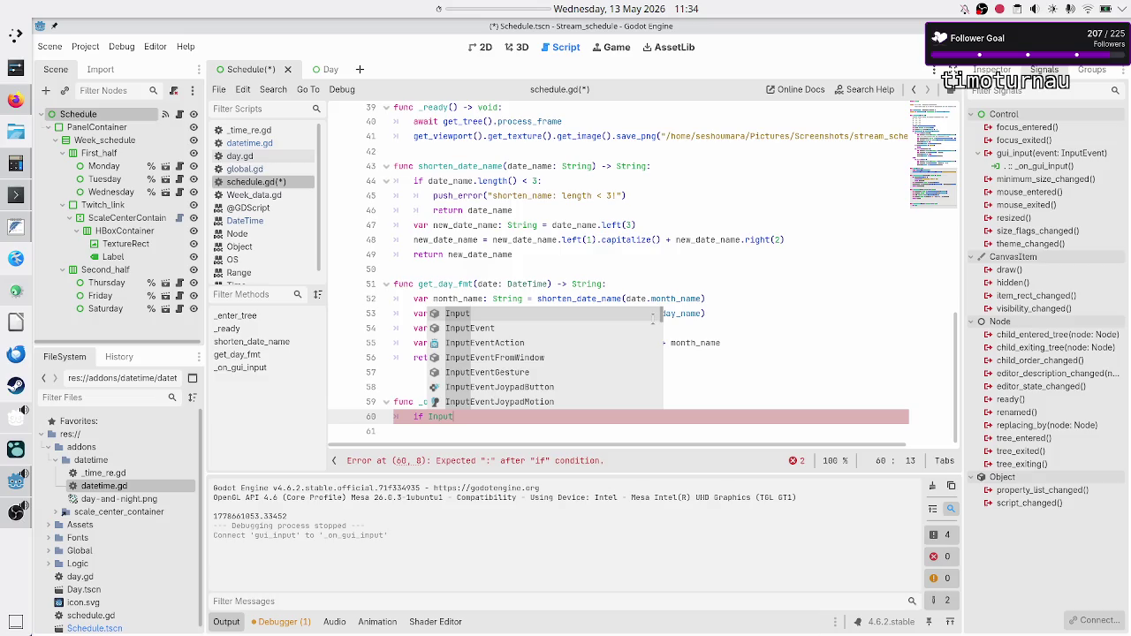
pyautogui.press('Down')
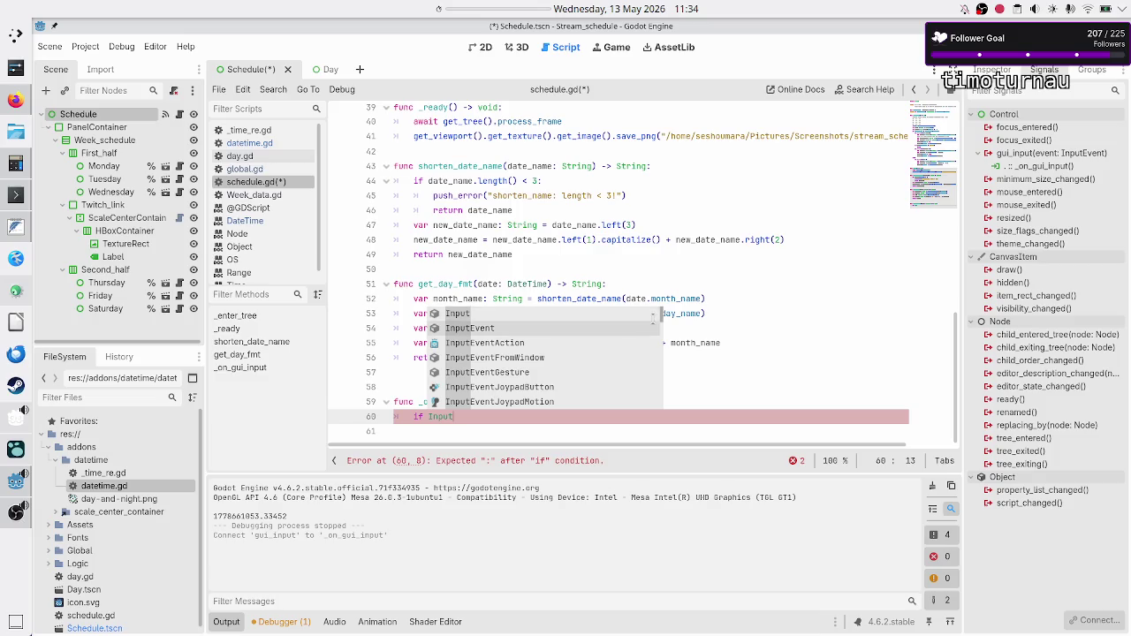
pyautogui.press('Return')
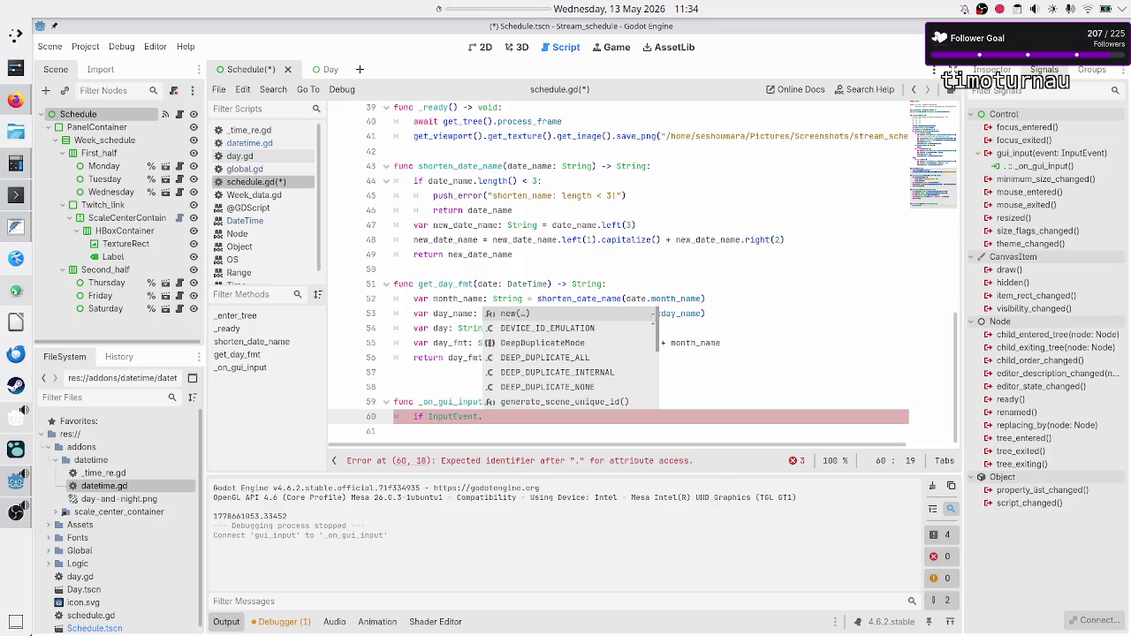
# Step: Browse the InputEvent completion suggestions, then dismiss the list
pyautogui.scroll(-3, 570, 357)
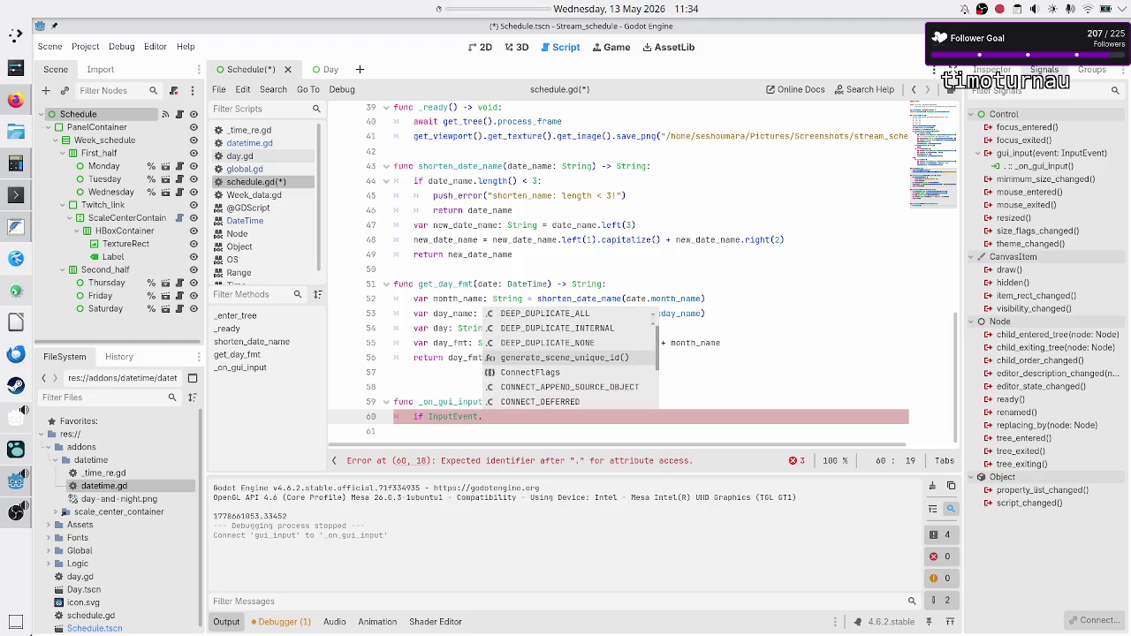
pyautogui.scroll(-4, 570, 357)
pyautogui.scroll(8, 570, 358)
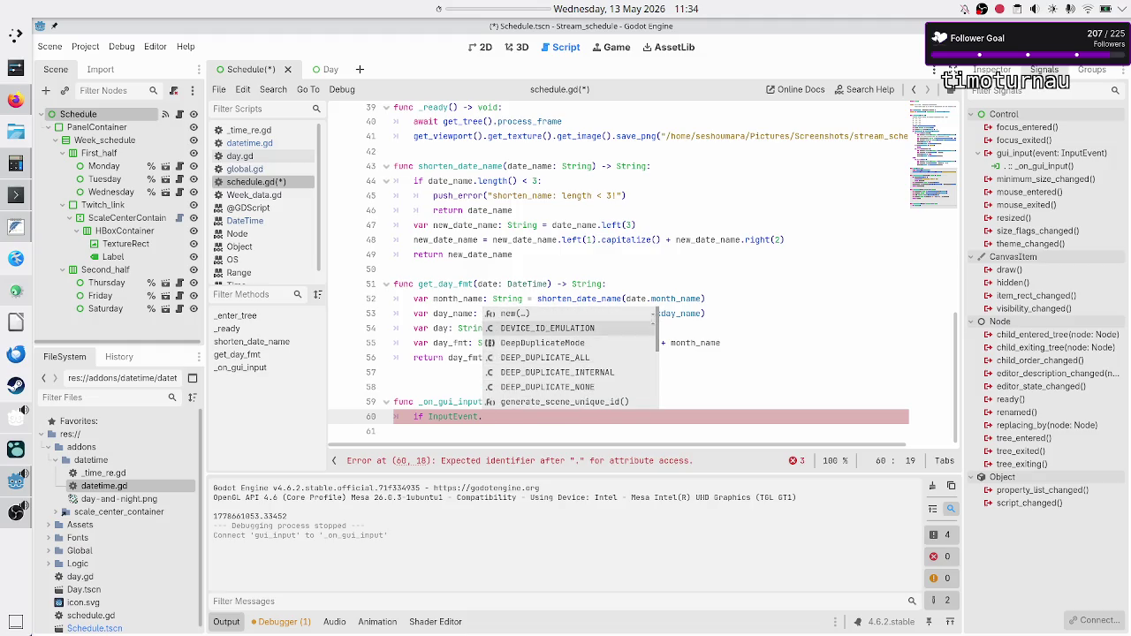
pyautogui.scroll(-6, 570, 358)
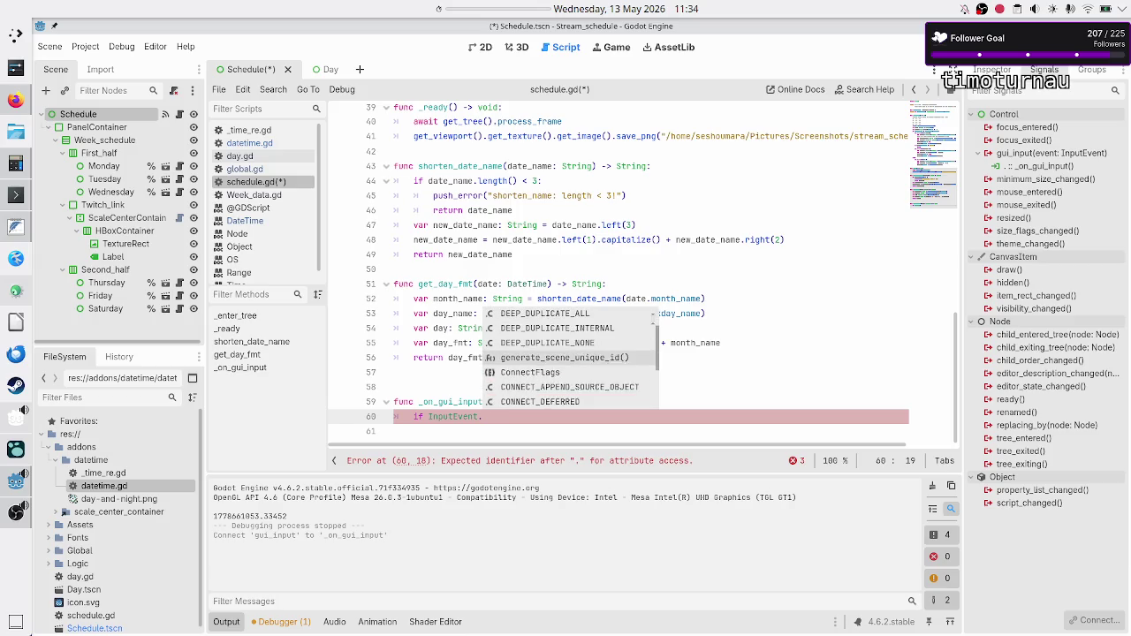
pyautogui.scroll(-2, 570, 358)
pyautogui.scroll(6, 570, 358)
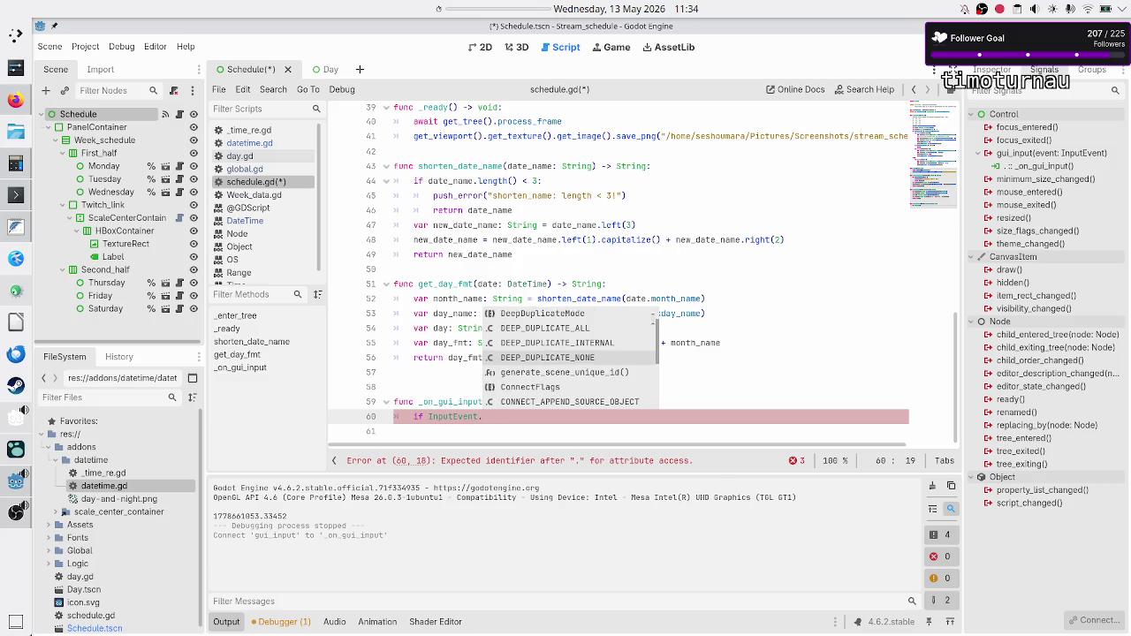
pyautogui.press('Up')
pyautogui.press('Up')
pyautogui.press('Up')
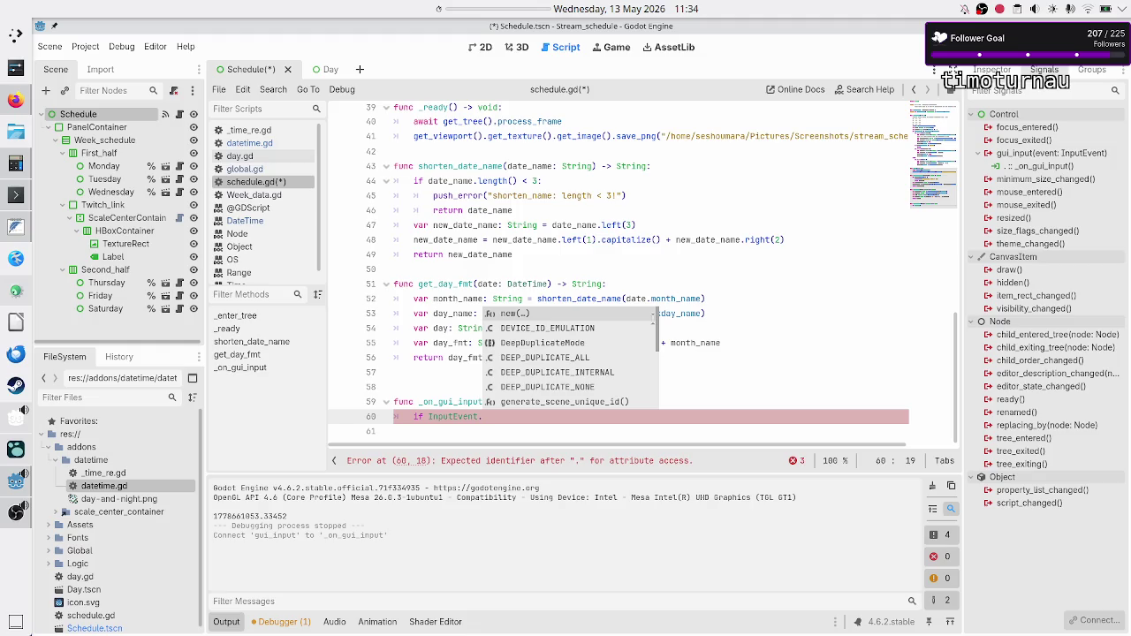
pyautogui.press('Escape')
# Step: Rewrite line 60 as 'if event.is_pressed(' using the event member suggestions
pyautogui.press('BackSpace')
pyautogui.press('BackSpace')
pyautogui.press('BackSpace')
pyautogui.write('event.')
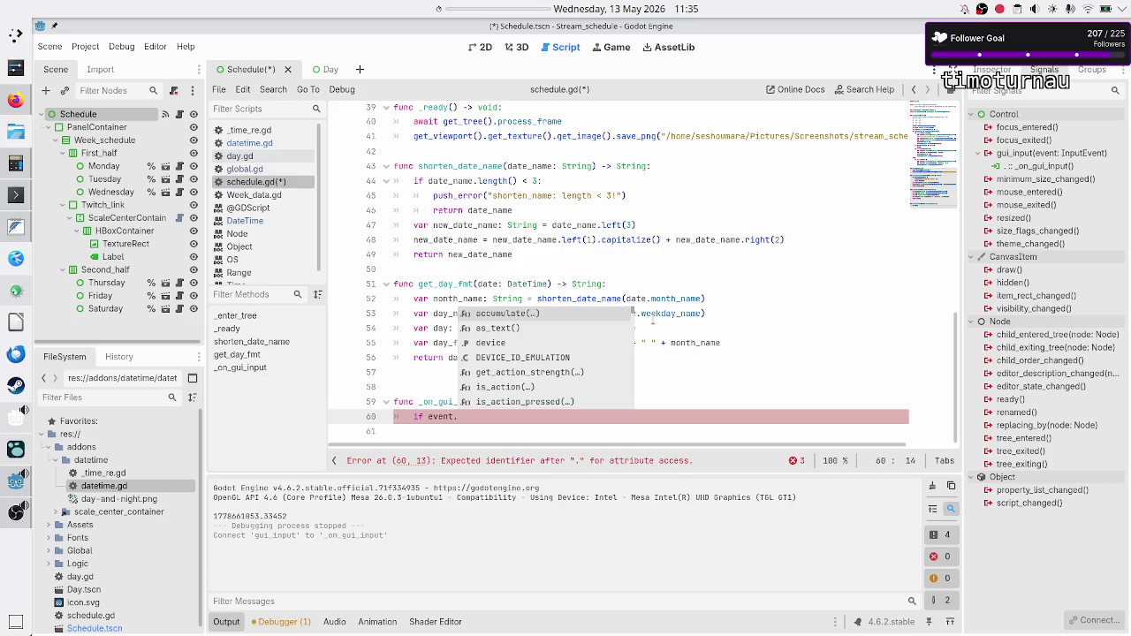
pyautogui.press('Down')
pyautogui.press('Down')
pyautogui.press('Down')
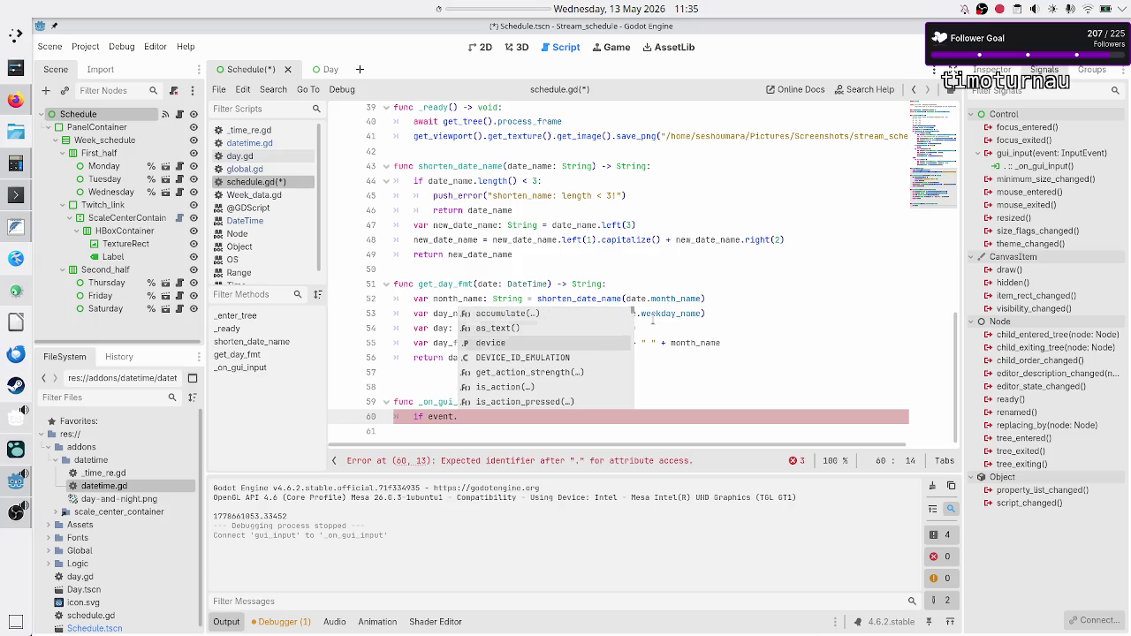
pyautogui.press('Down')
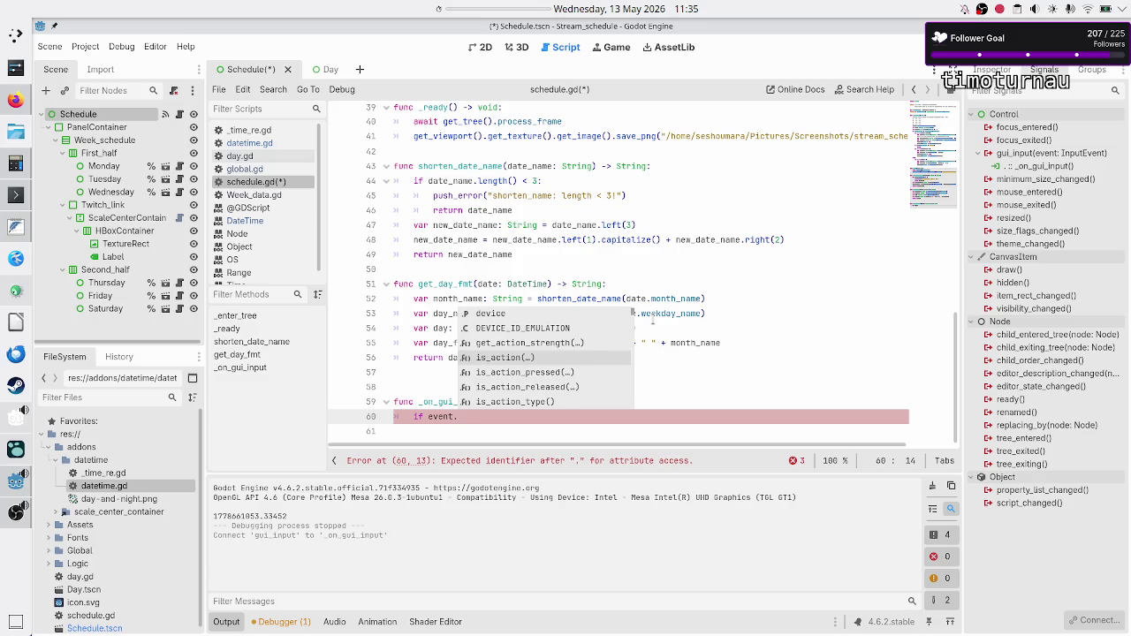
pyautogui.press('Down')
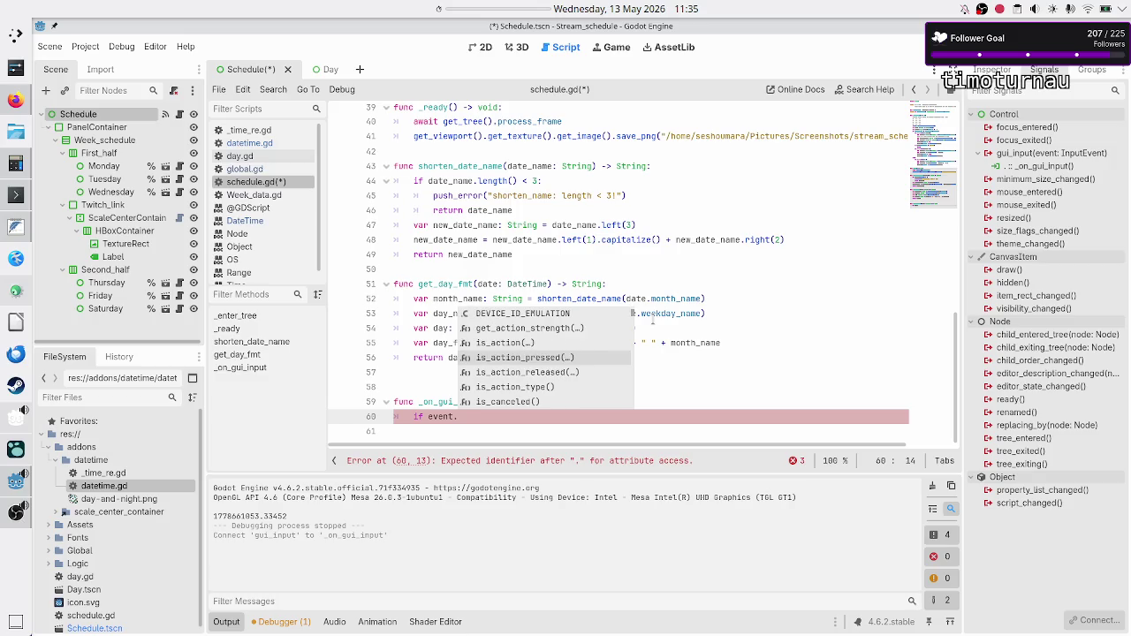
pyautogui.press('Down')
pyautogui.press('Down')
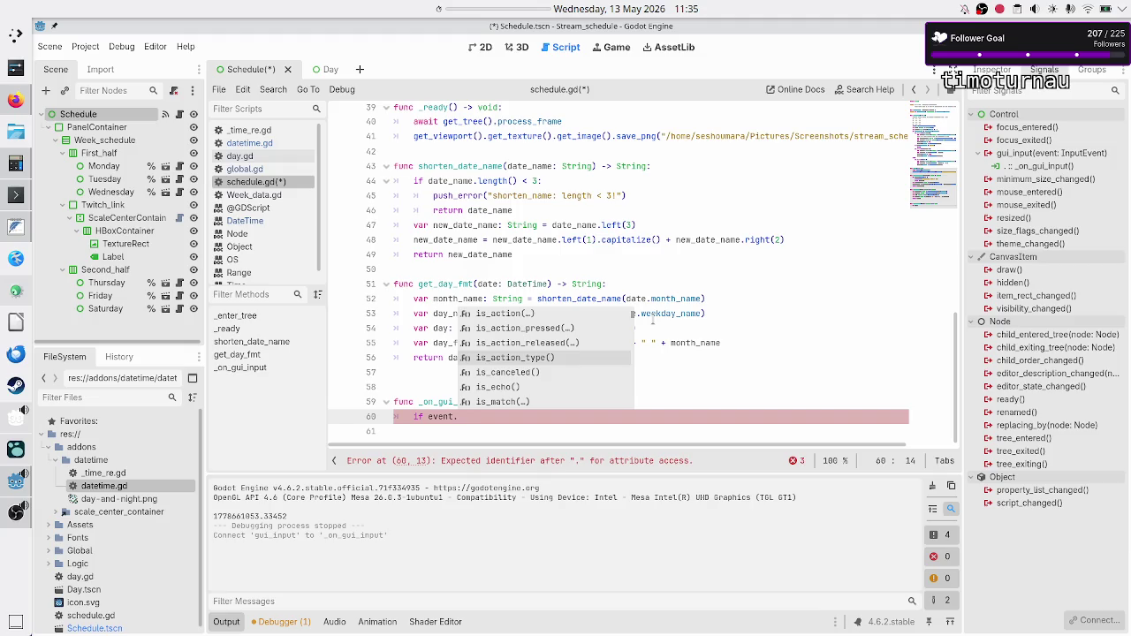
pyautogui.press('Down')
pyautogui.press('Down')
pyautogui.press('Down')
pyautogui.press('Down')
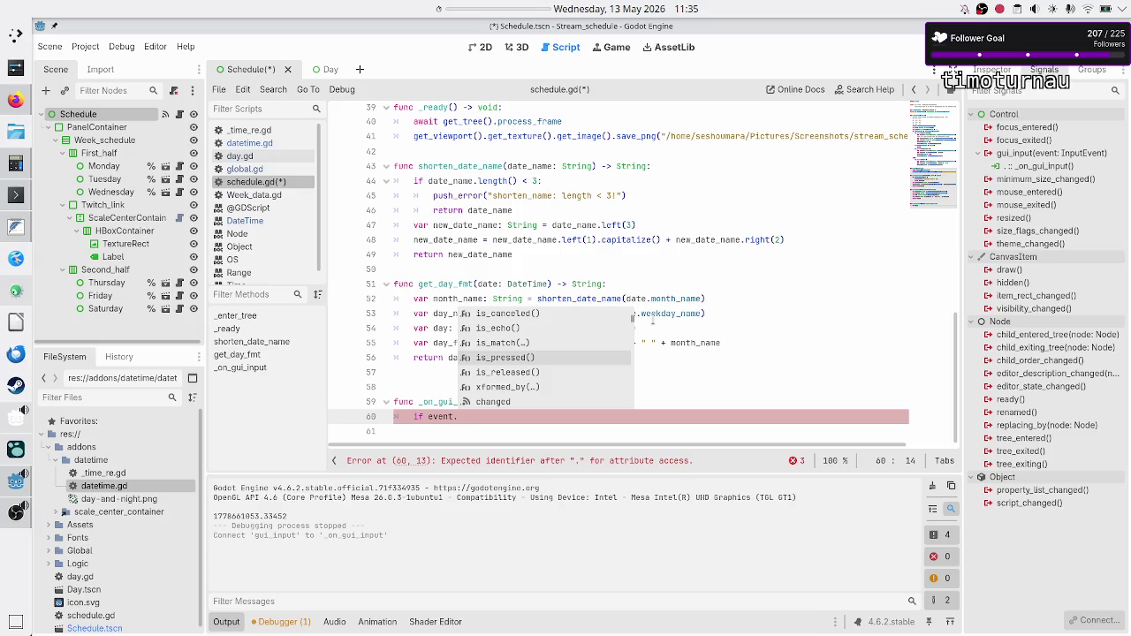
pyautogui.press('Down')
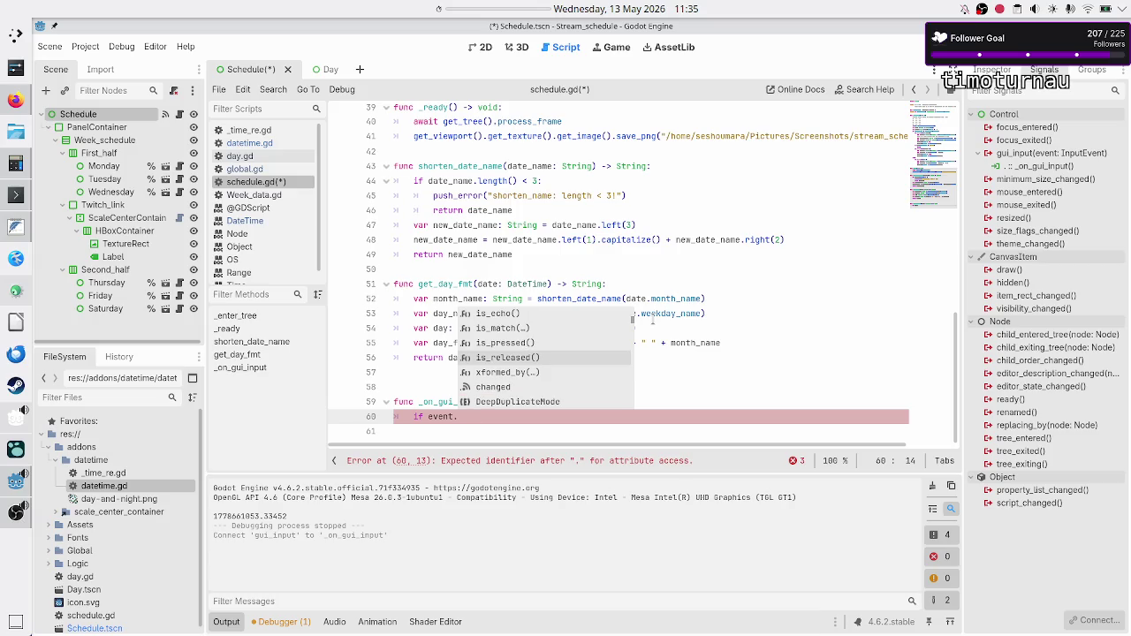
pyautogui.press('Up')
pyautogui.press('Return')
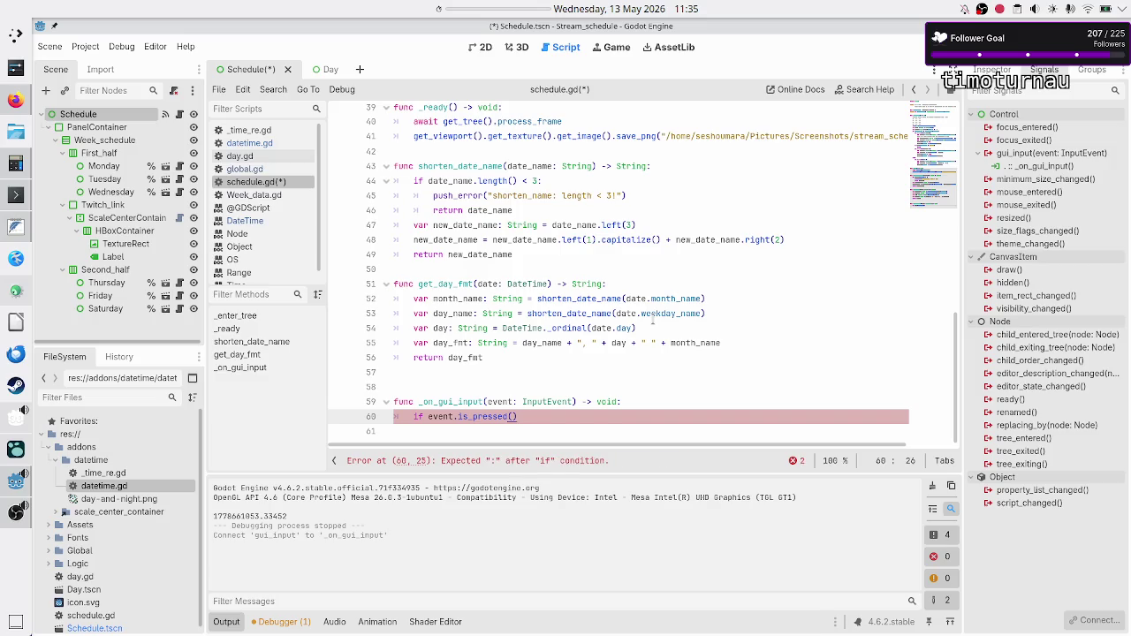
pyautogui.press('Delete')
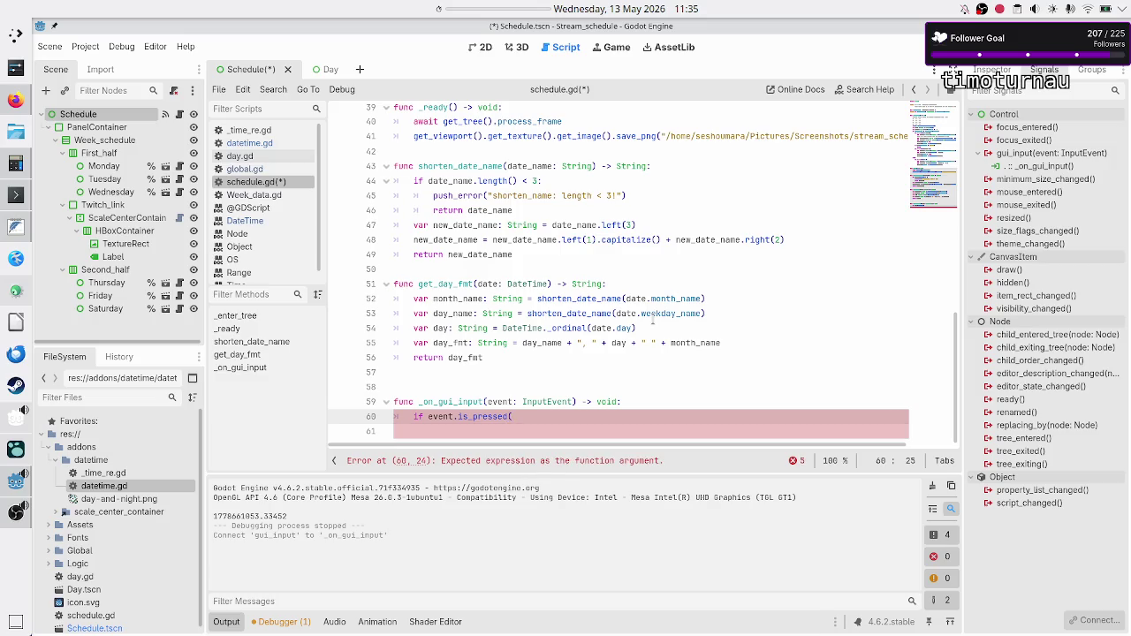
pyautogui.press('BackSpace')
pyautogui.write('(')
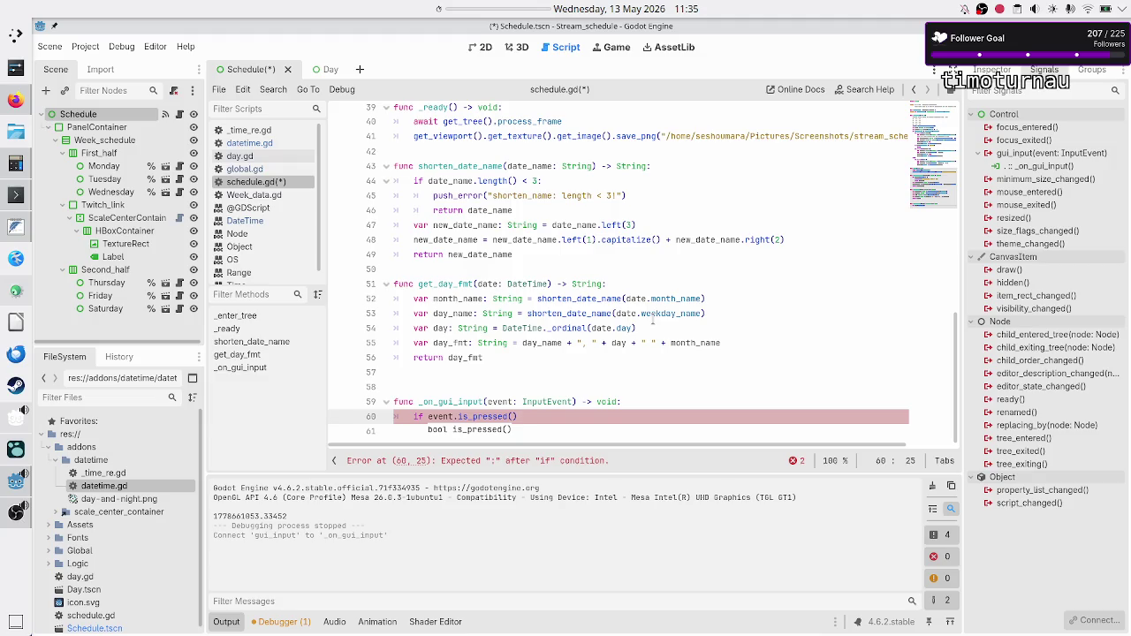
# Step: Switch to the terminal and back to Godot, then open the Project menu
pyautogui.hotkey('alt', 'Tab')
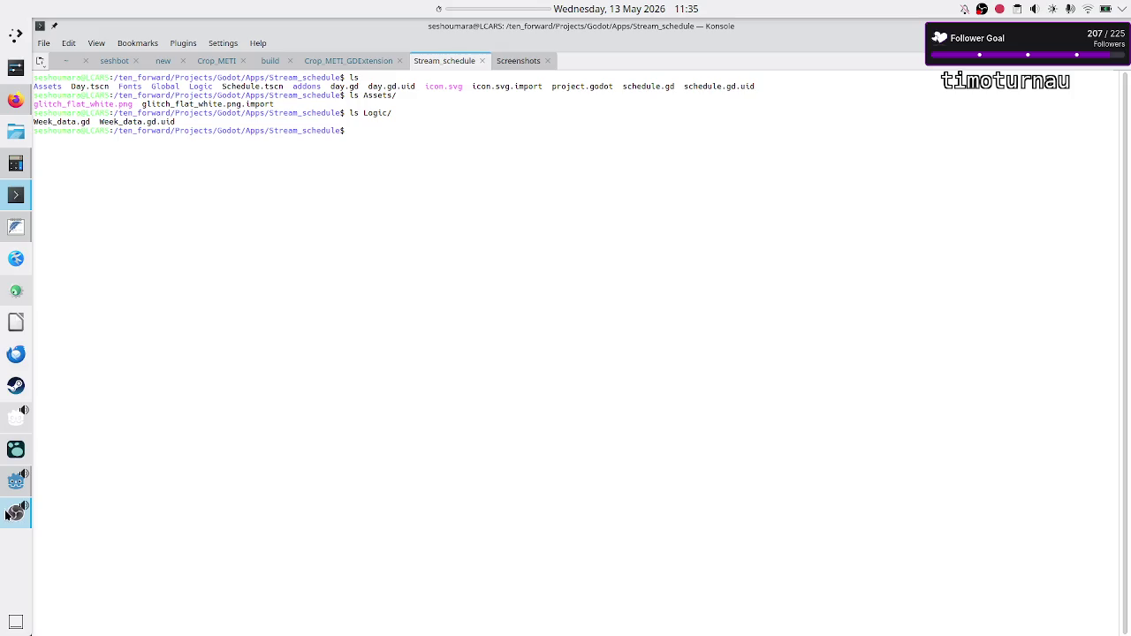
pyautogui.click(16, 480)
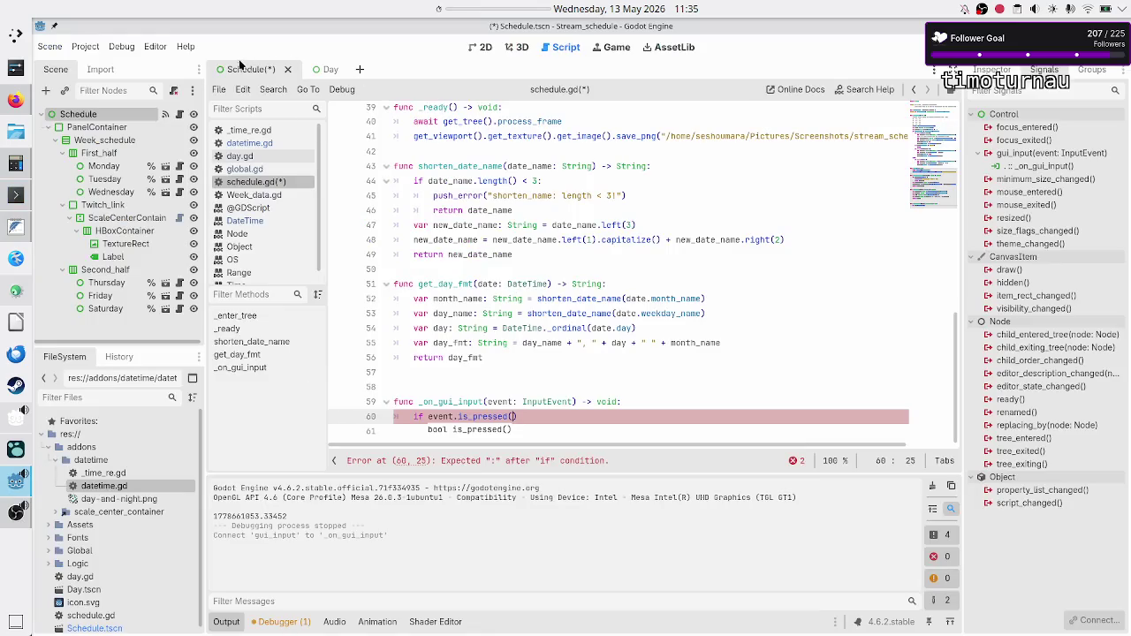
pyautogui.click(88, 47)
# Step: Add a take_screenshot action in the Project Settings Input Map
pyautogui.click(97, 65)
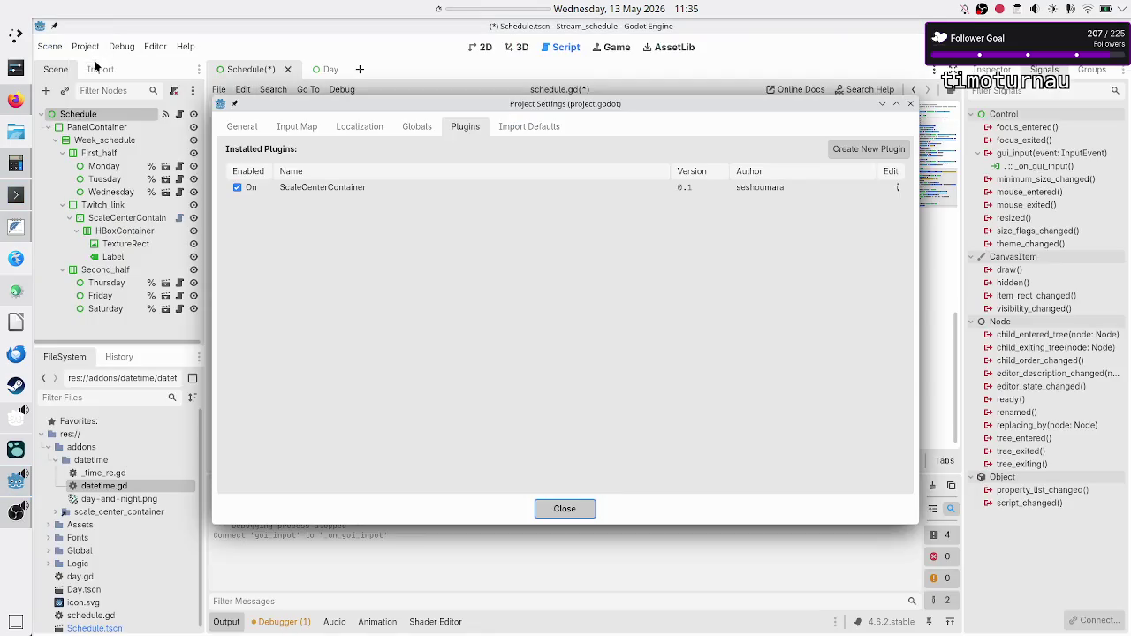
pyautogui.click(297, 126)
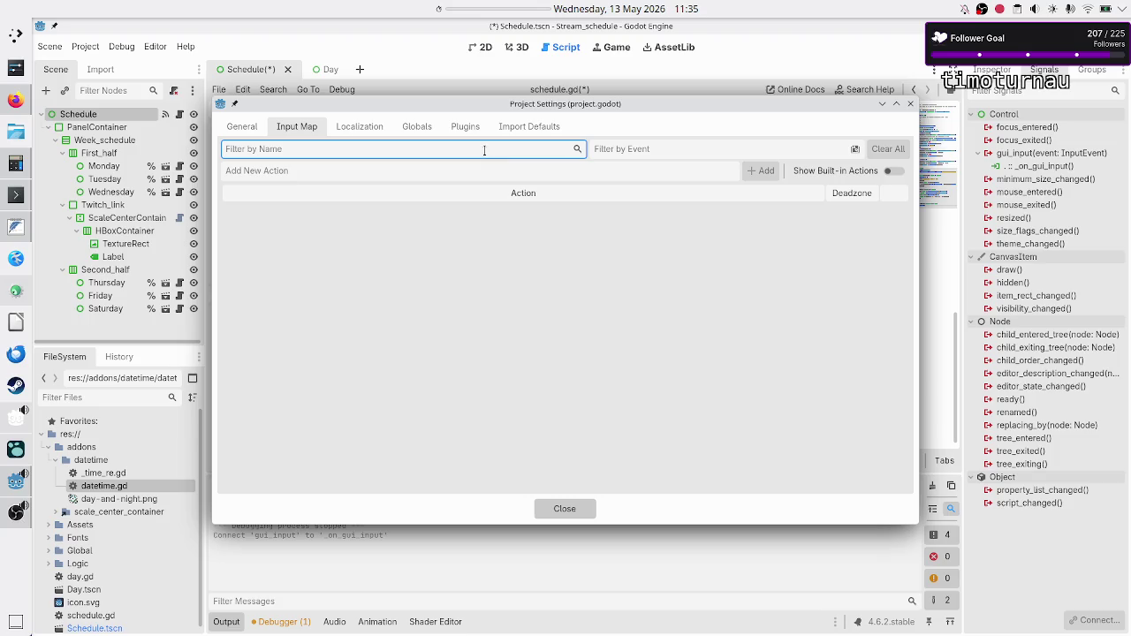
pyautogui.click(693, 172)
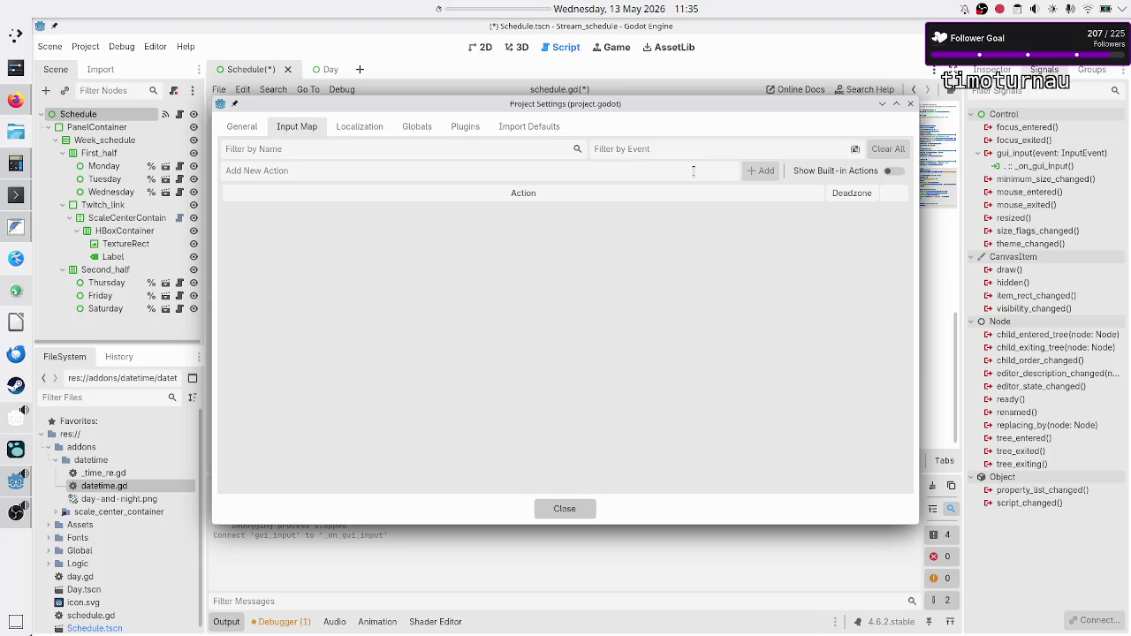
pyautogui.write('take_screenshot')
pyautogui.click(768, 171)
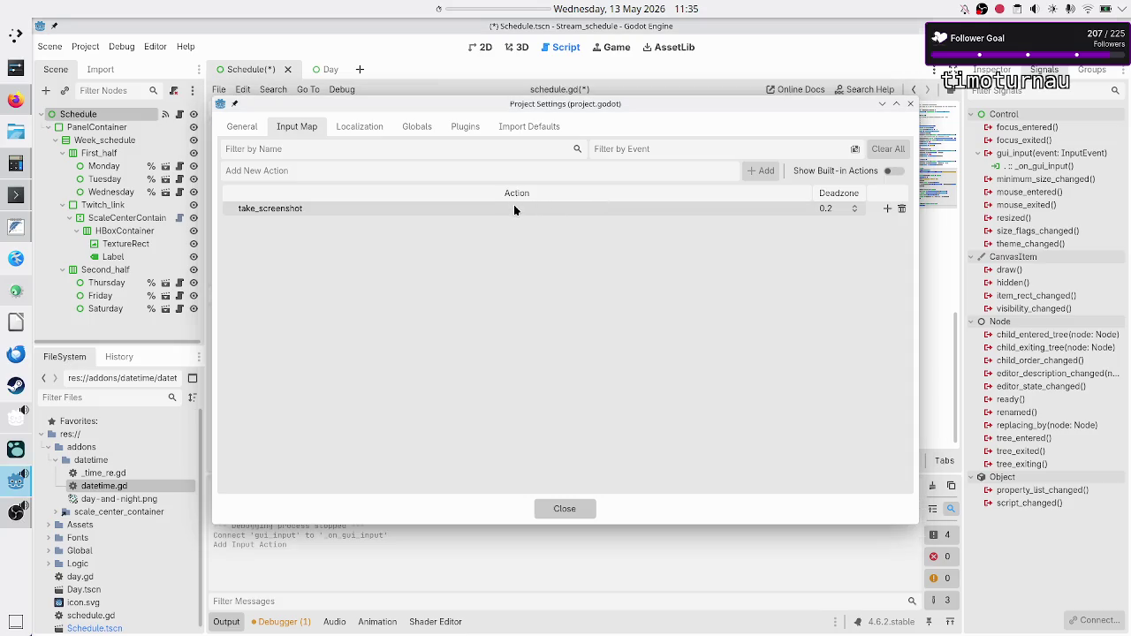
# Step: Bind take_screenshot to the physical S key and close Project Settings
pyautogui.click(887, 210)
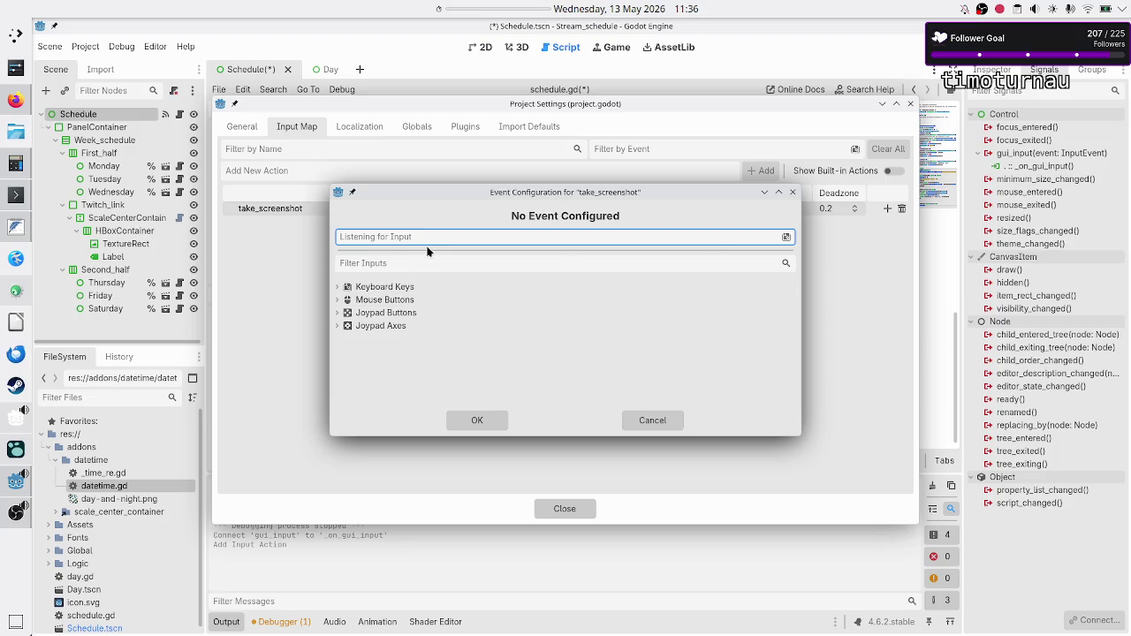
pyautogui.press('k')
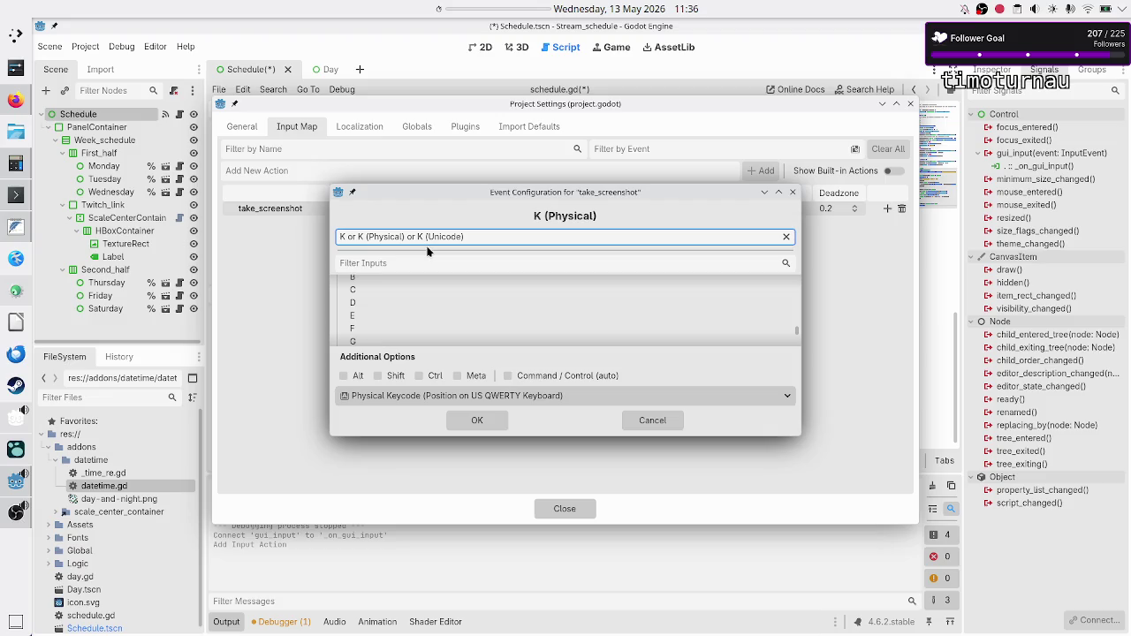
pyautogui.press('s')
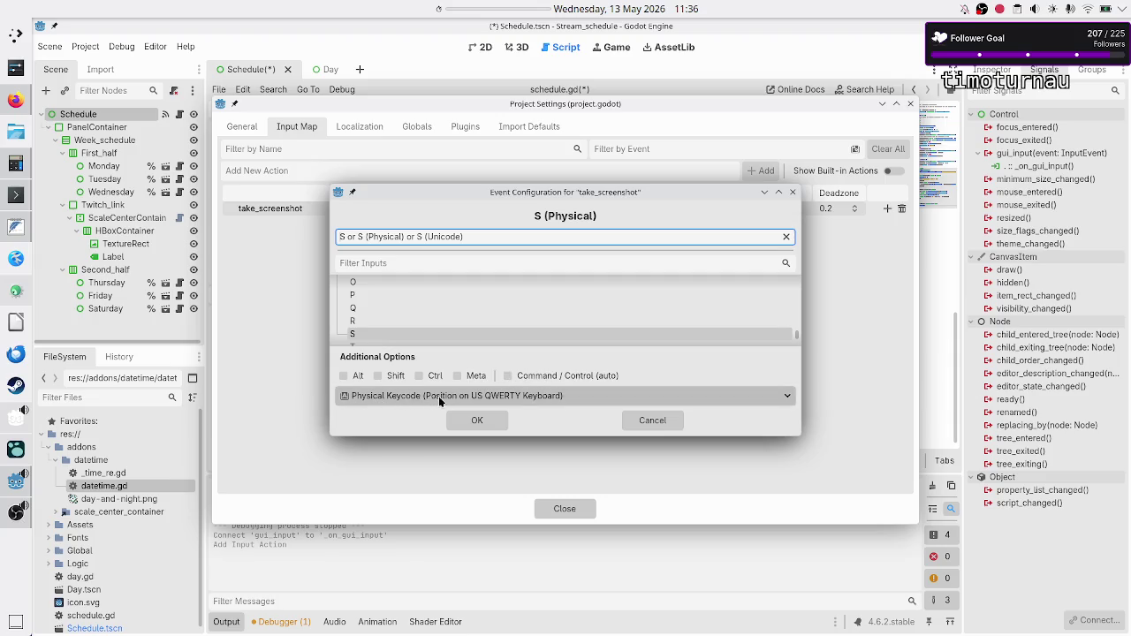
pyautogui.click(489, 420)
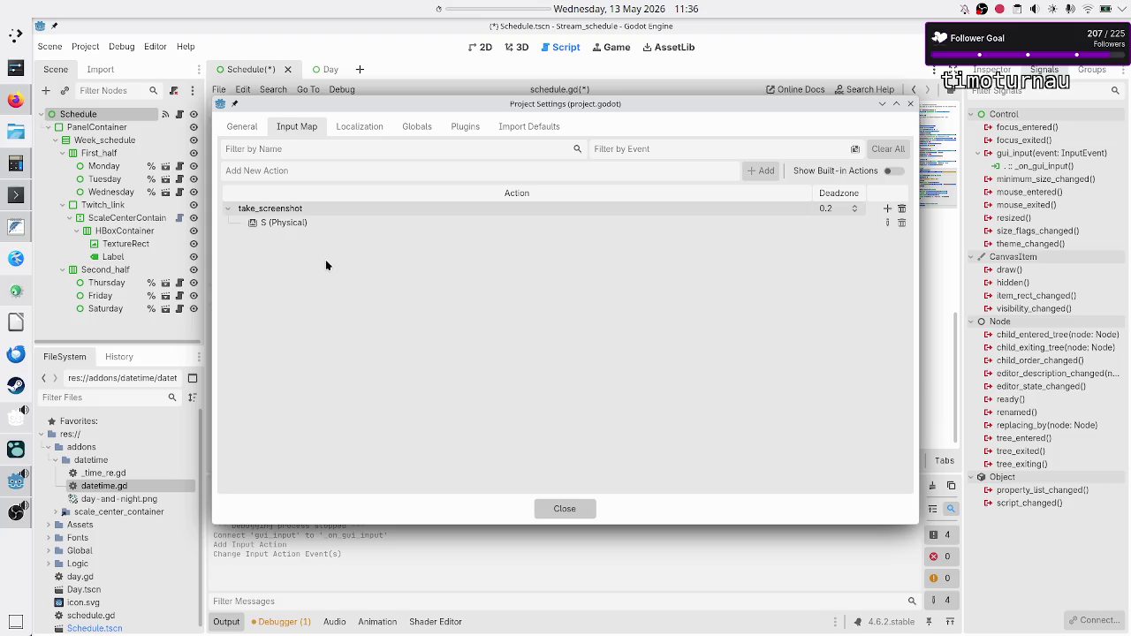
pyautogui.click(565, 517)
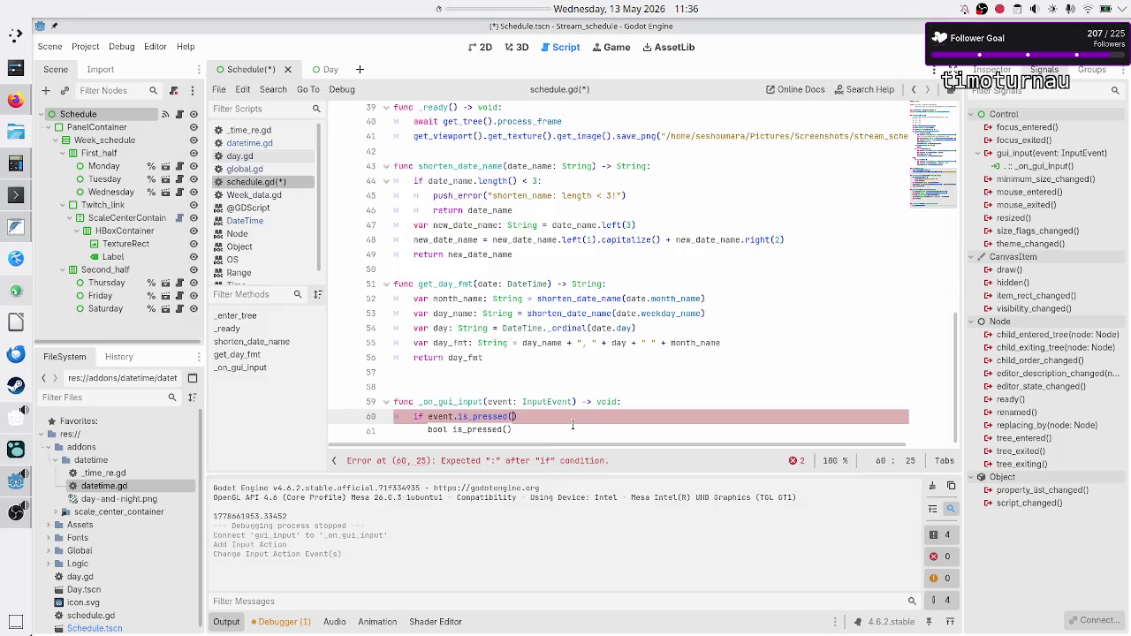
# Step: On line 60, replace the is_pressed call with event.is_action()
pyautogui.press('BackSpace')
pyautogui.press('BackSpace')
pyautogui.press('BackSpace')
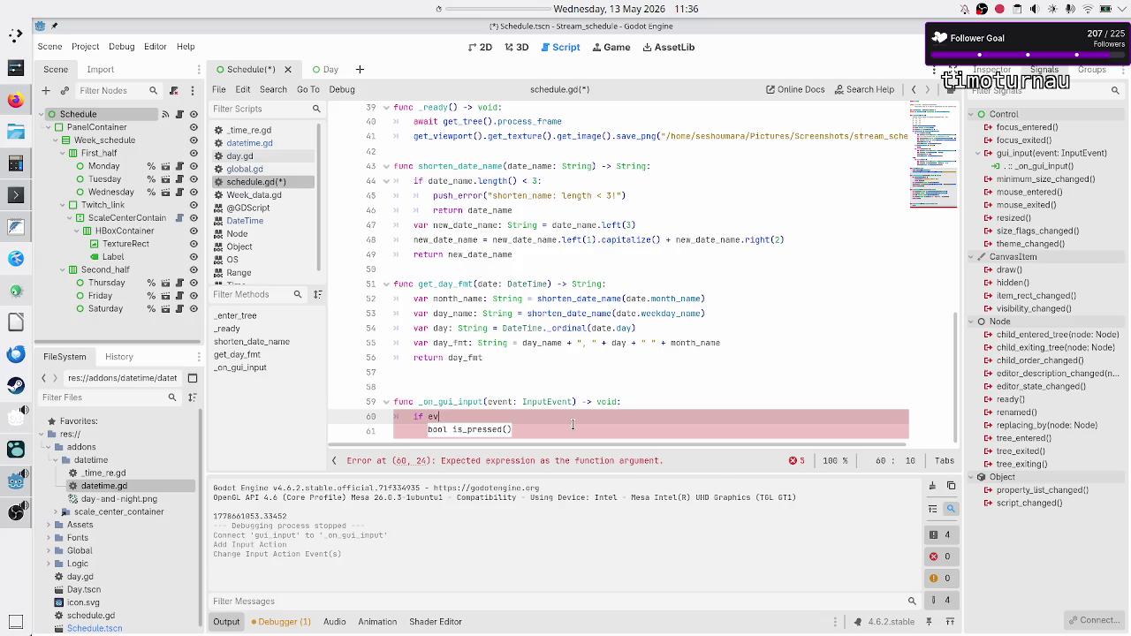
pyautogui.write('en')
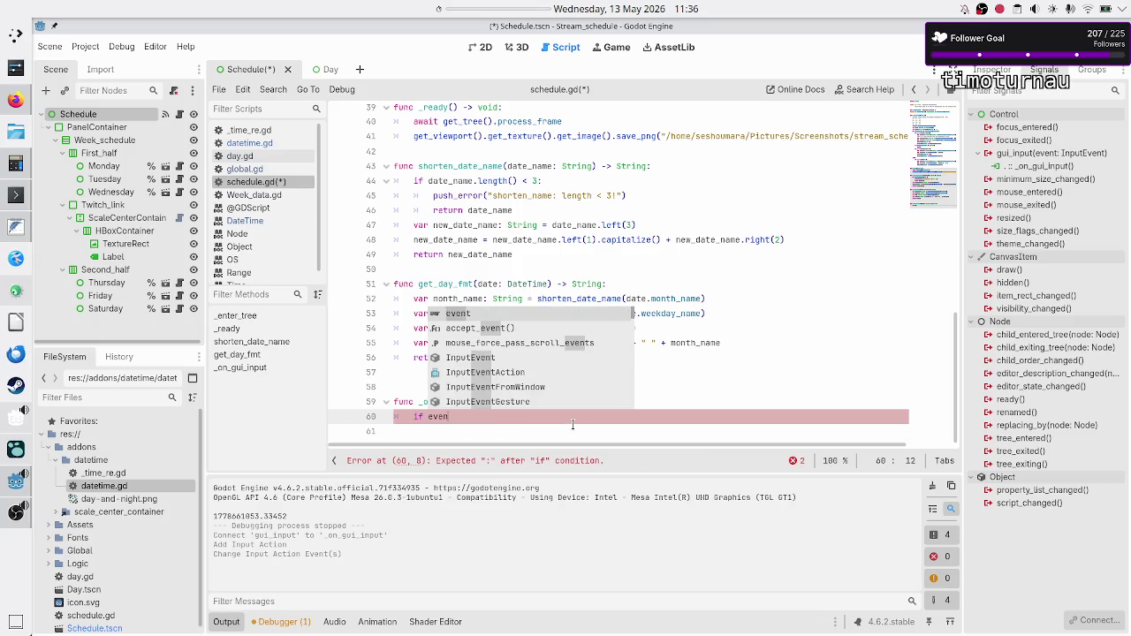
pyautogui.write('t')
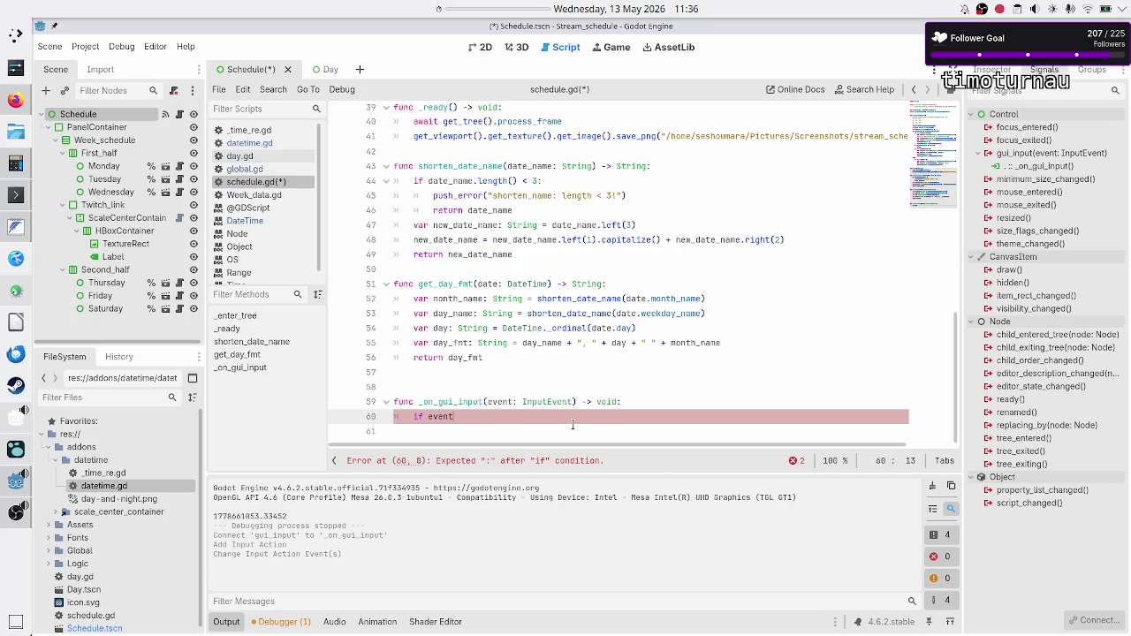
pyautogui.press('Down')
pyautogui.press('Down')
pyautogui.press('Down')
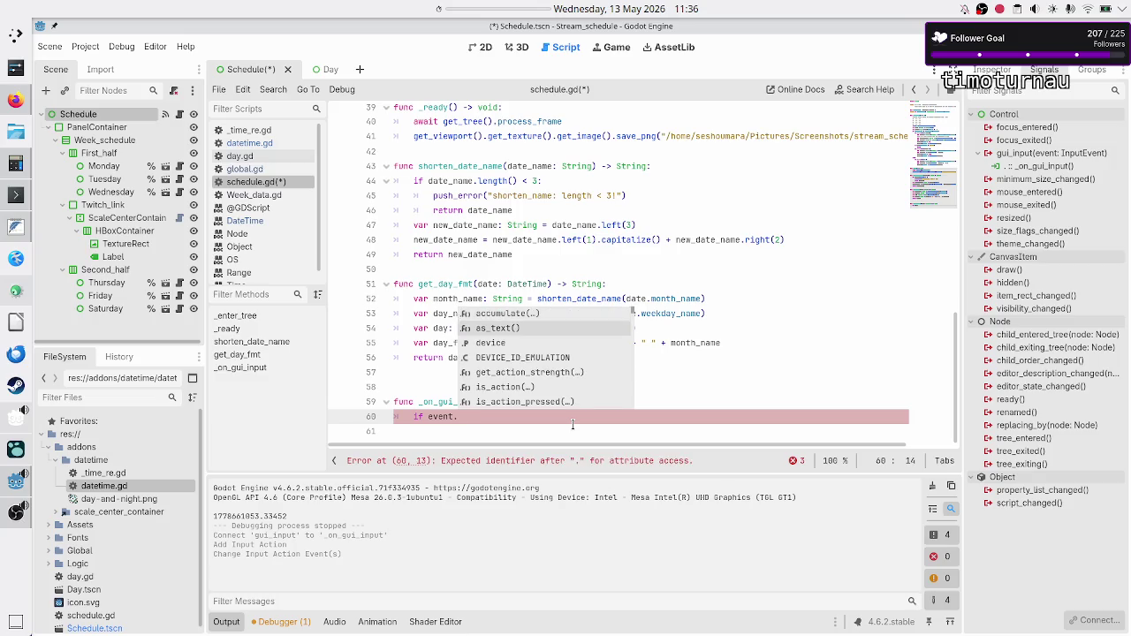
pyautogui.press('Down')
pyautogui.press('Return')
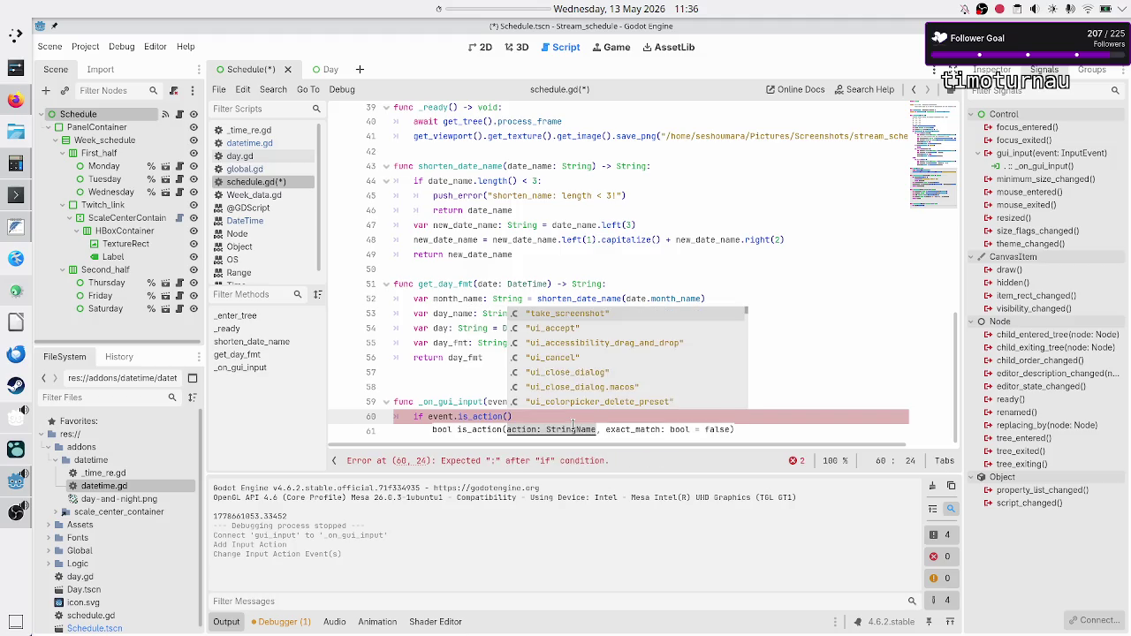
# Step: Pass take_screenshot as the action name and begin the if block's indented body
pyautogui.press('Down')
pyautogui.press('Down')
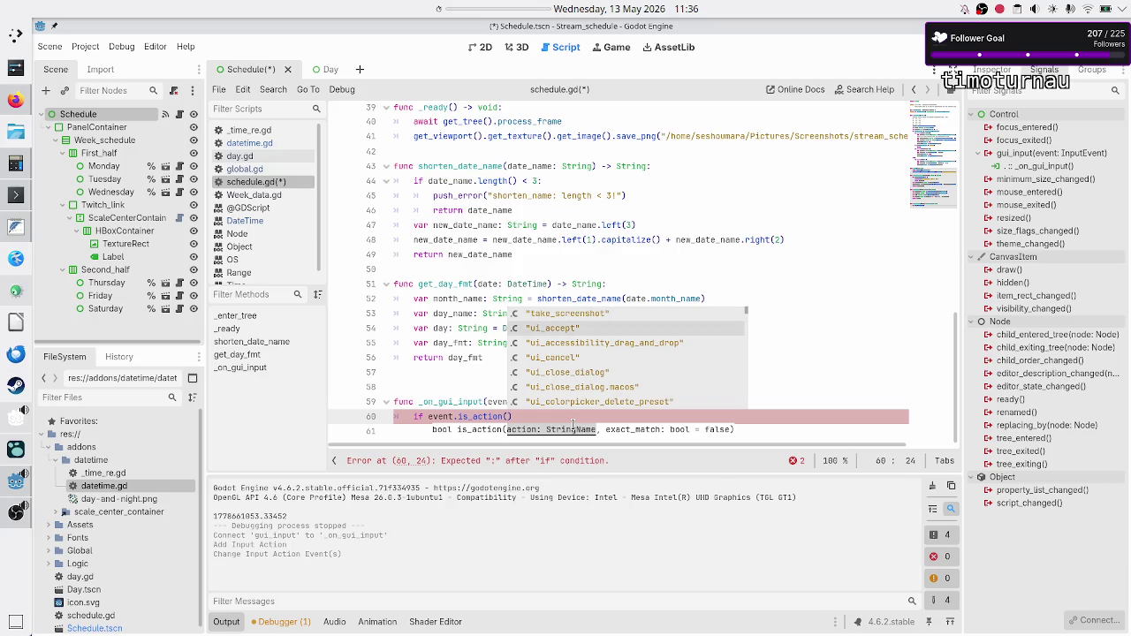
pyautogui.press('Up')
pyautogui.press('Down')
pyautogui.press('Down')
pyautogui.press('Down')
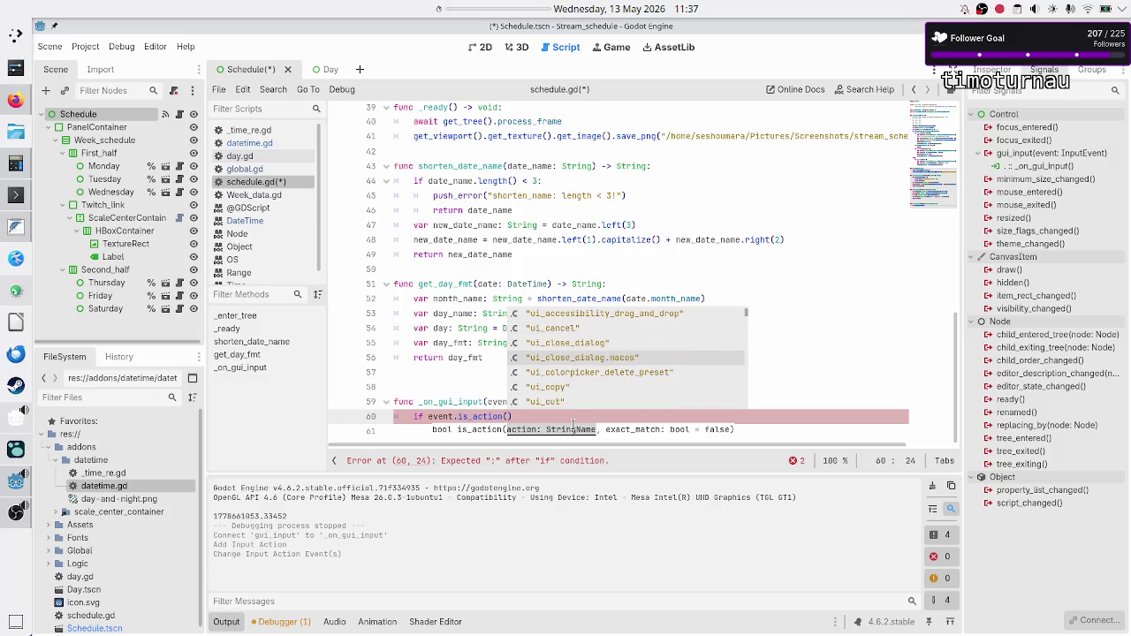
pyautogui.press('Down')
pyautogui.press('Down')
pyautogui.press('Down')
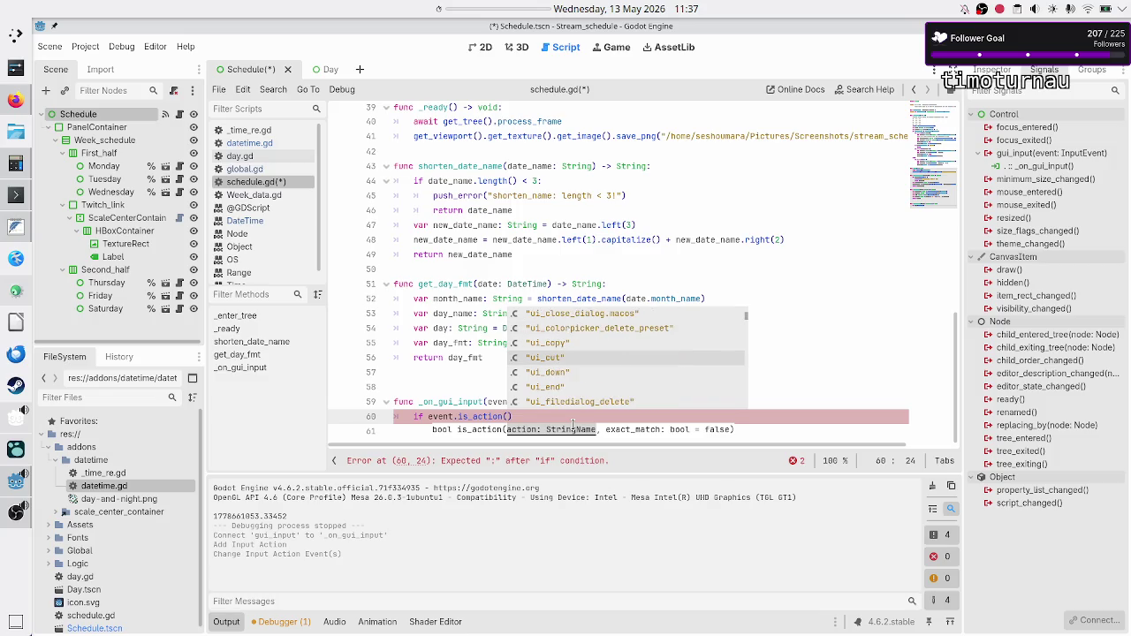
pyautogui.press('Down')
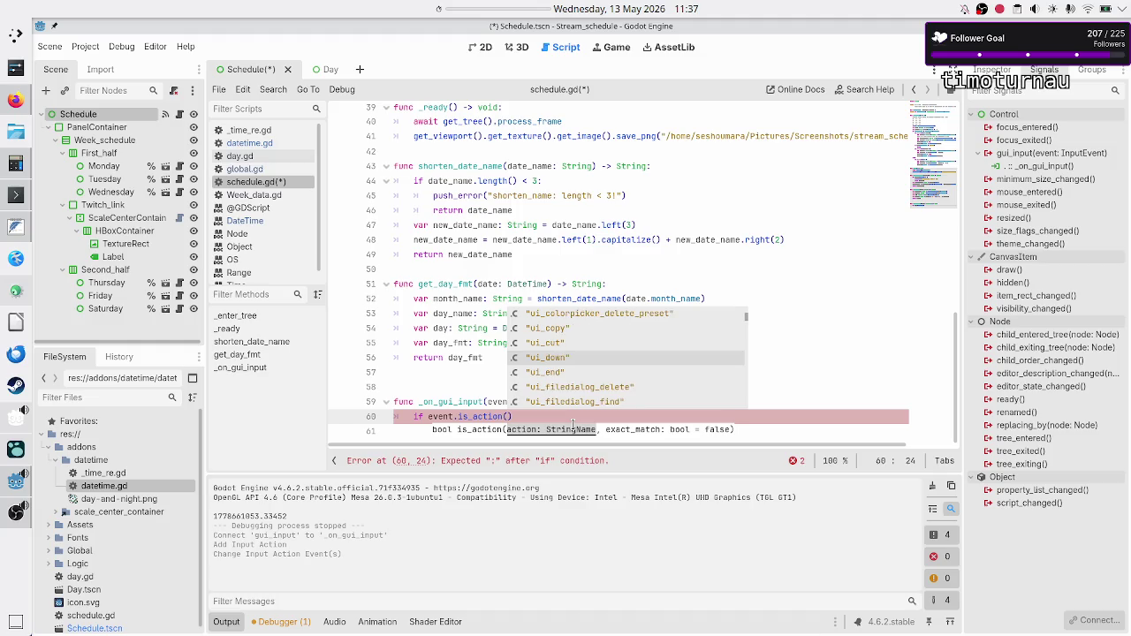
pyautogui.press('Down')
pyautogui.press('Down')
pyautogui.press('Down')
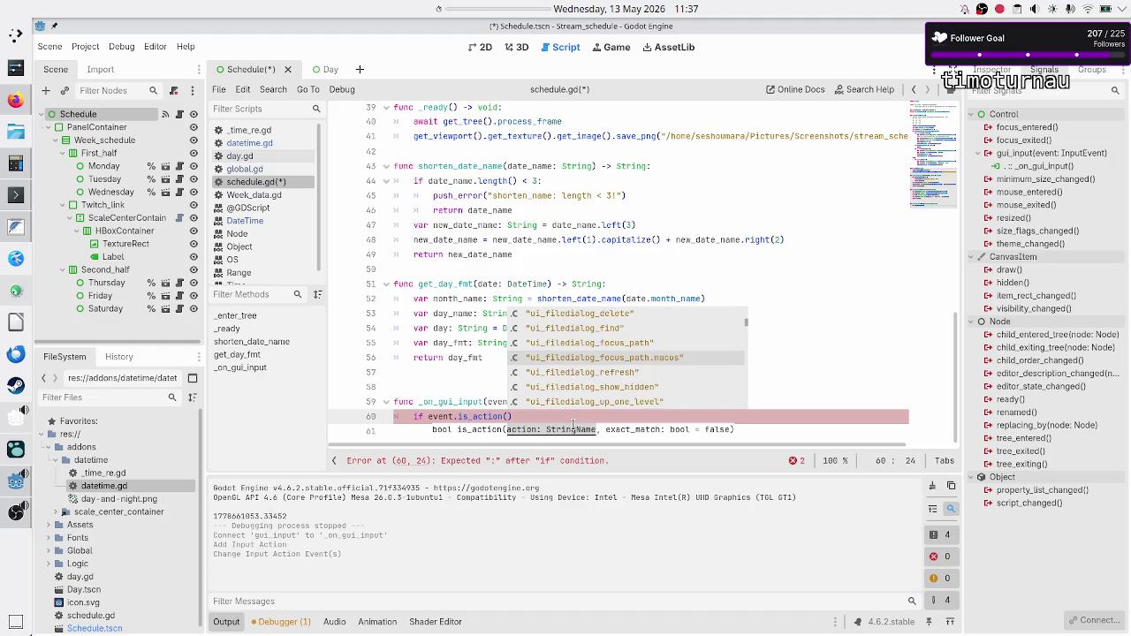
pyautogui.press('Up')
pyautogui.press('Up')
pyautogui.press('Up')
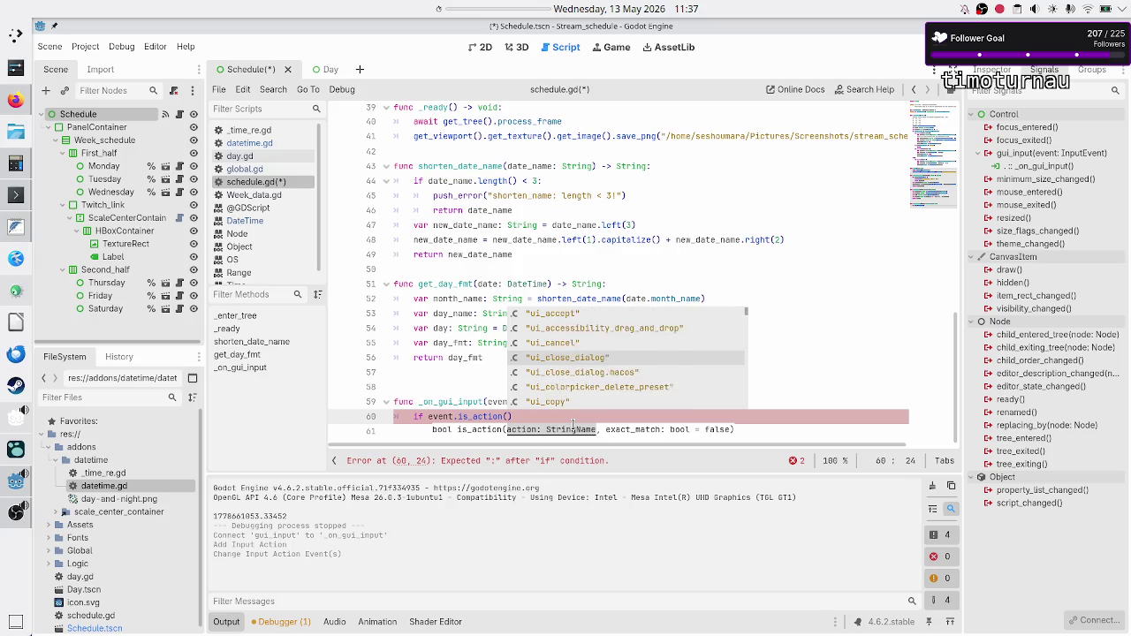
pyautogui.press('Up')
pyautogui.press('Return')
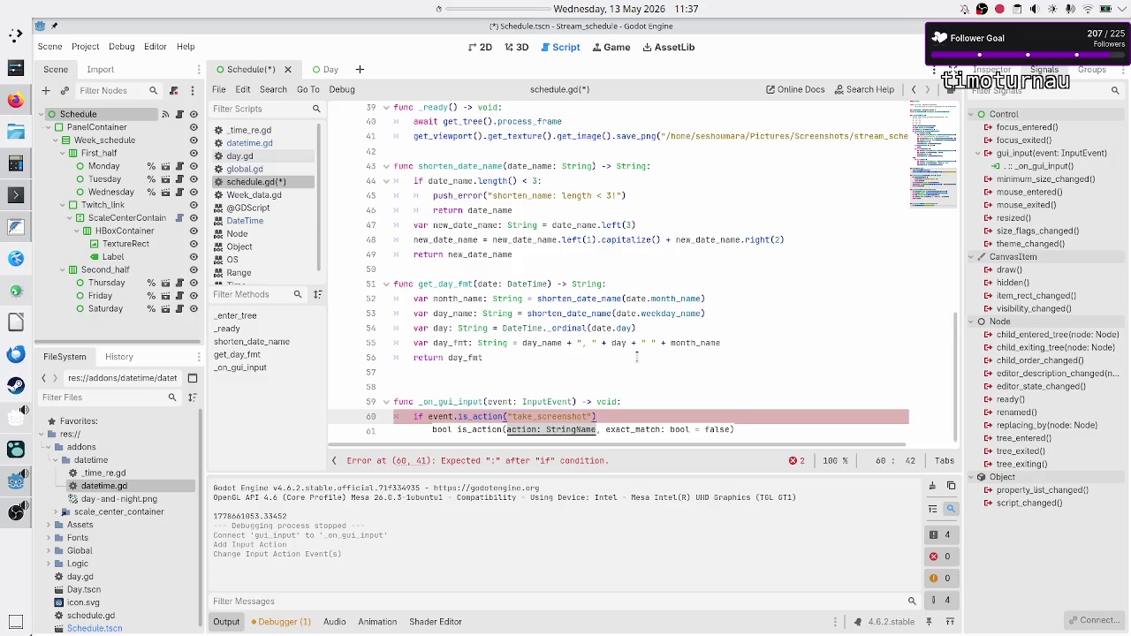
pyautogui.scroll(1, 636, 357)
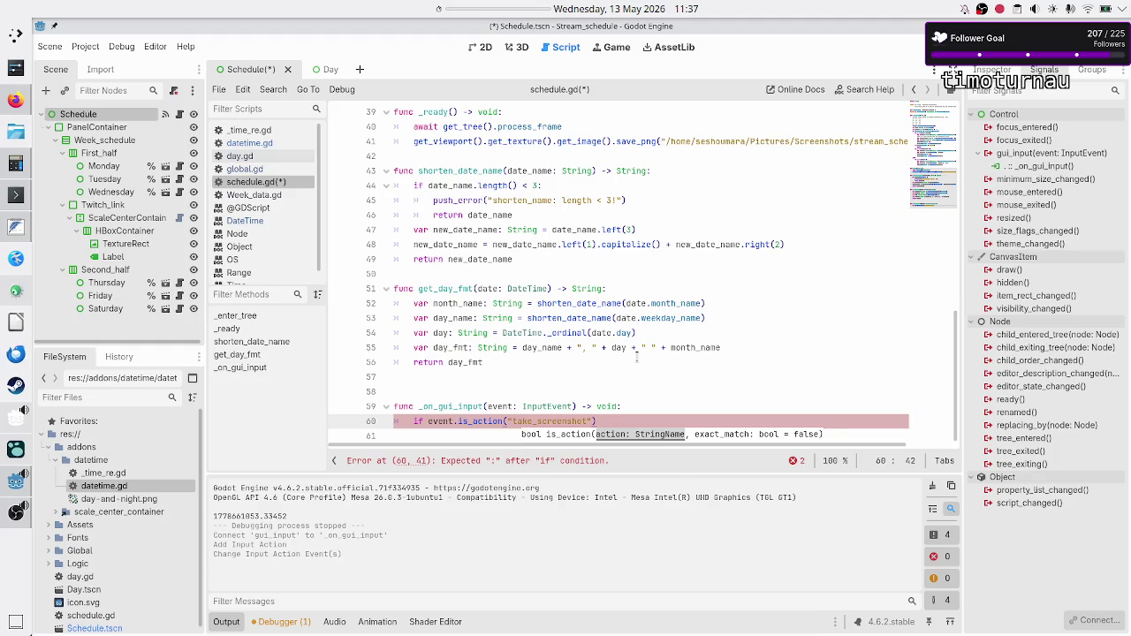
pyautogui.write(':')
pyautogui.press('Return')
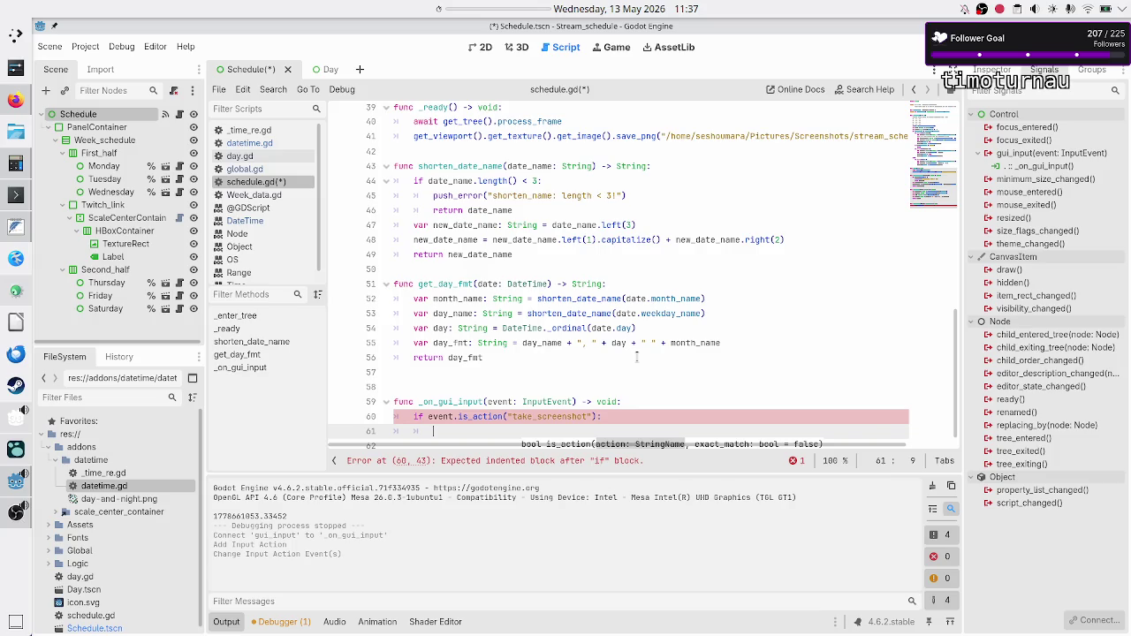
# Step: Move the save_png statement from _ready into the take_screenshot if block
pyautogui.press('Up')
pyautogui.press('Up')
pyautogui.press('Up')
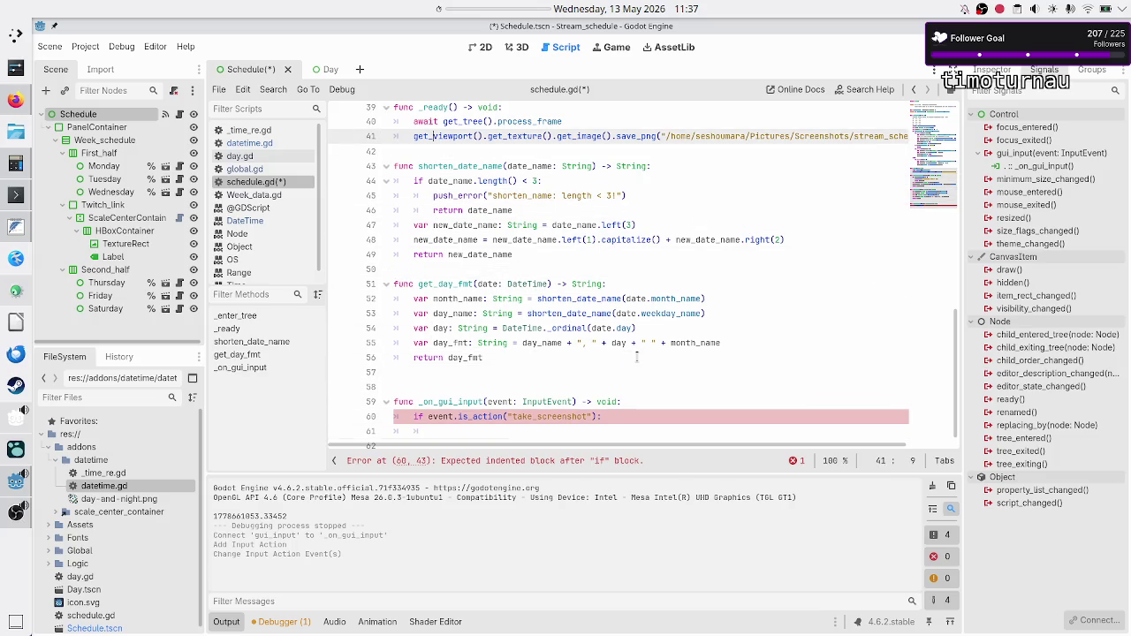
pyautogui.hotkey('shift', 'End')
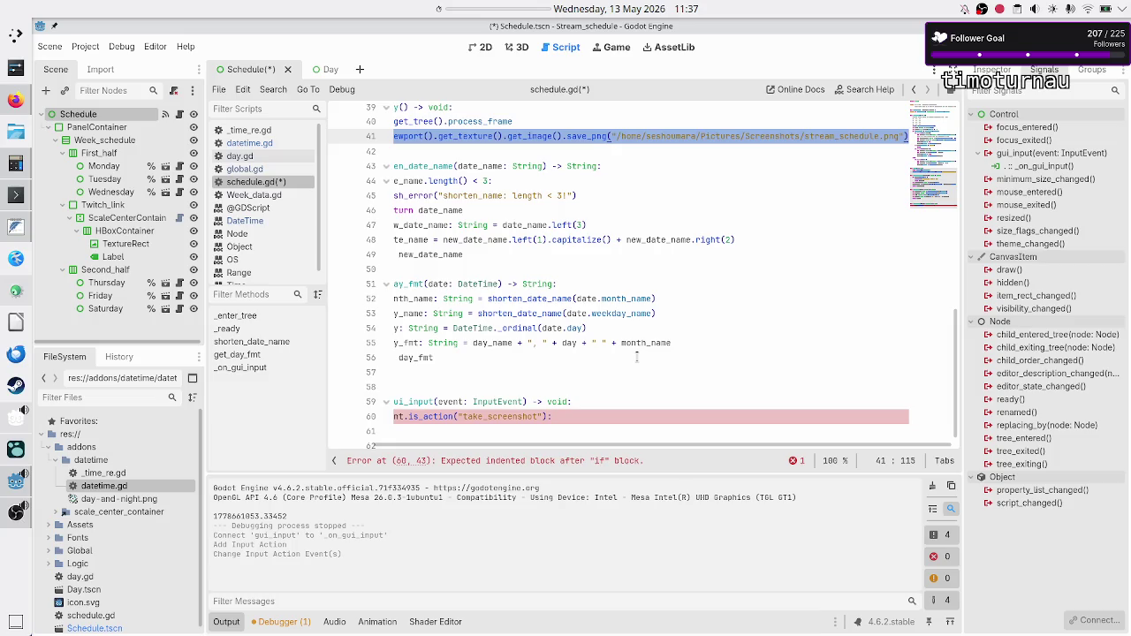
pyautogui.hotkey('ctrl', 'x')
pyautogui.press('Down')
pyautogui.press('Down')
pyautogui.press('Down')
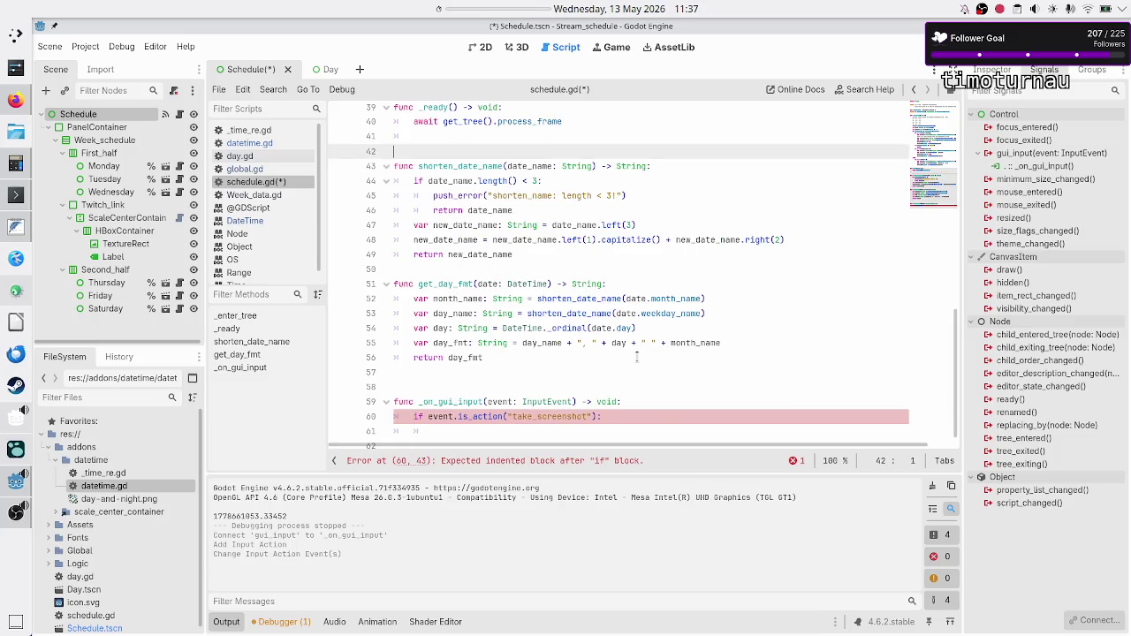
pyautogui.press('Up')
pyautogui.hotkey('ctrl', 'v')
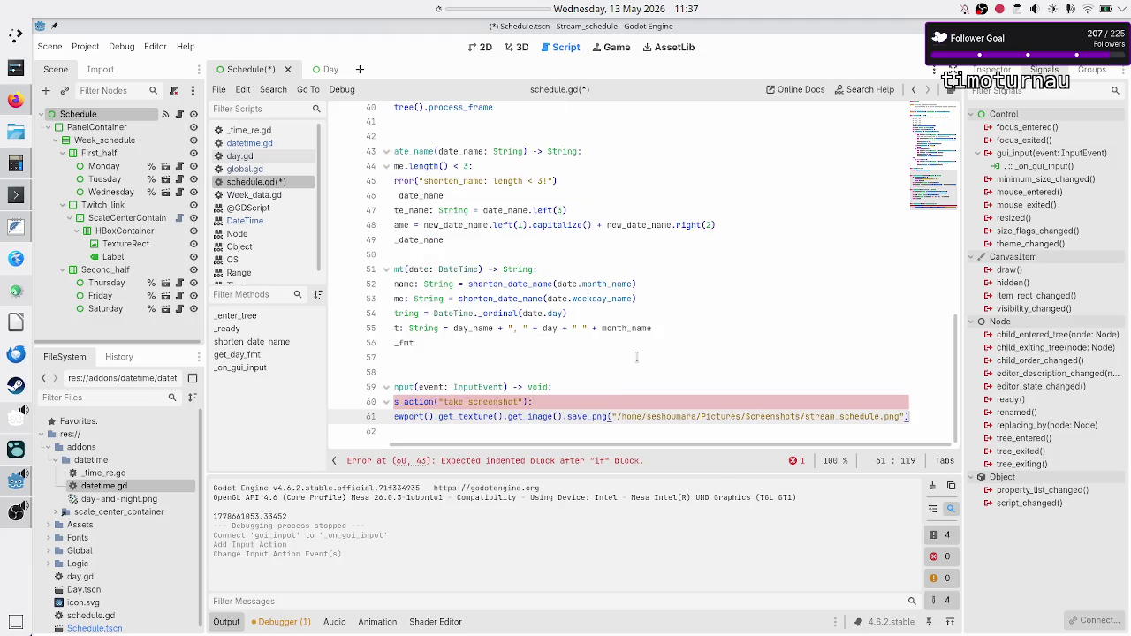
pyautogui.press('Down')
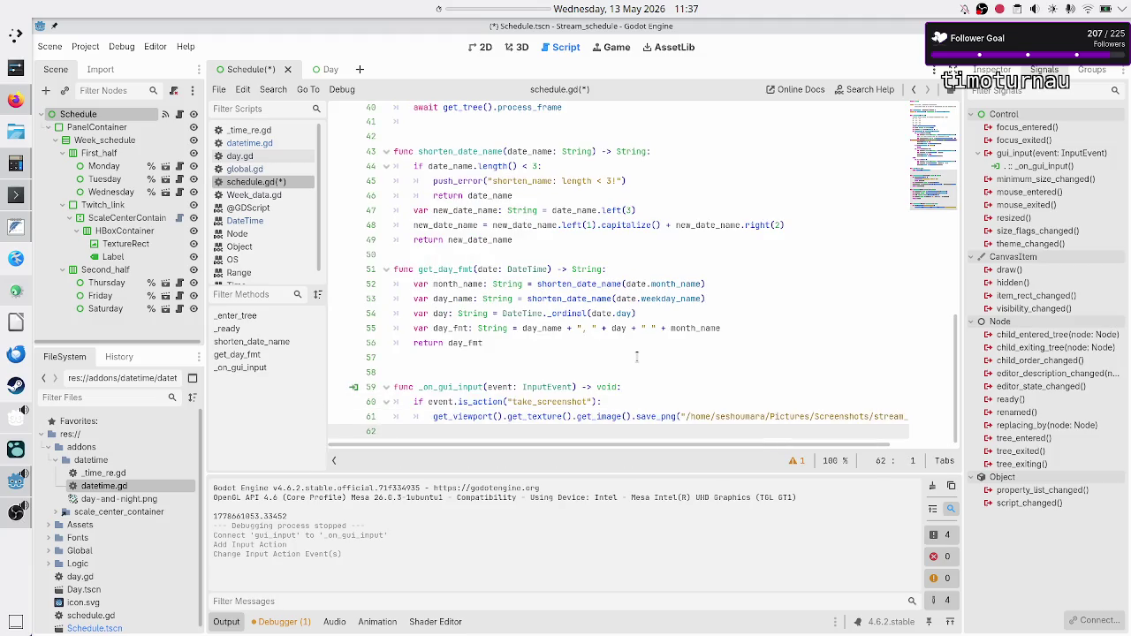
# Step: Delete the empty _ready function, save schedule.gd, and run the project
pyautogui.press('Up')
pyautogui.press('Up')
pyautogui.press('Up')
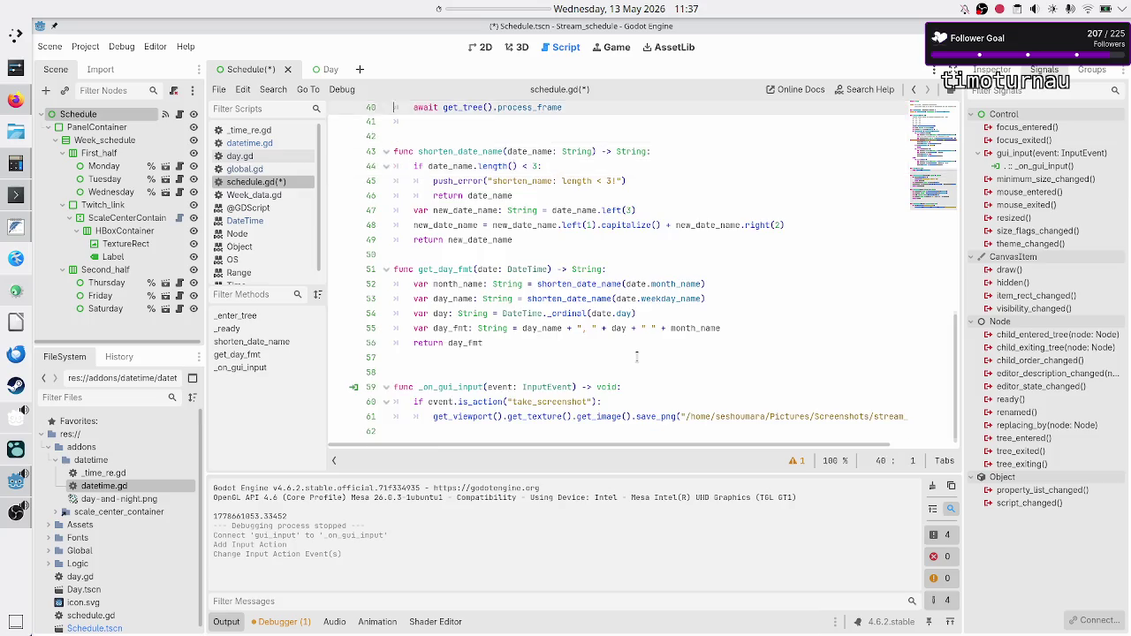
pyautogui.hotkey('shift', 'Down')
pyautogui.hotkey('shift', 'Down')
pyautogui.hotkey('shift', 'Down')
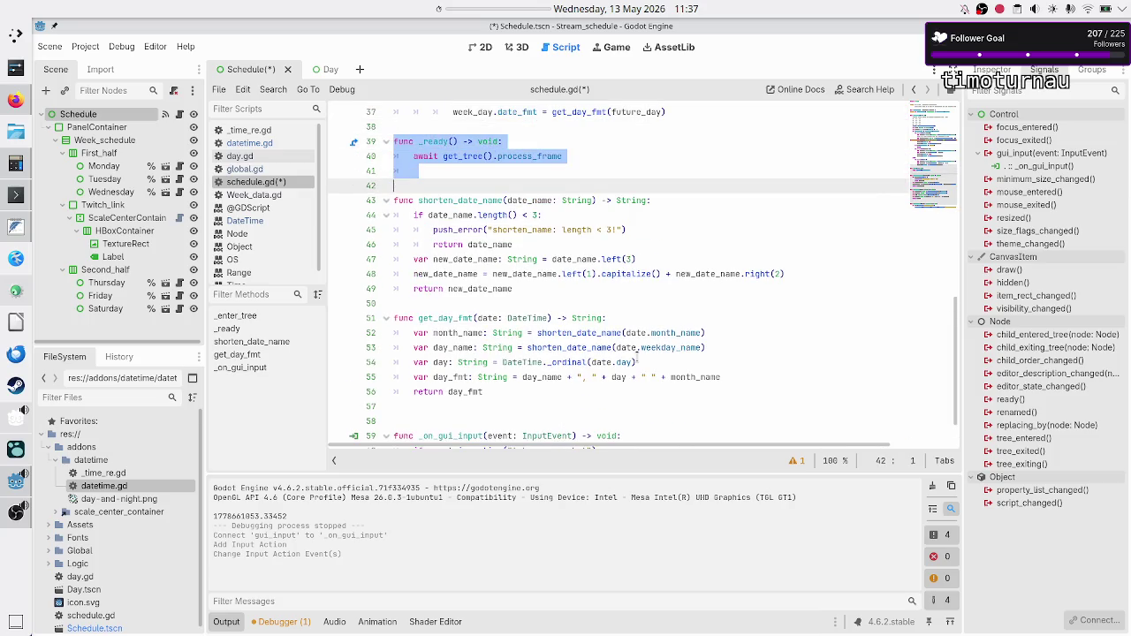
pyautogui.press('Delete')
pyautogui.hotkey('ctrl', 's')
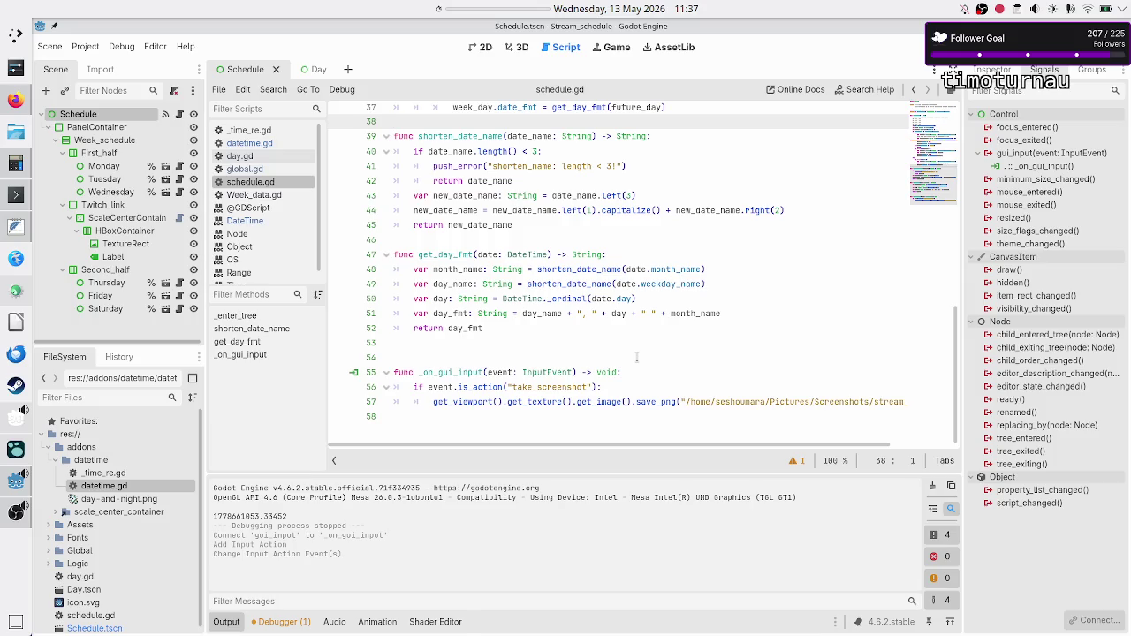
pyautogui.press('F5')
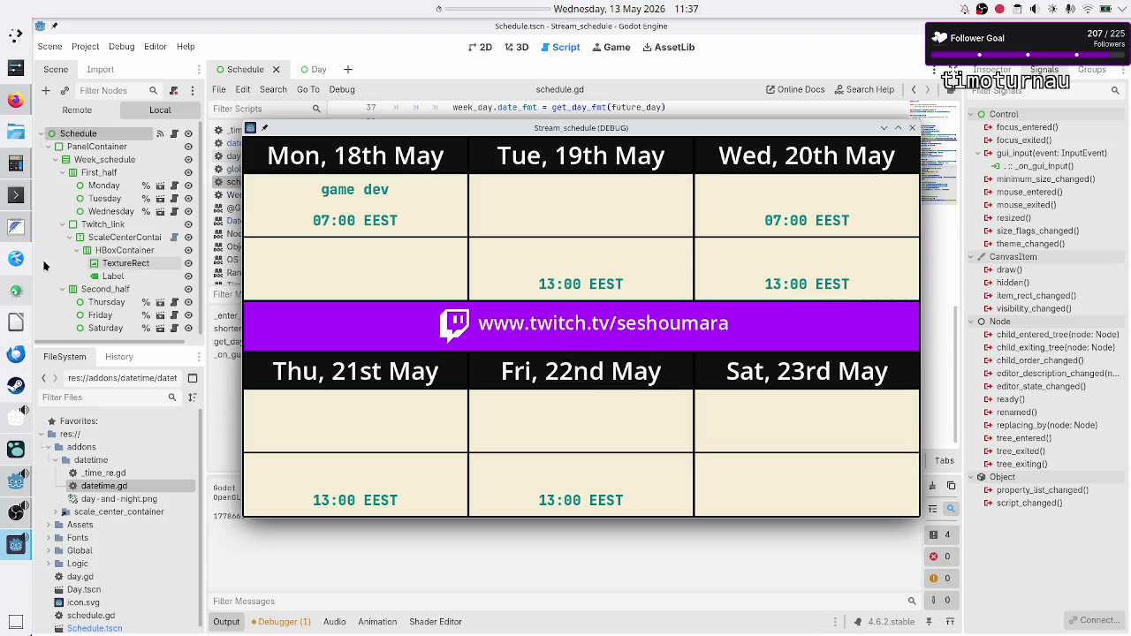
# Step: List the files in the Screenshots folder in the terminal
pyautogui.click(16, 194)
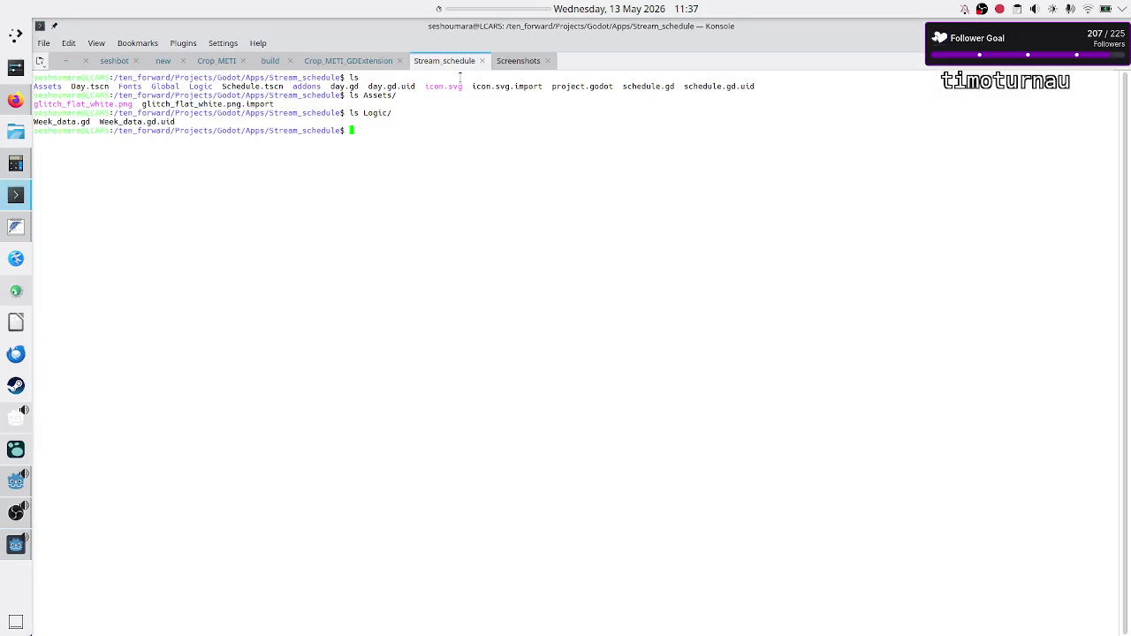
pyautogui.click(517, 61)
pyautogui.write('ls')
pyautogui.press('Return')
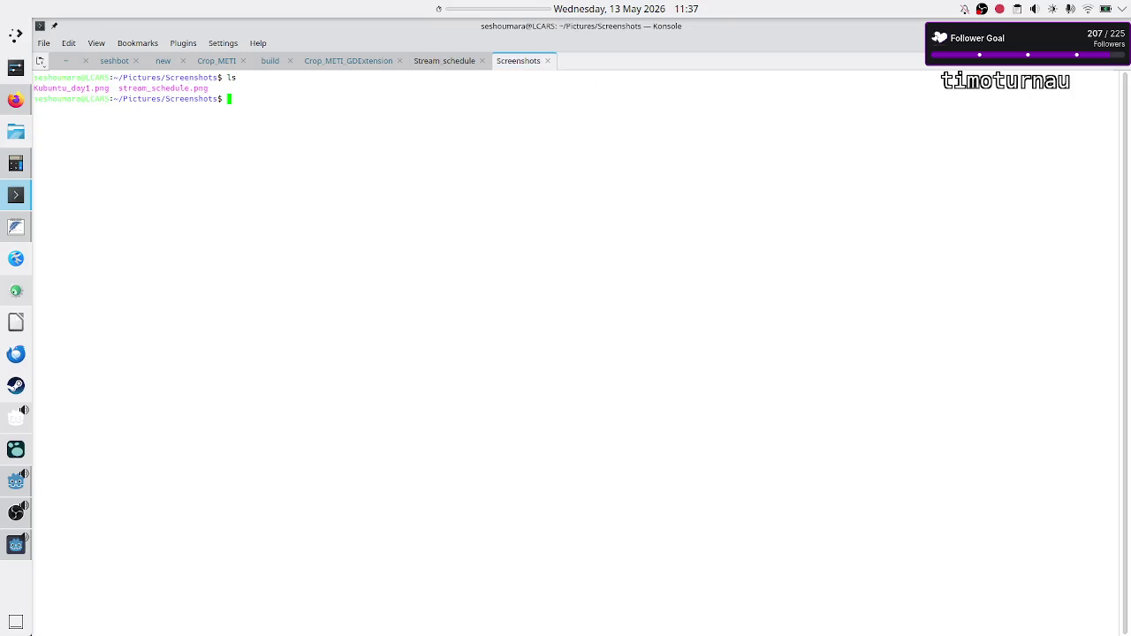
# Step: View stream_schedule.png in Gwenview, then close the viewer
pyautogui.write('gwenview stream_schedule.png')
pyautogui.press('Return')
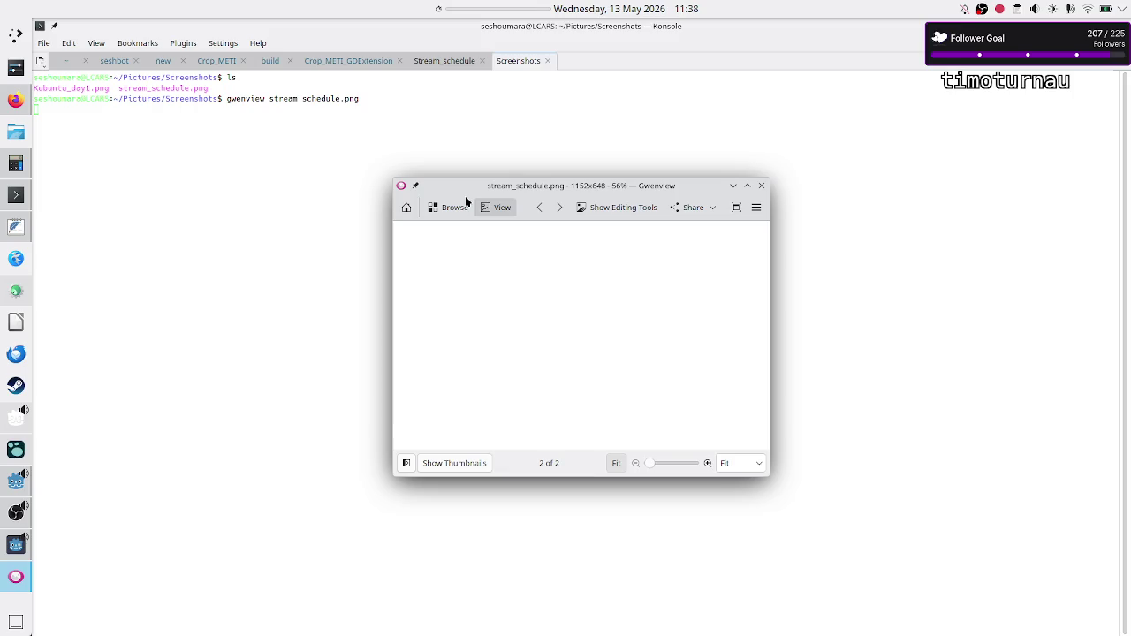
pyautogui.click(761, 186)
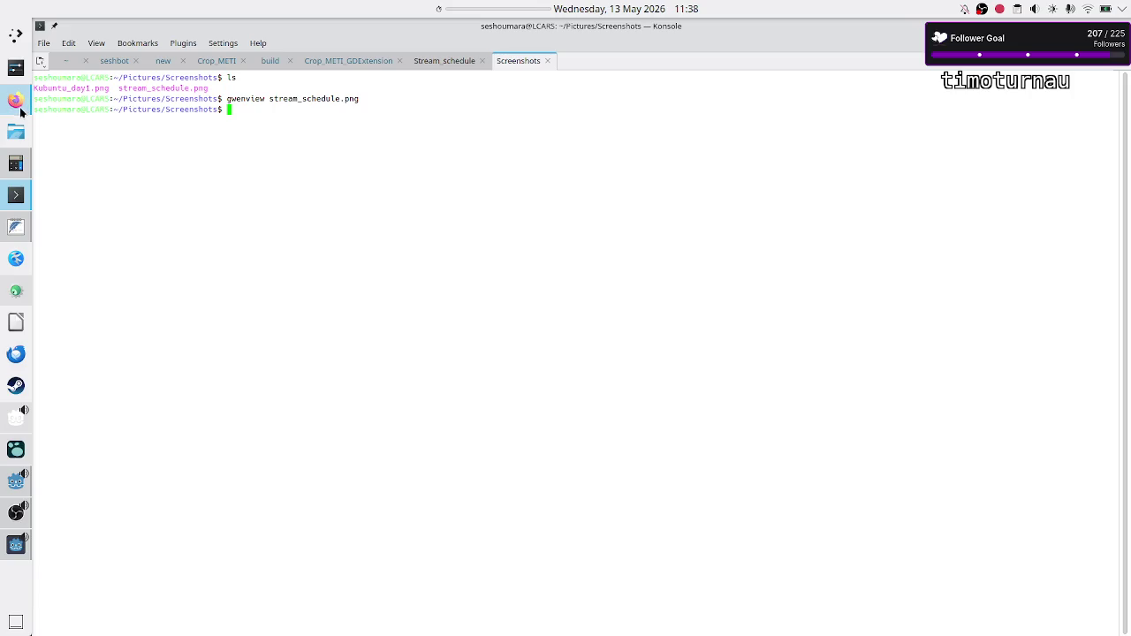
pyautogui.click(16, 101)
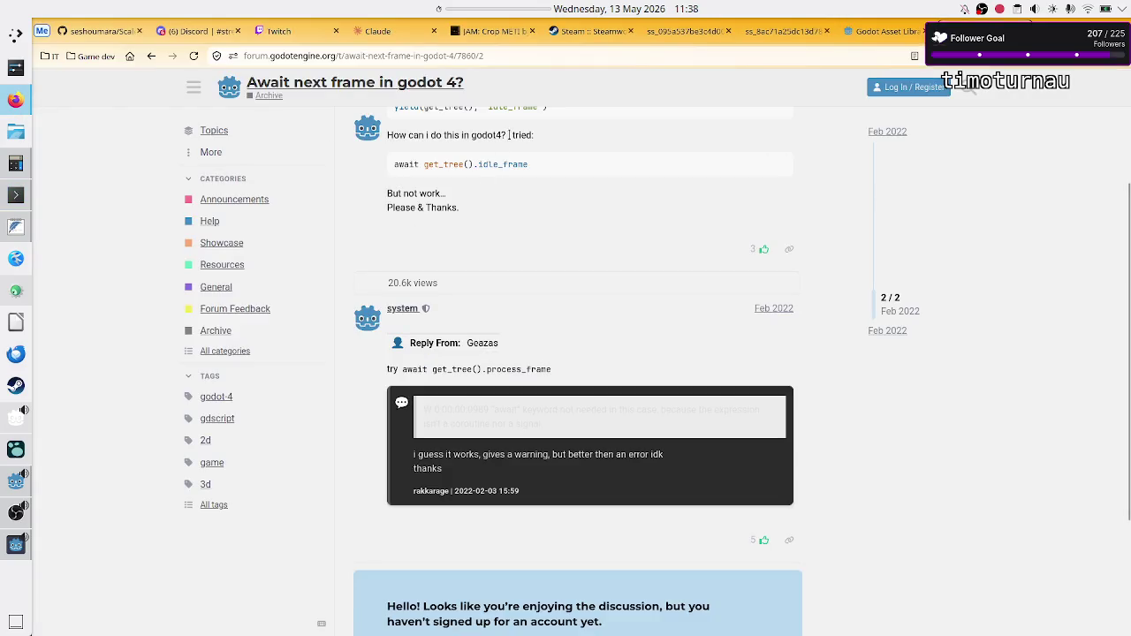
# Step: Search 'godot take screenshot of window' and open the Godot 4.1 screenshots Stack Overflow question
pyautogui.click(151, 56)
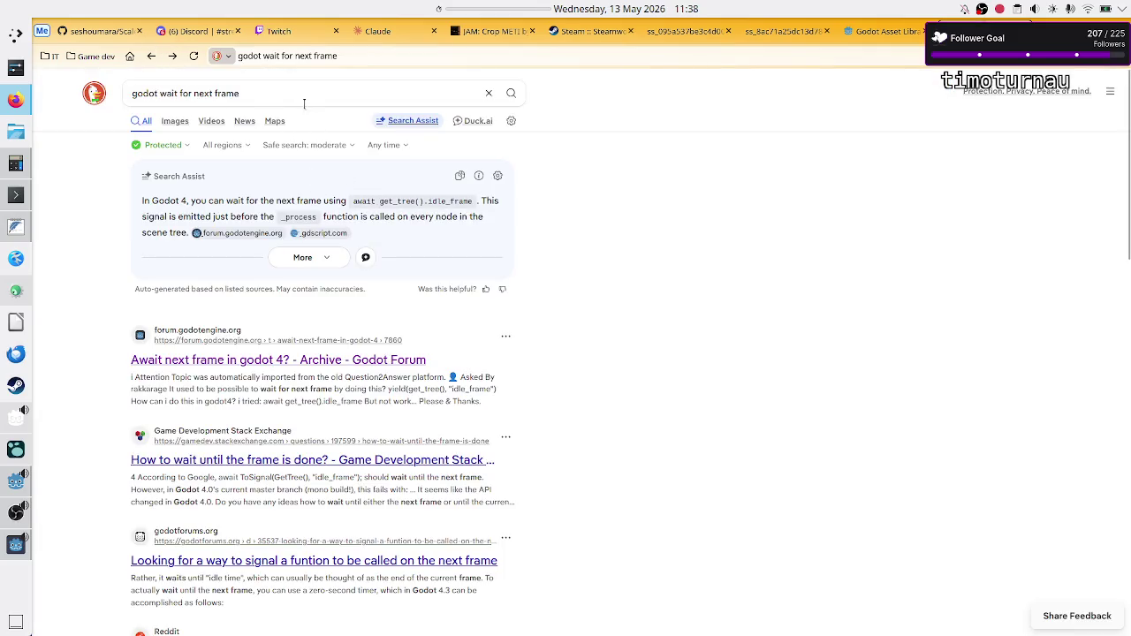
pyautogui.doubleClick(265, 93)
pyautogui.press('BackSpace')
pyautogui.press('BackSpace')
pyautogui.press('BackSpace')
pyautogui.press('BackSpace')
pyautogui.press('BackSpace')
pyautogui.press('BackSpace')
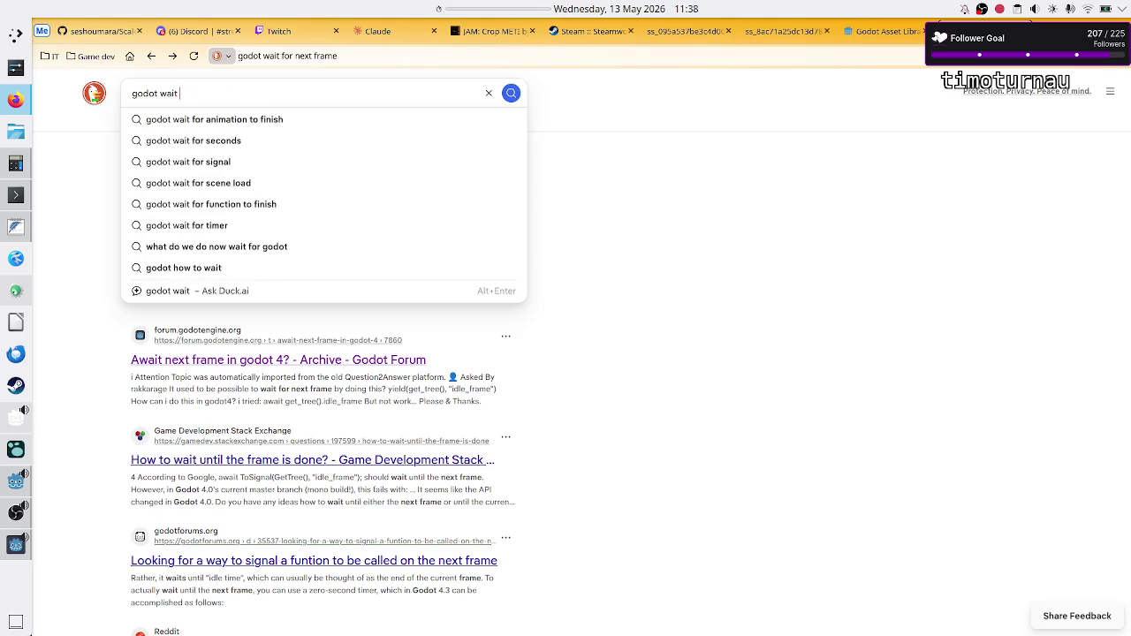
pyautogui.write('take s')
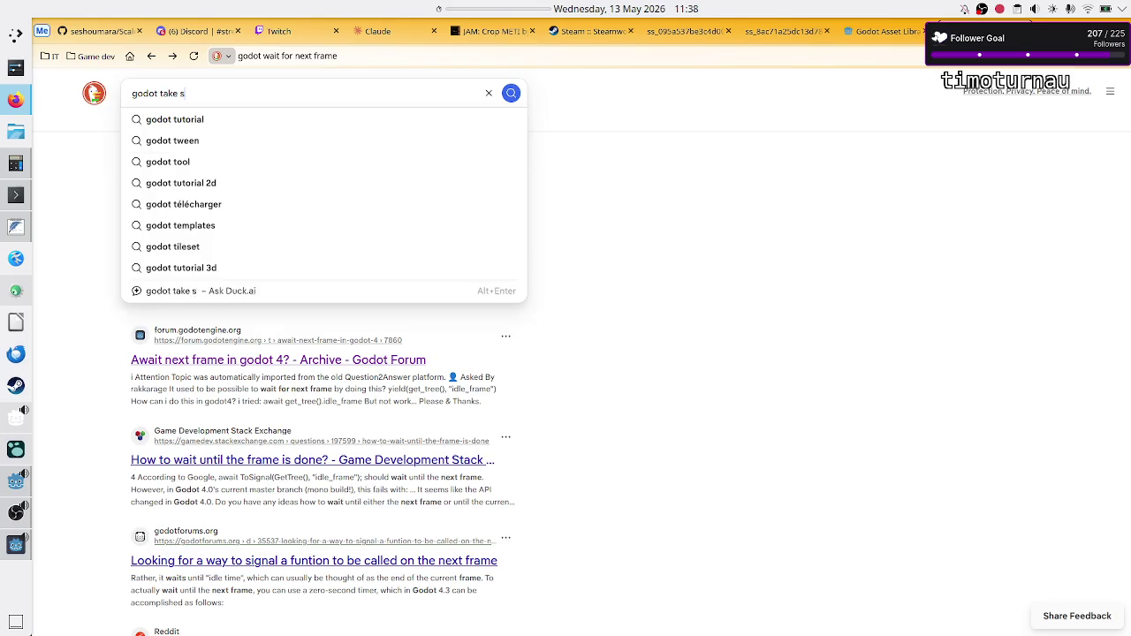
pyautogui.write('creenshot of wi')
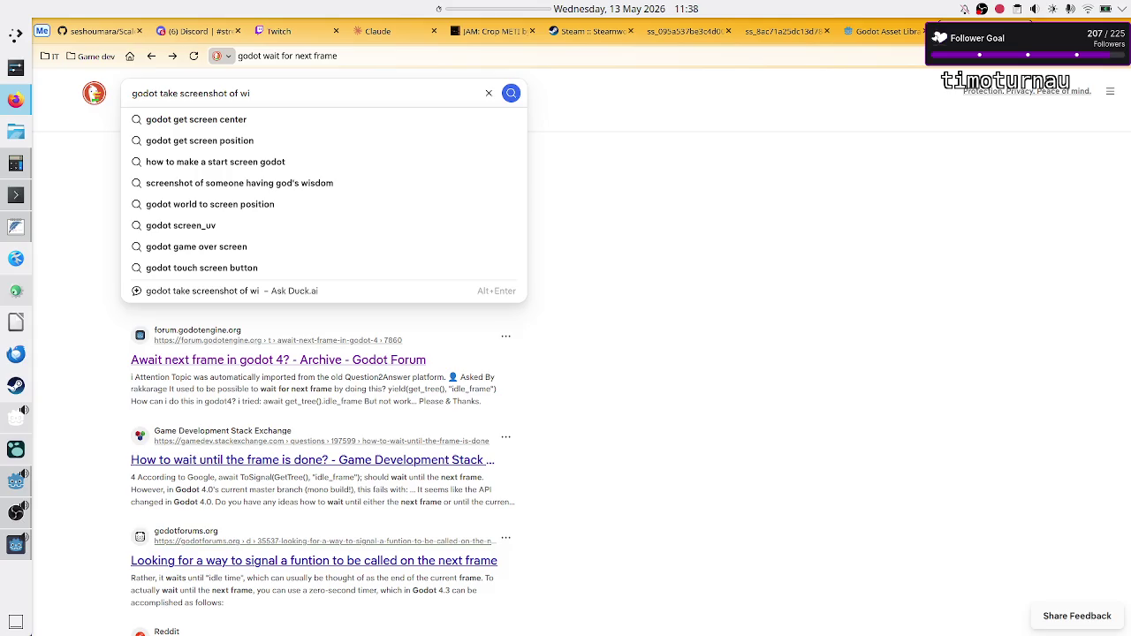
pyautogui.write('ndow')
pyautogui.press('Return')
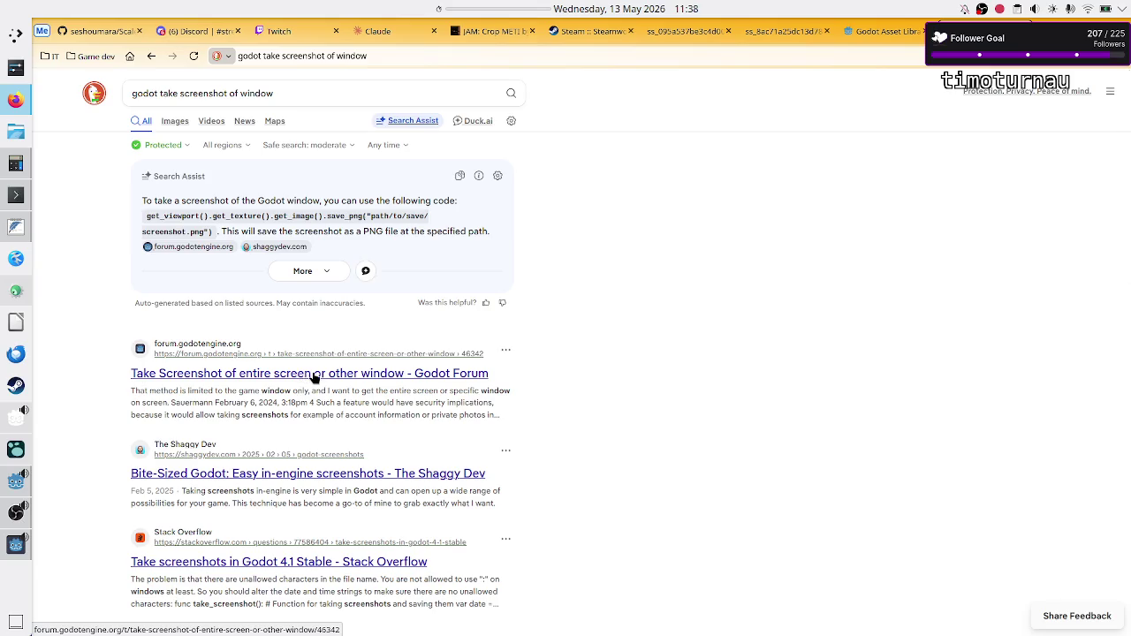
pyautogui.click(287, 563)
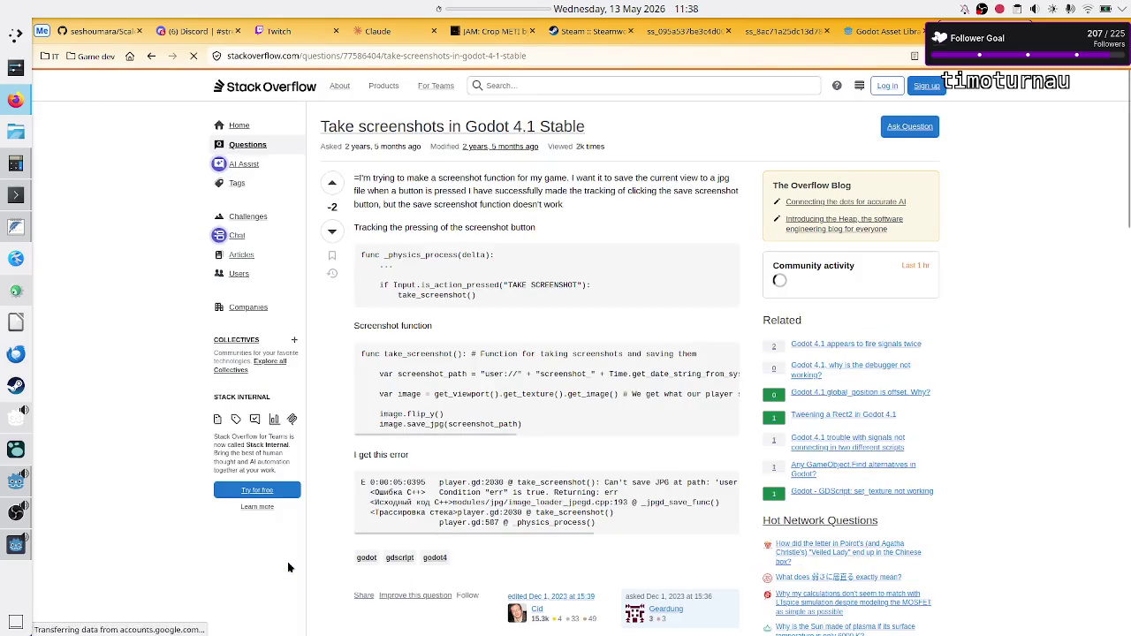
# Step: Read the Stack Overflow answer's code, inspecting its time string and user://screenshot_ path
pyautogui.scroll(-3, 422, 456)
pyautogui.scroll(-3, 423, 457)
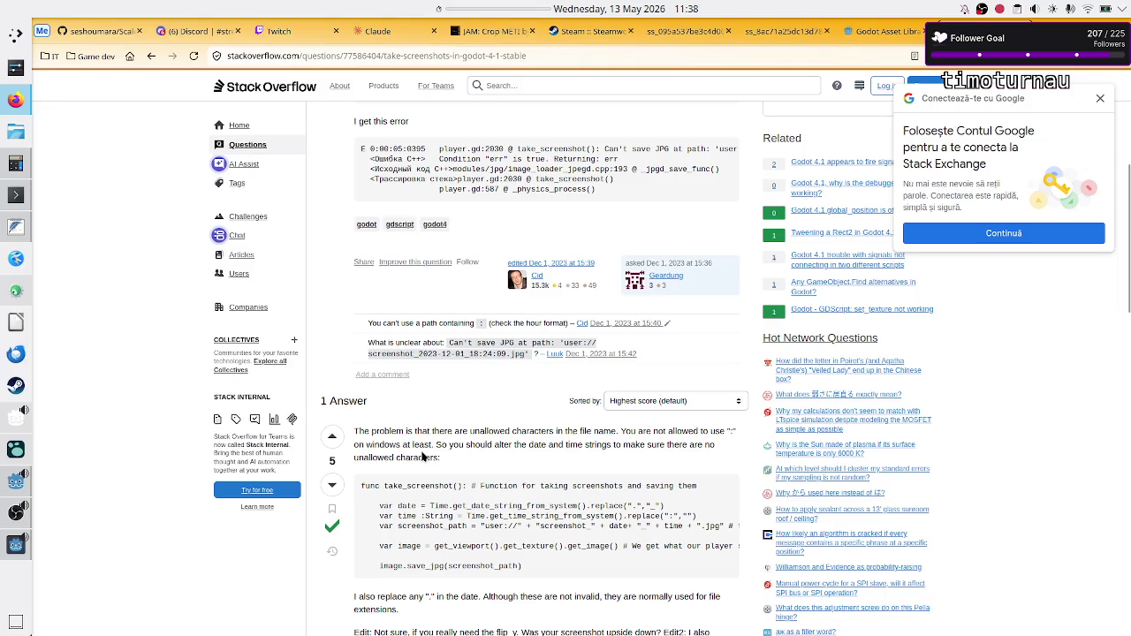
pyautogui.scroll(-2, 422, 457)
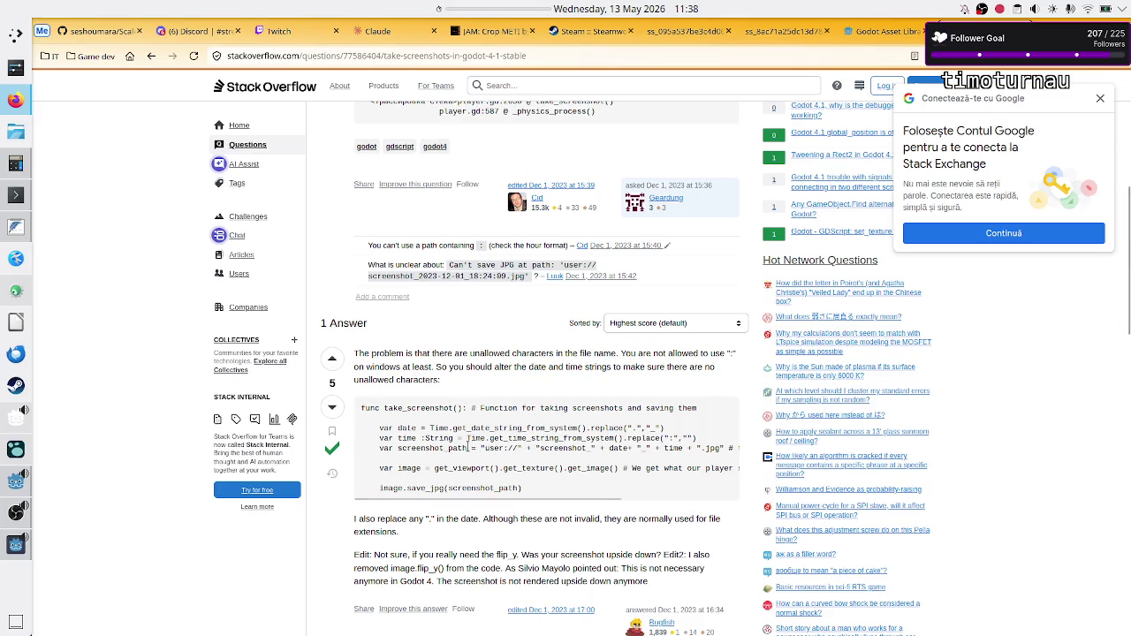
pyautogui.moveTo(423, 438)
pyautogui.mouseDown()
pyautogui.moveTo(641, 437)
pyautogui.moveTo(474, 460)
pyautogui.mouseUp()
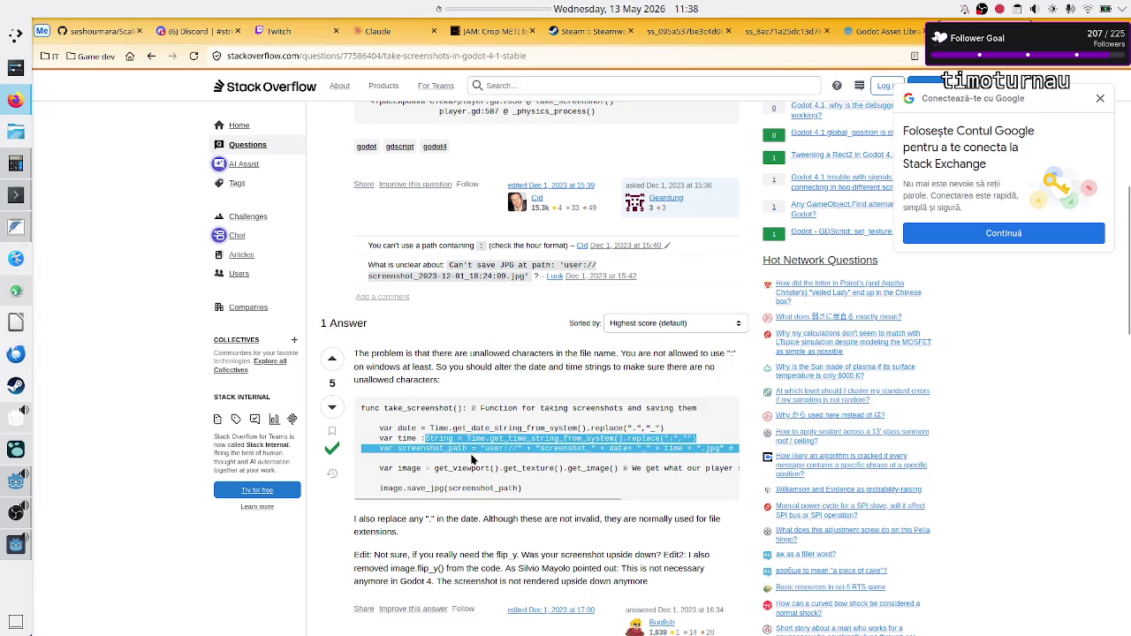
pyautogui.click(474, 460)
pyautogui.doubleClick(483, 447)
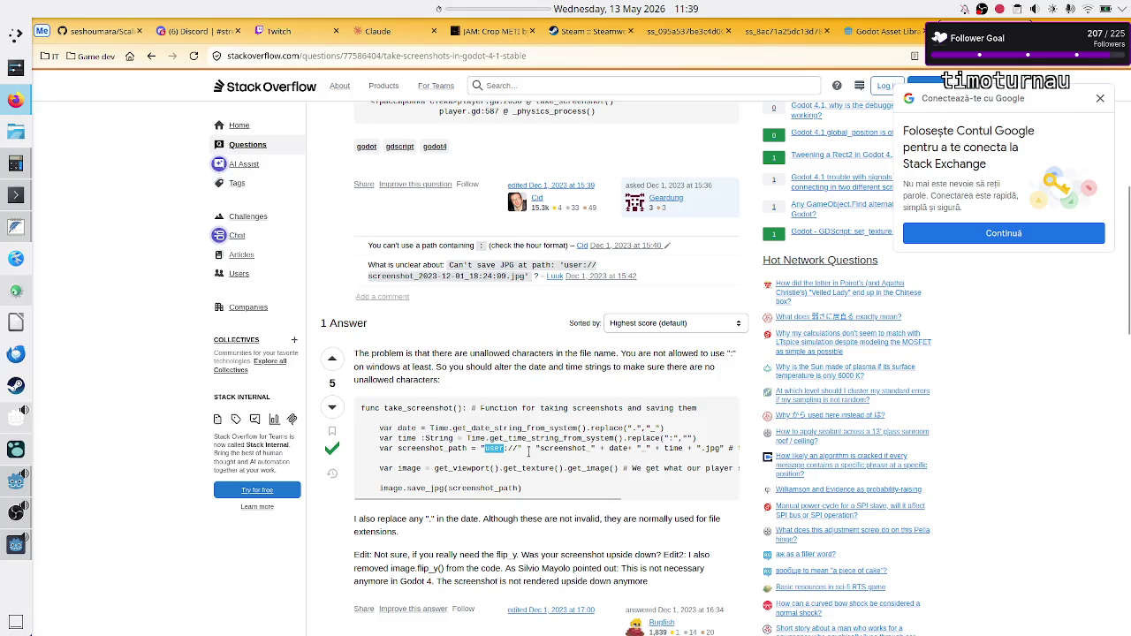
pyautogui.doubleClick(557, 448)
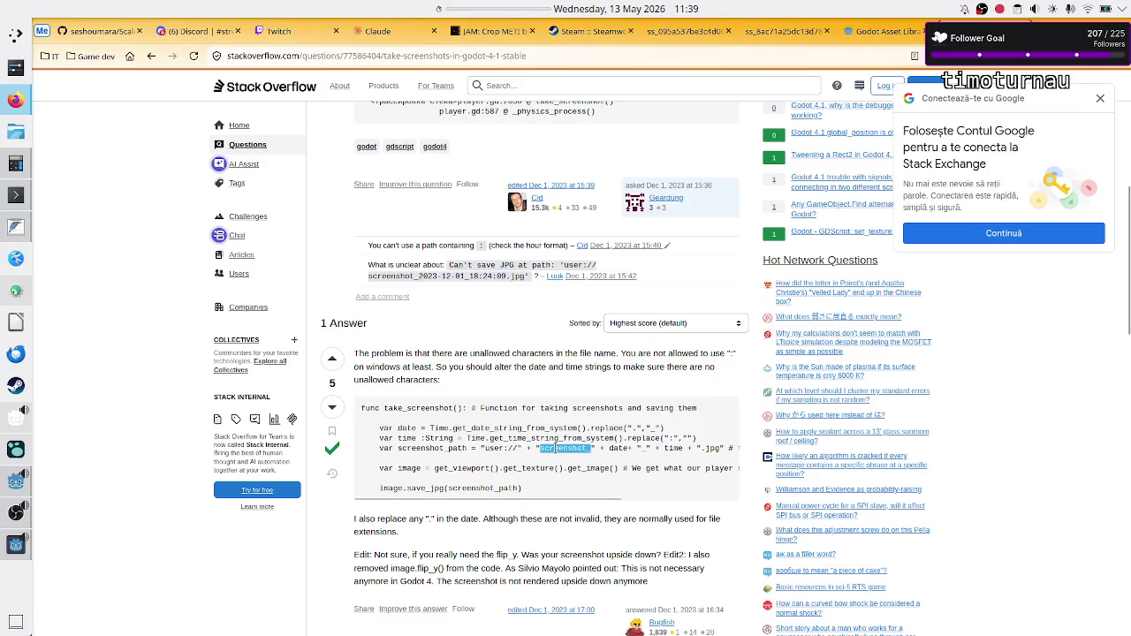
pyautogui.hscroll(3, 600, 449)
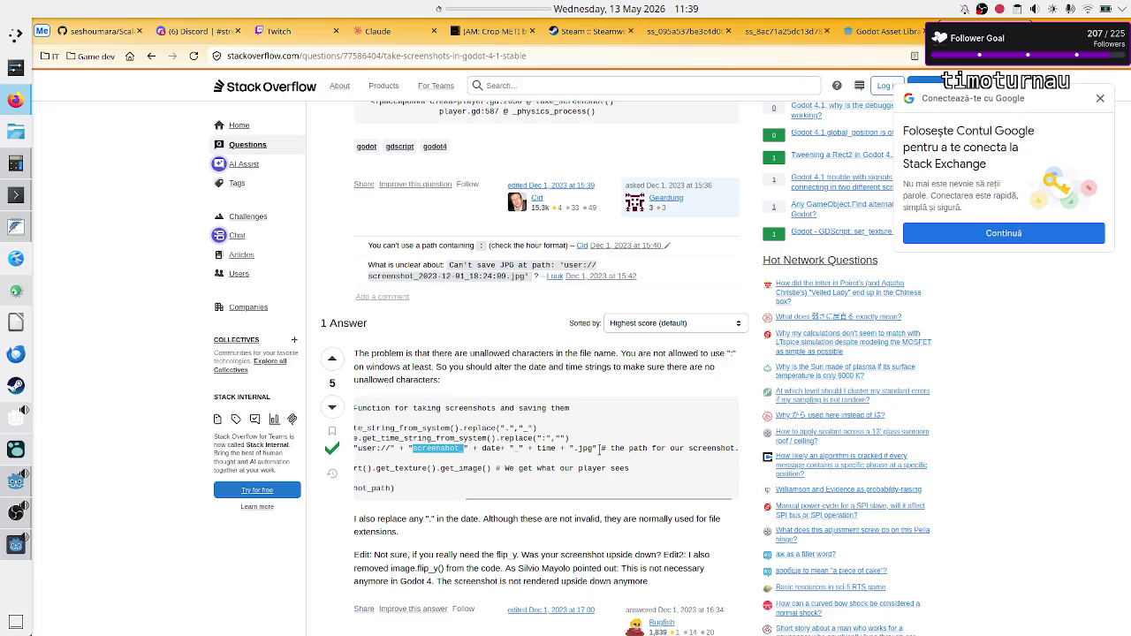
pyautogui.hscroll(-3, 600, 448)
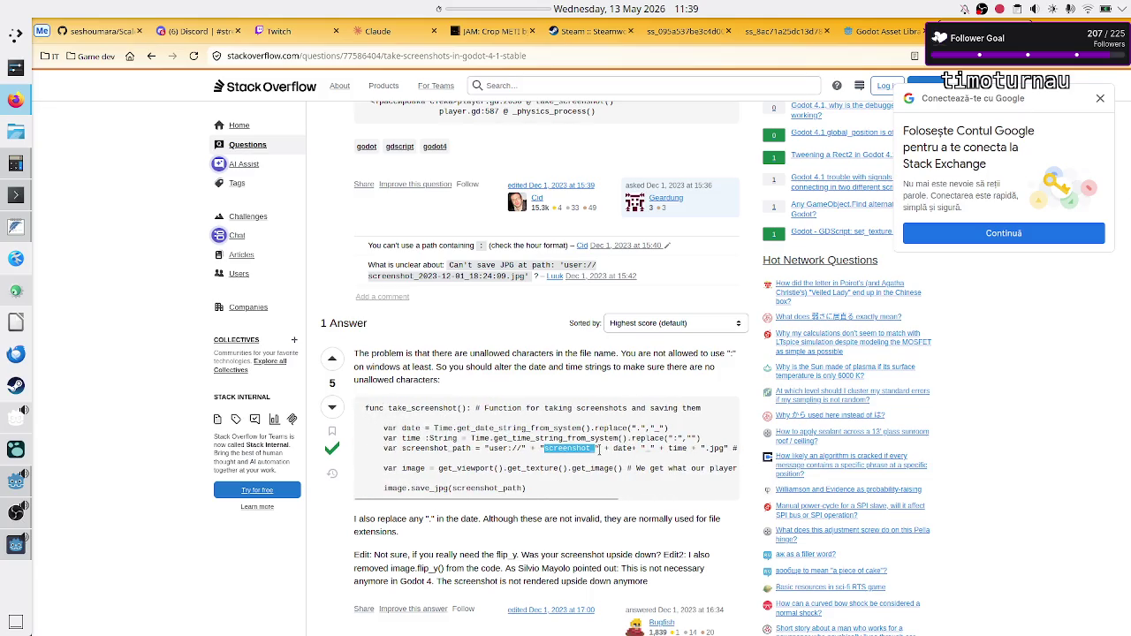
pyautogui.hscroll(2, 600, 448)
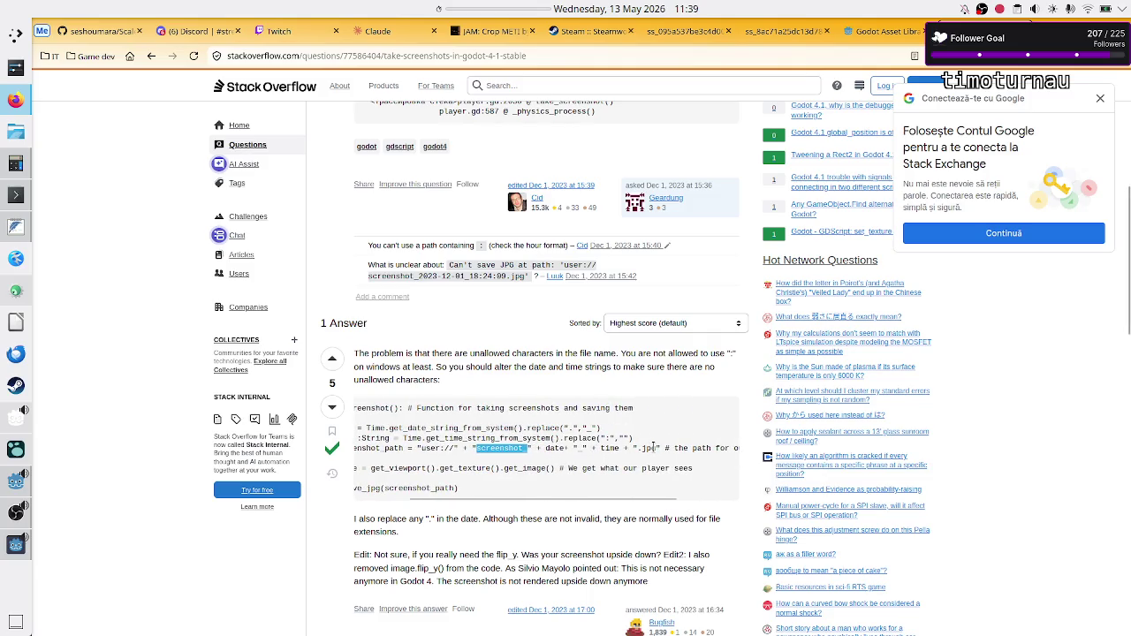
pyautogui.hscroll(-2, 530, 448)
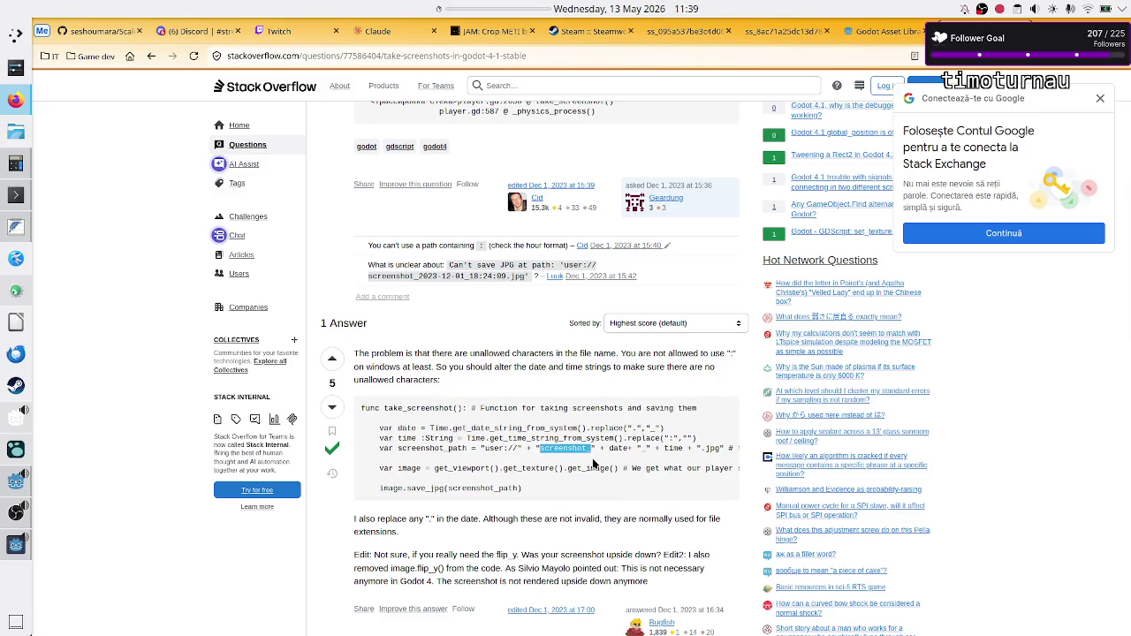
# Step: Close the running schedule window and return to the Godot editor
pyautogui.hotkey('alt', 'Tab')
pyautogui.hotkey('alt', 'Tab')
pyautogui.hotkey('alt', 'Tab')
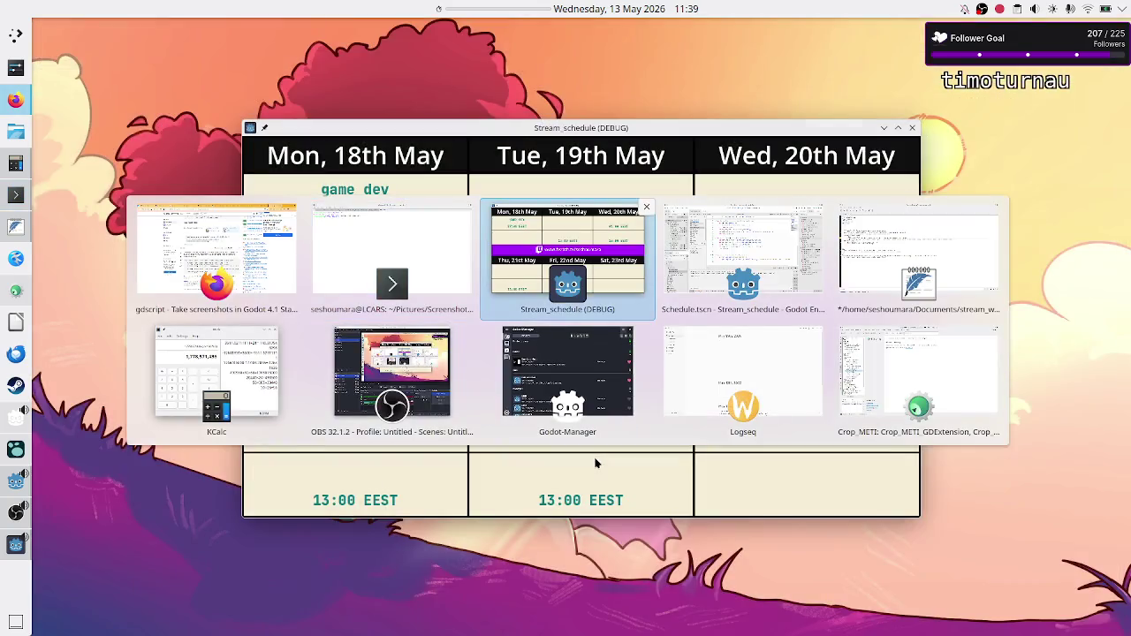
pyautogui.click(912, 129)
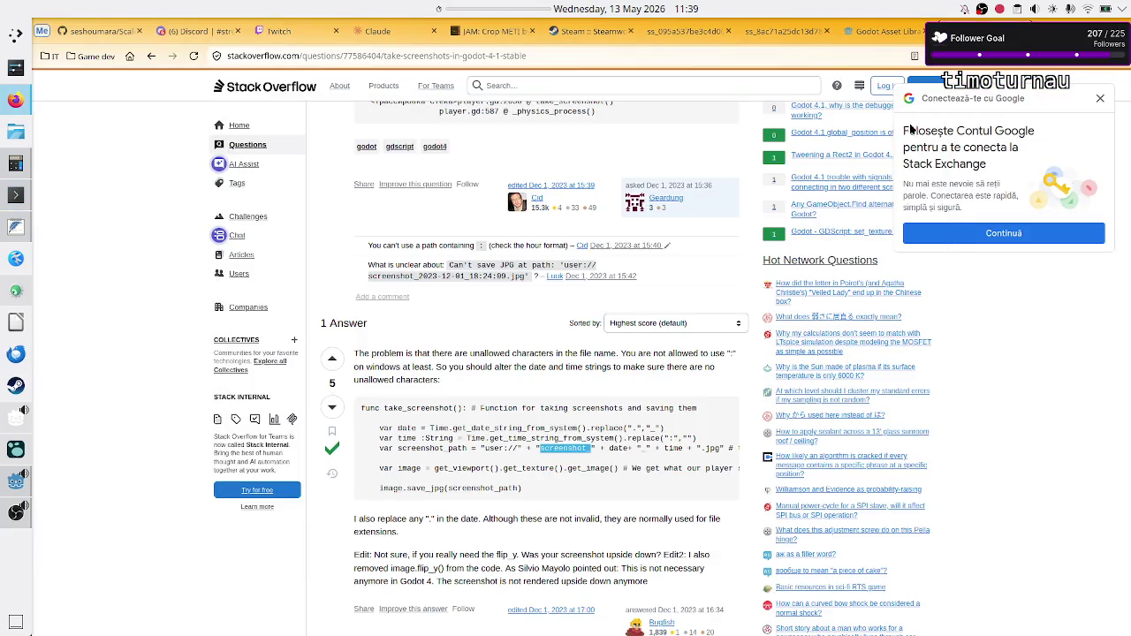
pyautogui.hotkey('alt', 'Tab')
pyautogui.hotkey('alt', 'Tab')
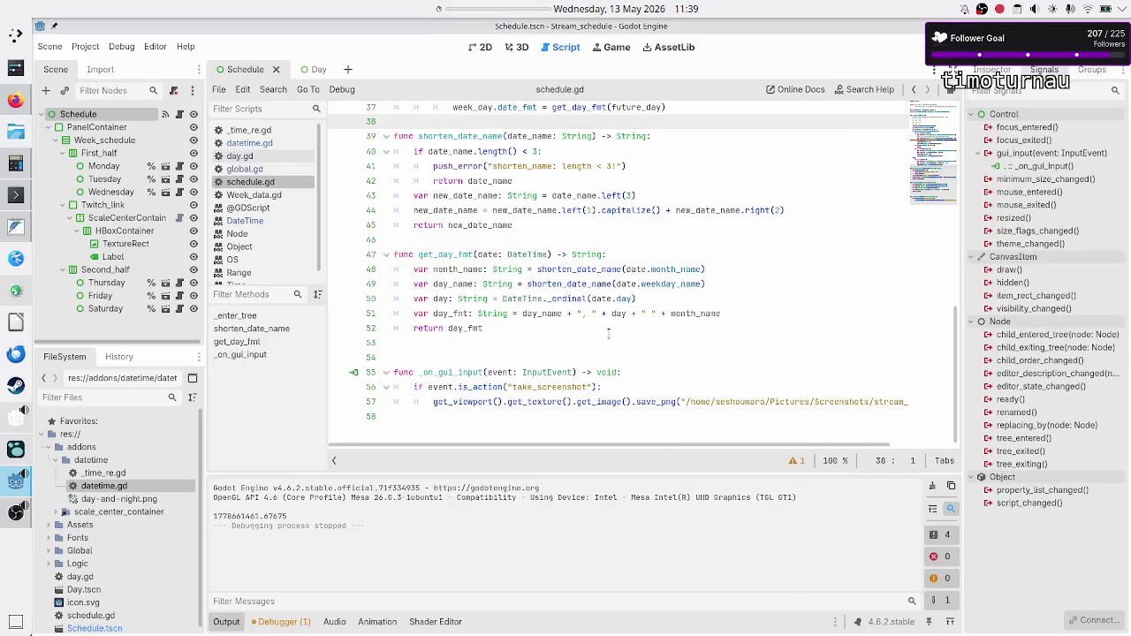
# Step: Add var screenshot: Image = get_viewport().get_texture().get_image() inside the take_screenshot check
pyautogui.click(621, 386)
pyautogui.press('Return')
pyautogui.write('var ')
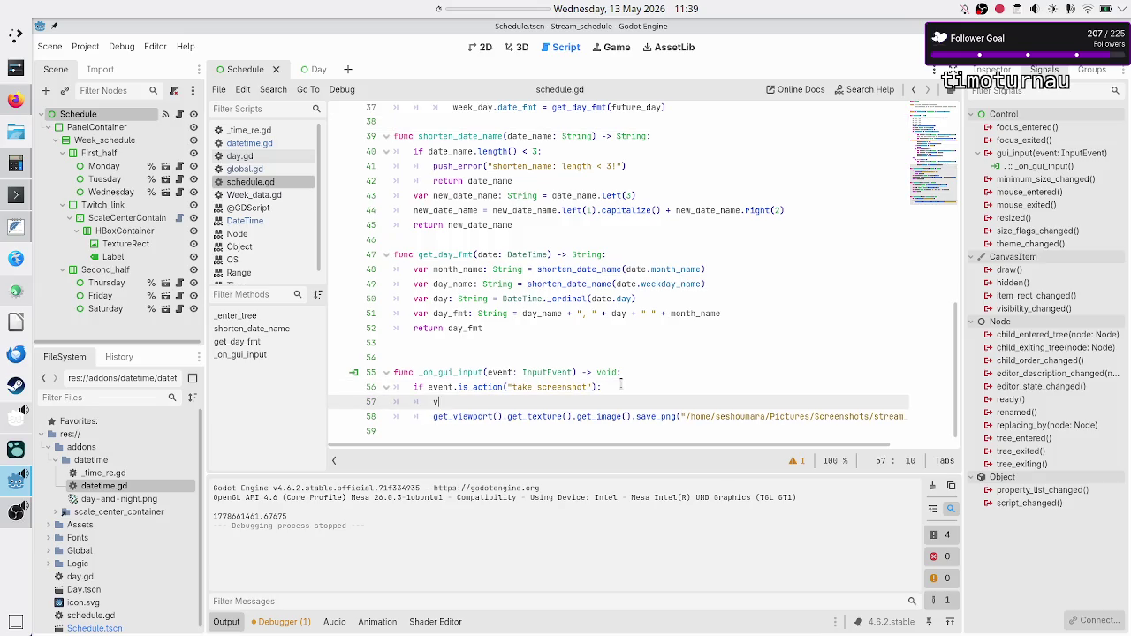
pyautogui.write('image')
pyautogui.press('BackSpace')
pyautogui.press('BackSpace')
pyautogui.press('BackSpace')
pyautogui.write('screenshot: Image =')
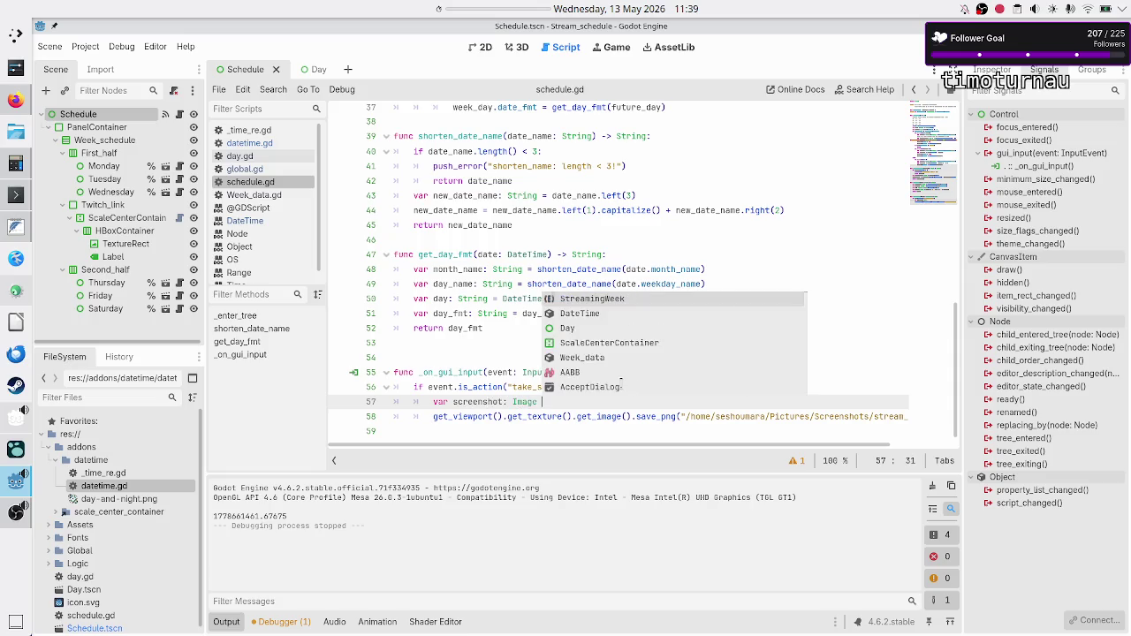
pyautogui.press('Escape')
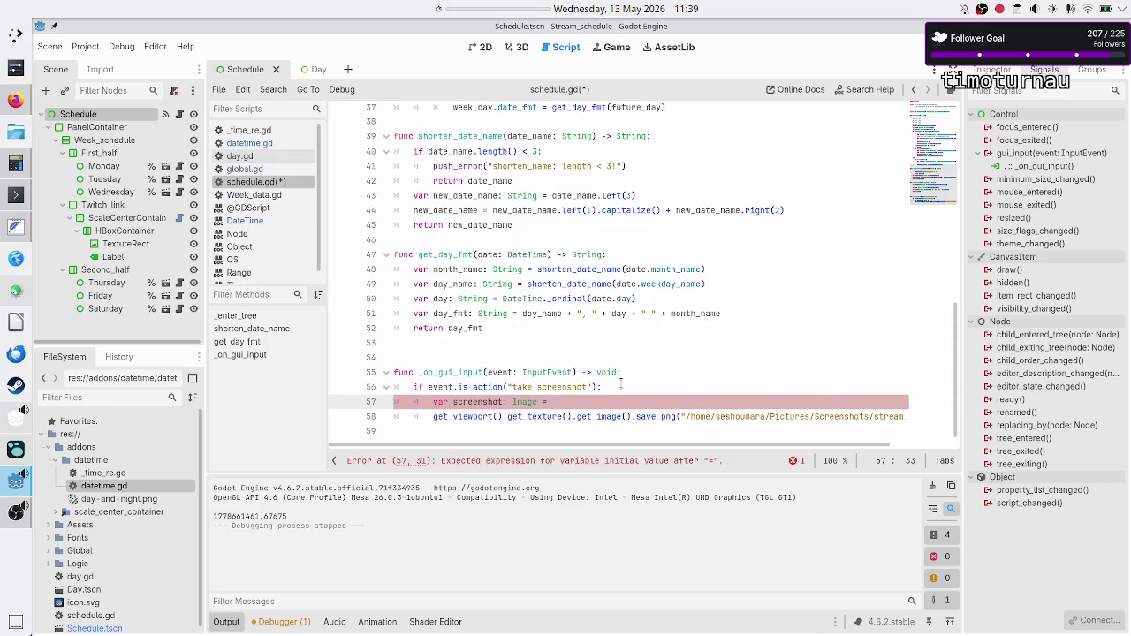
pyautogui.press('Down')
pyautogui.hotkey('shift', 'Right')
pyautogui.hotkey('shift', 'Right')
pyautogui.hotkey('shift', 'Right')
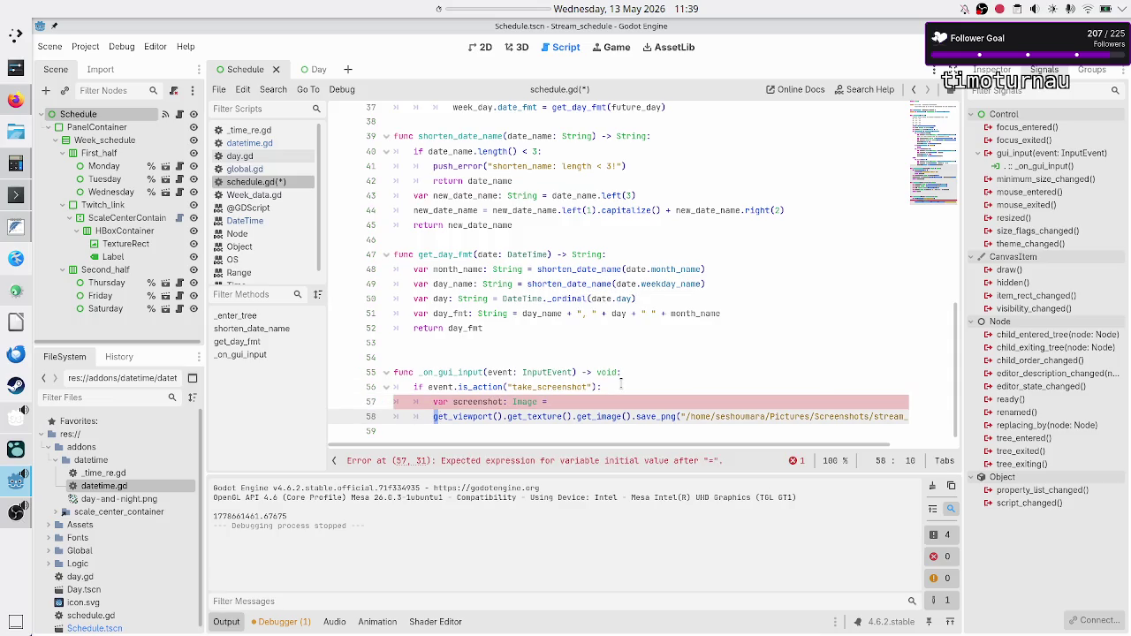
pyautogui.hotkey('shift', 'Right')
pyautogui.hotkey('shift', 'Right')
pyautogui.hotkey('shift', 'Right')
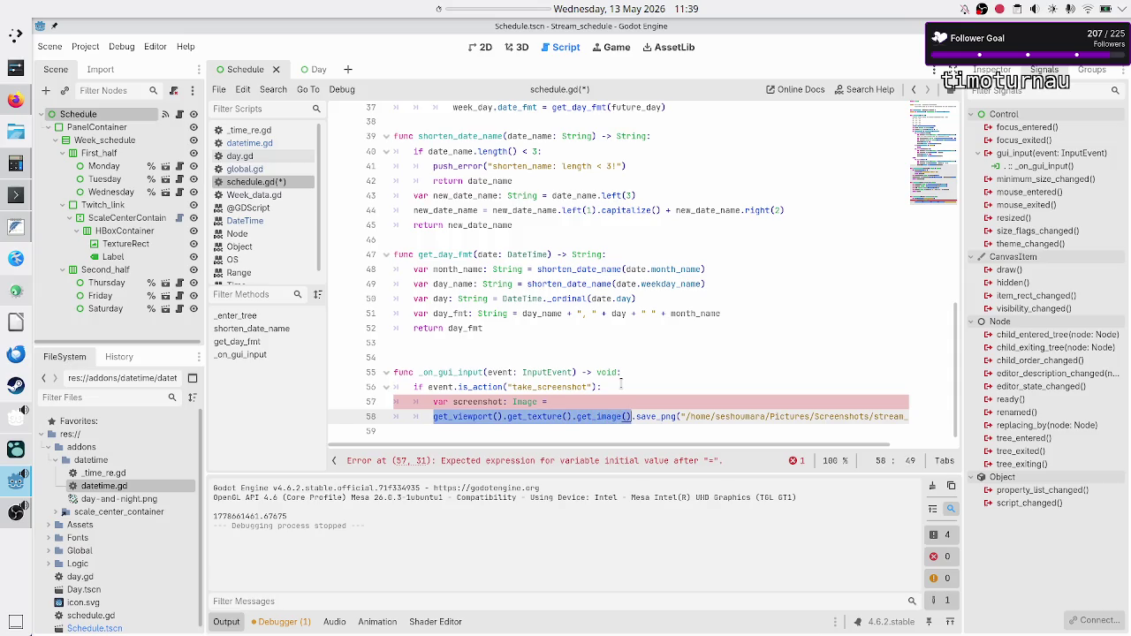
pyautogui.hotkey('ctrl', 'x')
pyautogui.press('Up')
pyautogui.press('End')
pyautogui.hotkey('ctrl', 'v')
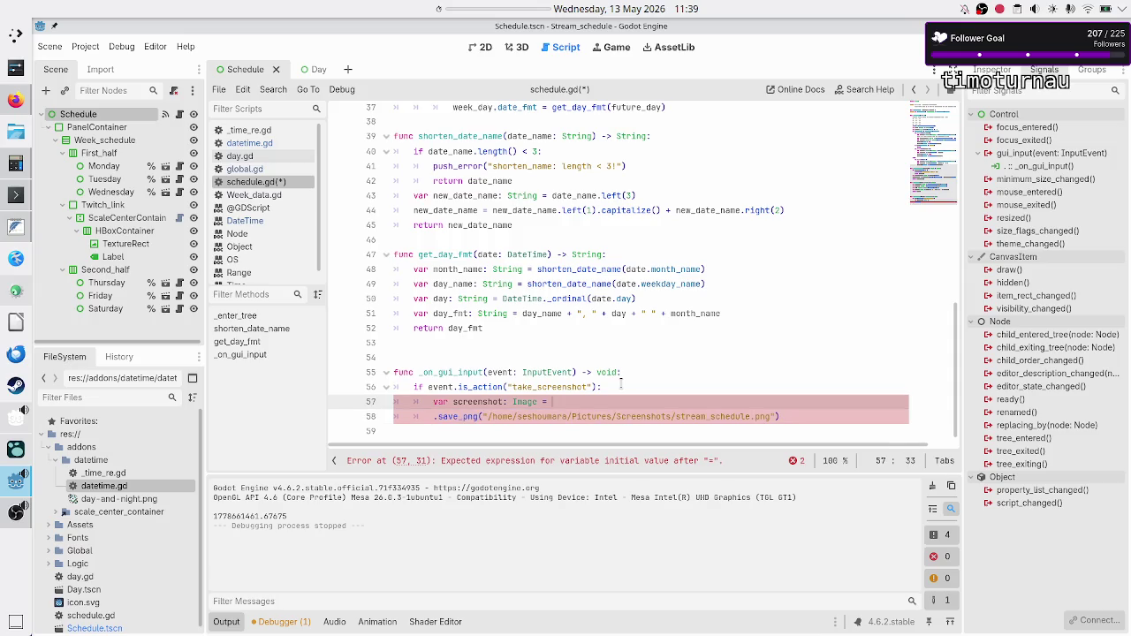
# Step: Following the Stack Overflow answer, add a screenshot.save_jpg() call on the next line
pyautogui.hotkey('alt', 'Tab')
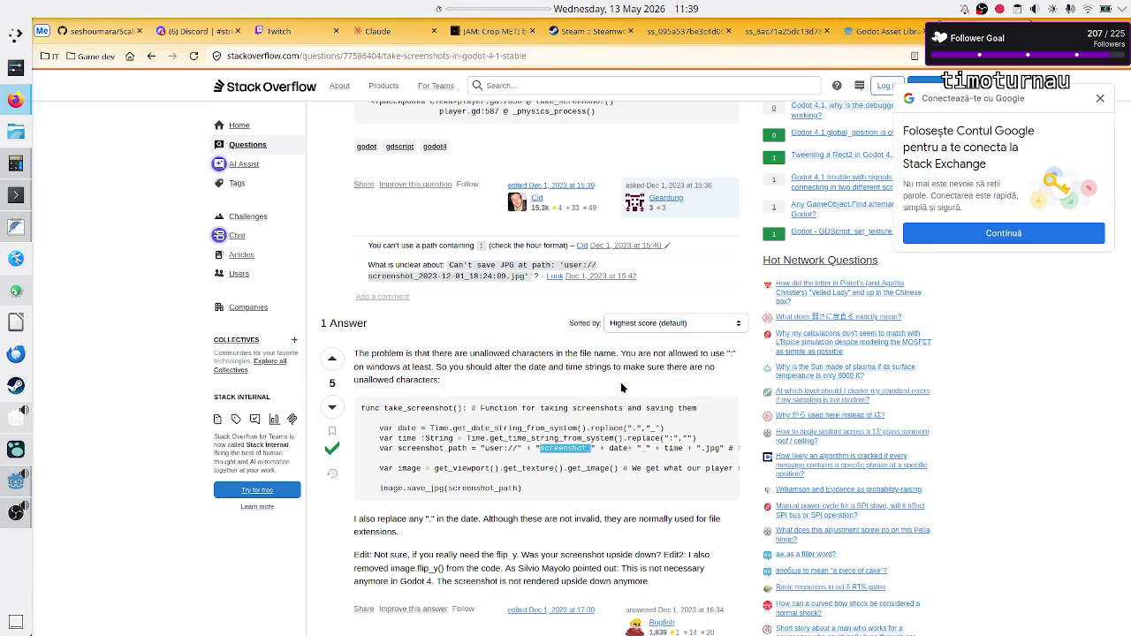
pyautogui.hotkey('alt', 'Tab')
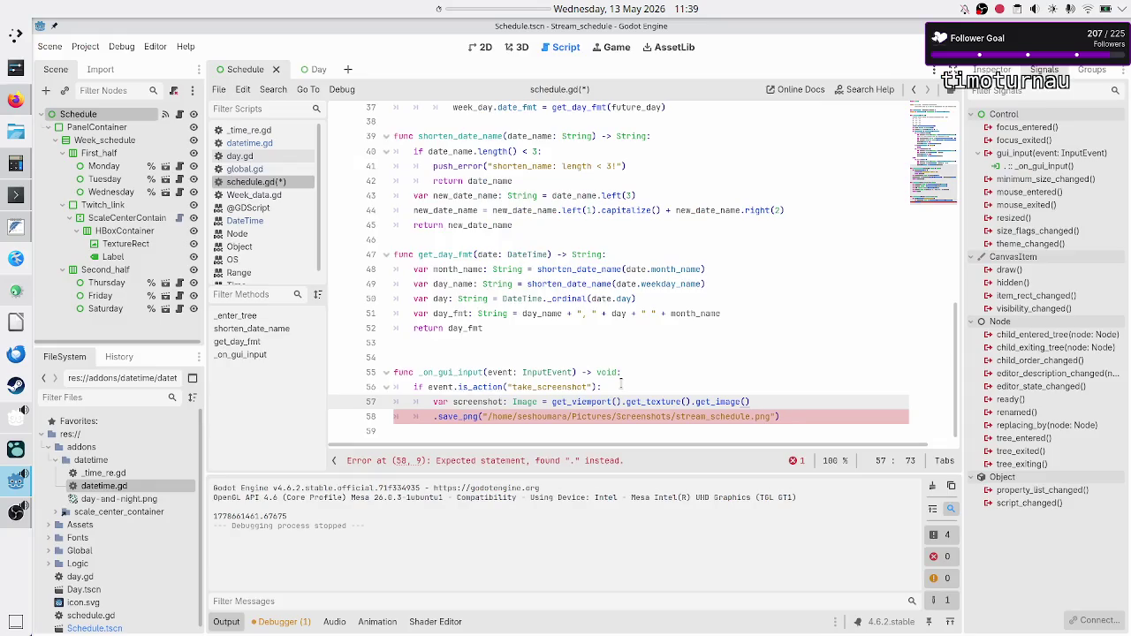
pyautogui.hotkey('alt', 'Tab')
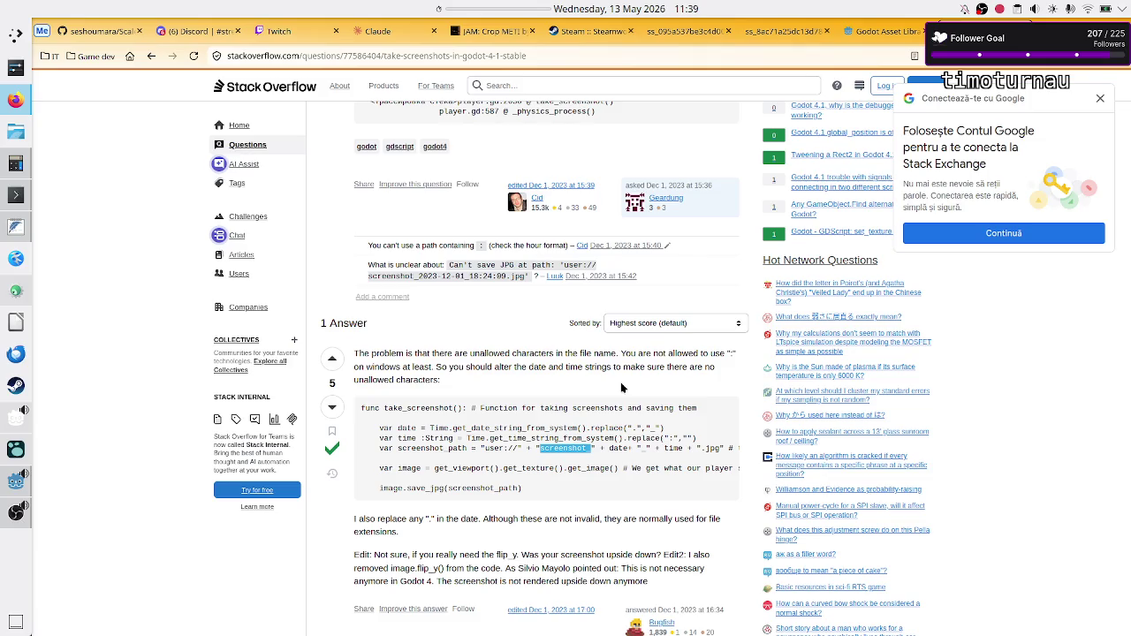
pyautogui.hotkey('alt', 'Tab')
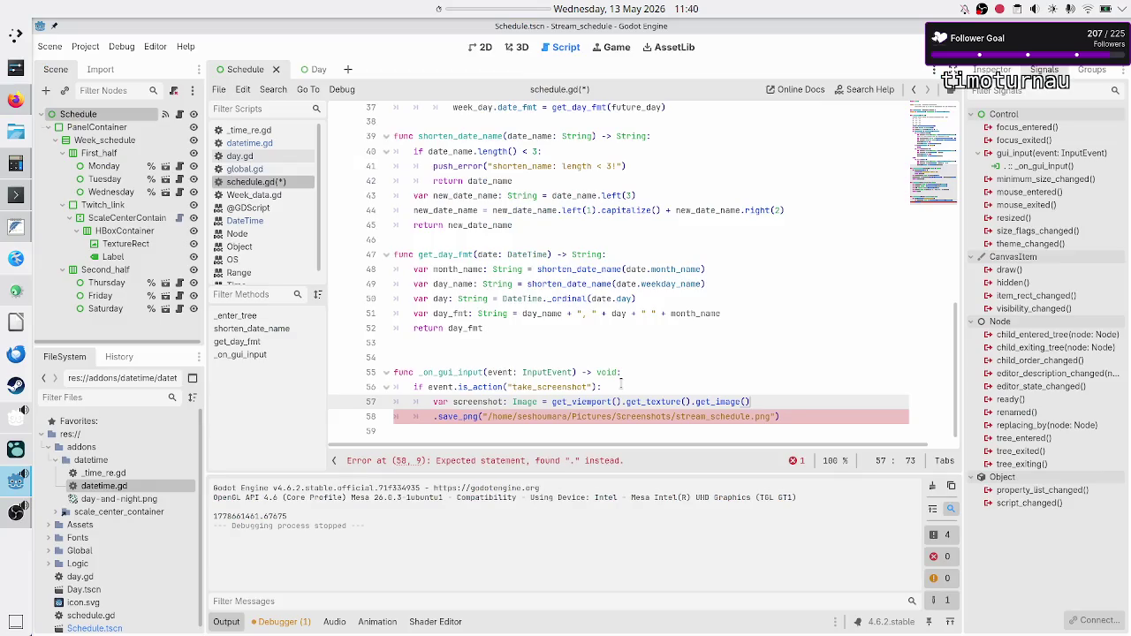
pyautogui.press('Return')
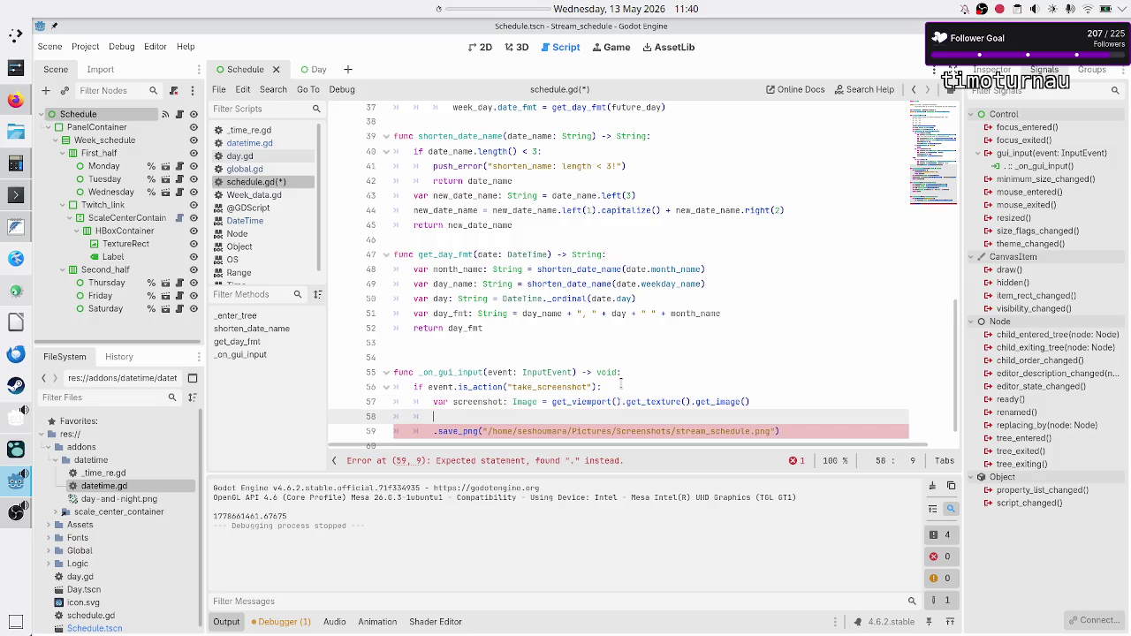
pyautogui.write('screen')
pyautogui.press('Return')
pyautogui.write('.save')
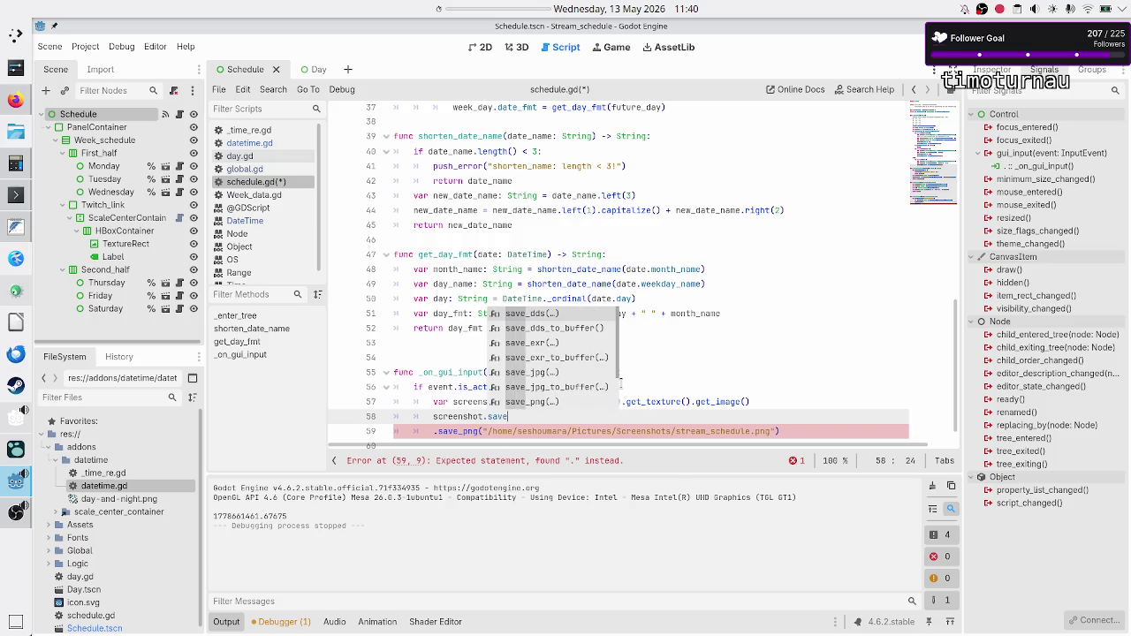
pyautogui.press('Down')
pyautogui.press('Down')
pyautogui.press('Down')
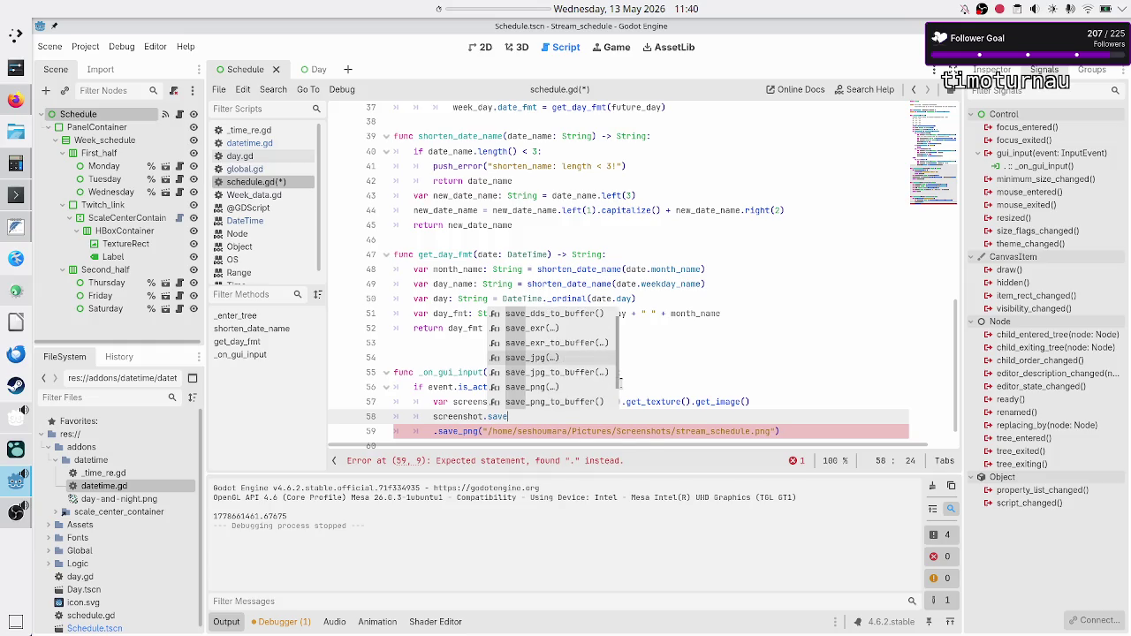
pyautogui.press('Return')
pyautogui.press('Escape')
# Step: Move the save path into save_jpg and change its extension to stream_schedule.jpg
pyautogui.press('Down')
pyautogui.press('Home')
pyautogui.press('Right')
pyautogui.press('Right')
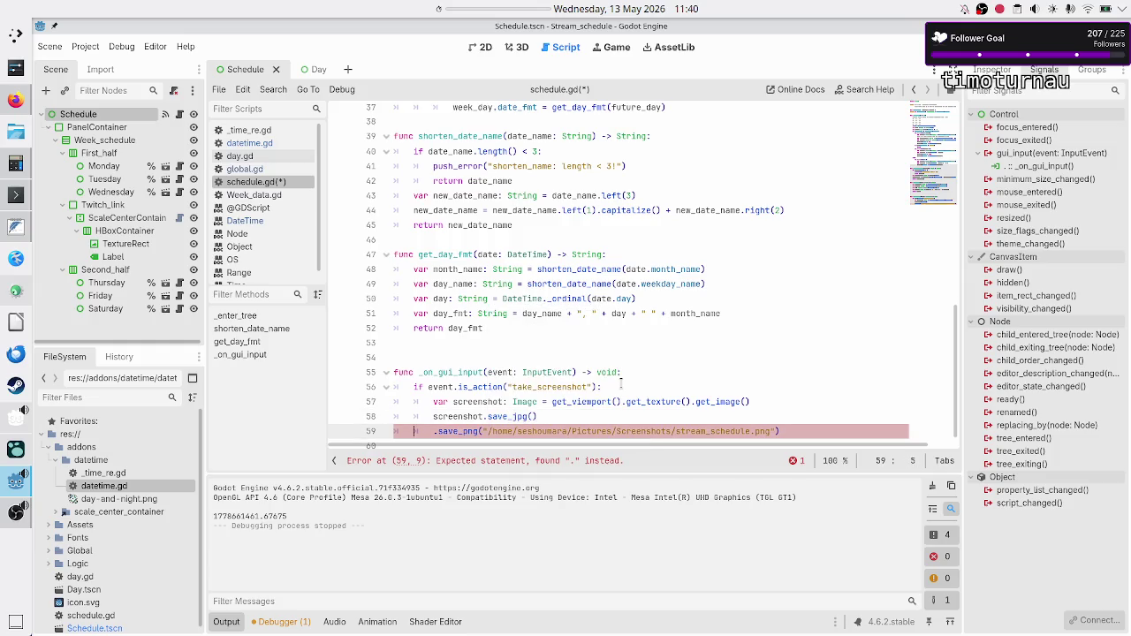
pyautogui.press('Right')
pyautogui.press('Right')
pyautogui.press('Right')
pyautogui.hotkey('shift', 'Right')
pyautogui.hotkey('shift', 'Right')
pyautogui.hotkey('shift', 'Right')
pyautogui.hotkey('shift', 'Right')
pyautogui.hotkey('shift', 'Right')
pyautogui.hotkey('shift', 'Right')
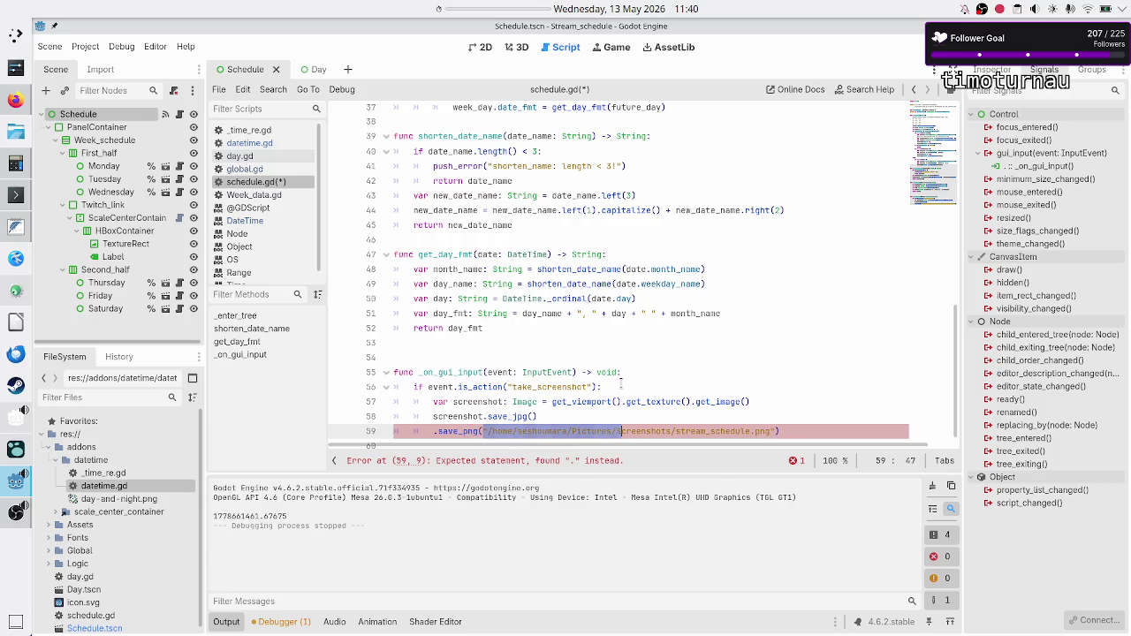
pyautogui.hotkey('shift', 'Right')
pyautogui.hotkey('shift', 'Right')
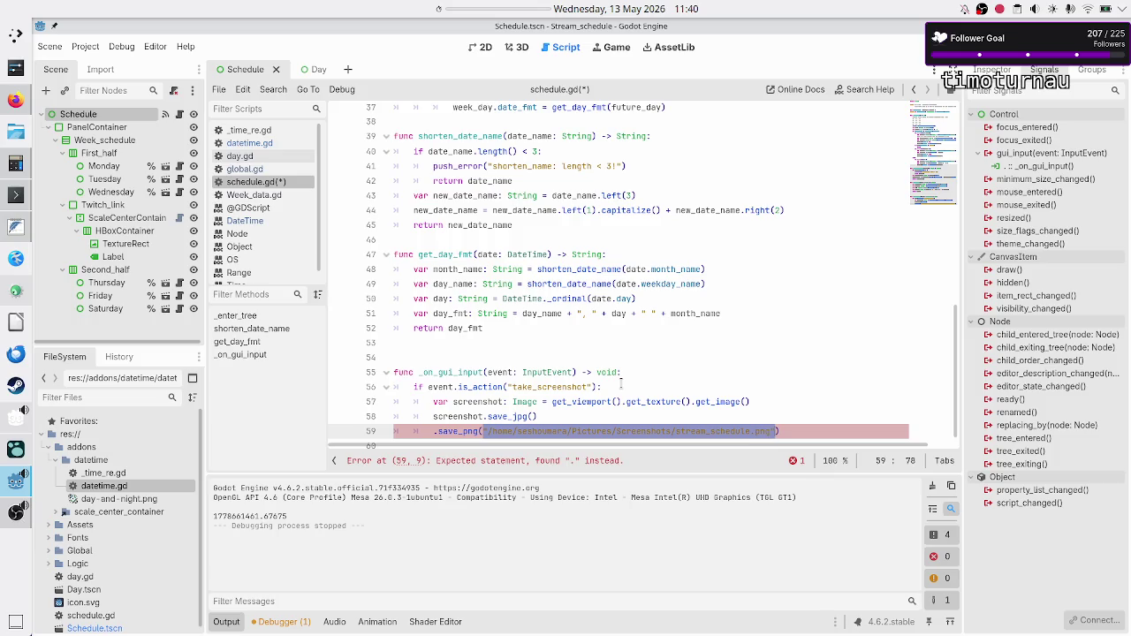
pyautogui.press('BackSpace')
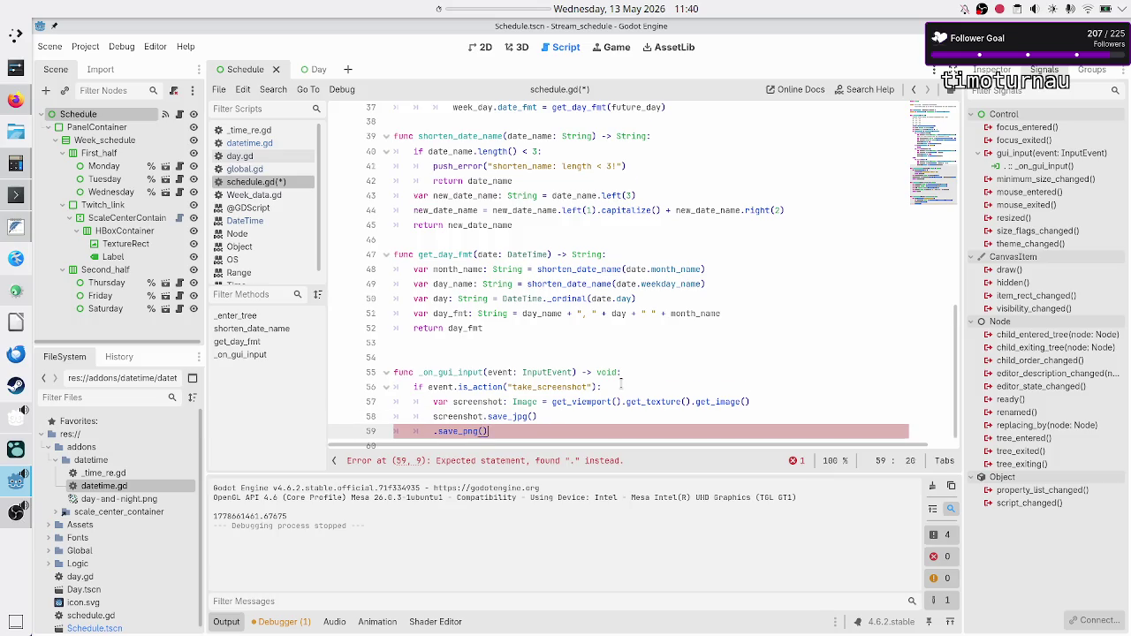
pyautogui.press('Home')
pyautogui.press('Home')
pyautogui.press('Up')
pyautogui.press('End')
pyautogui.press('Left')
pyautogui.hotkey('ctrl', 'v')
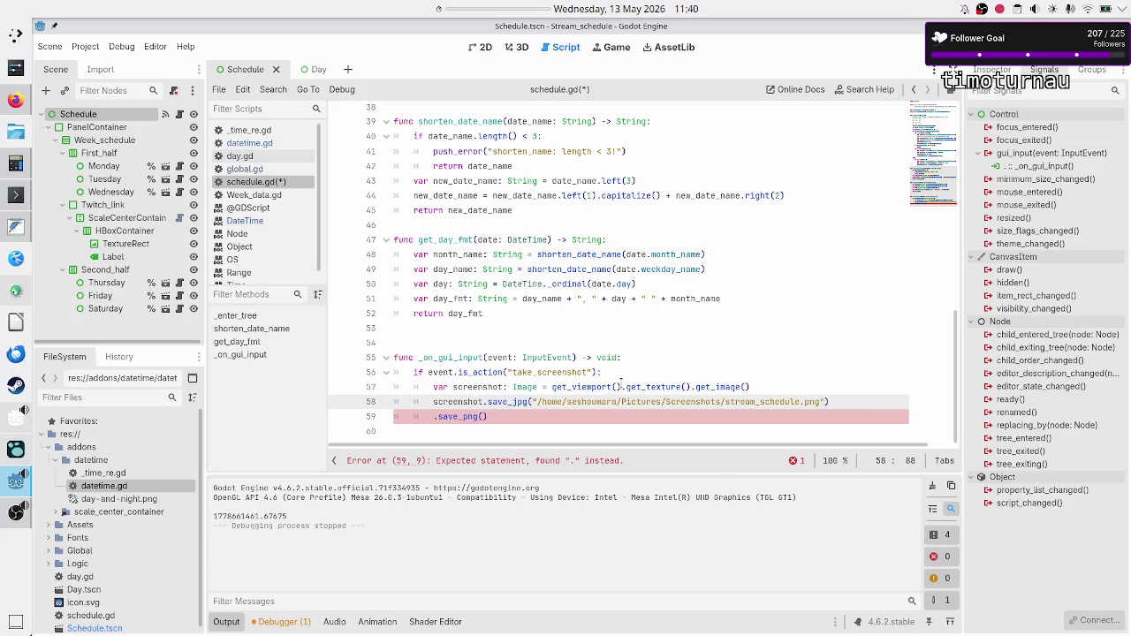
pyautogui.press('BackSpace')
pyautogui.press('BackSpace')
pyautogui.press('BackSpace')
pyautogui.write('jpg')
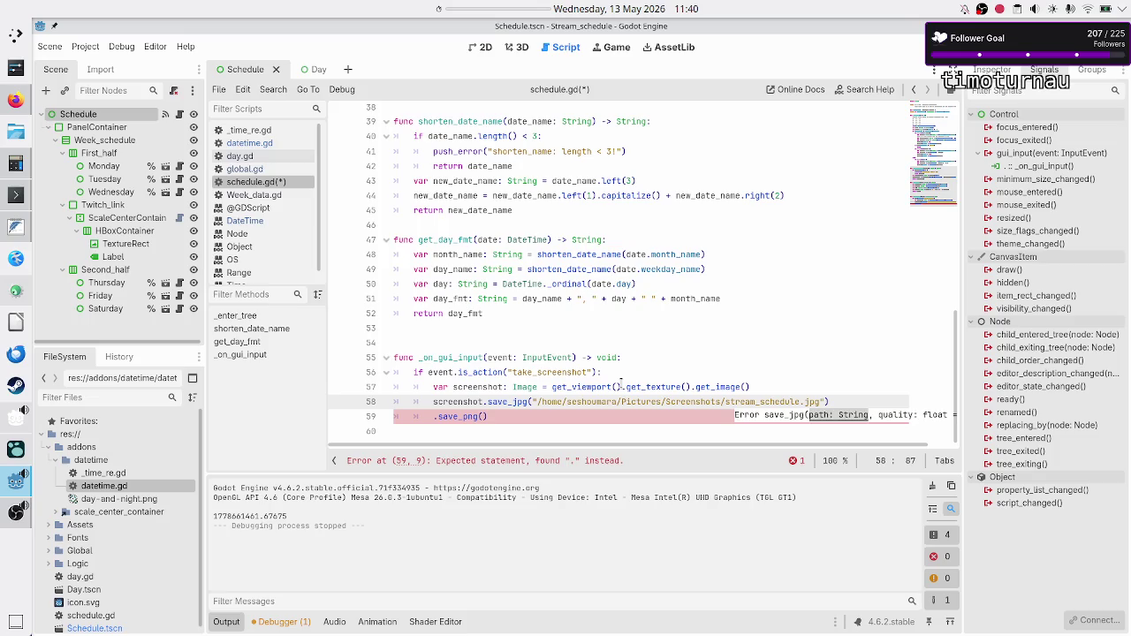
pyautogui.press('Escape')
# Step: Delete the old save_png line, add print("take screenshot"), save, and run
pyautogui.press('Right')
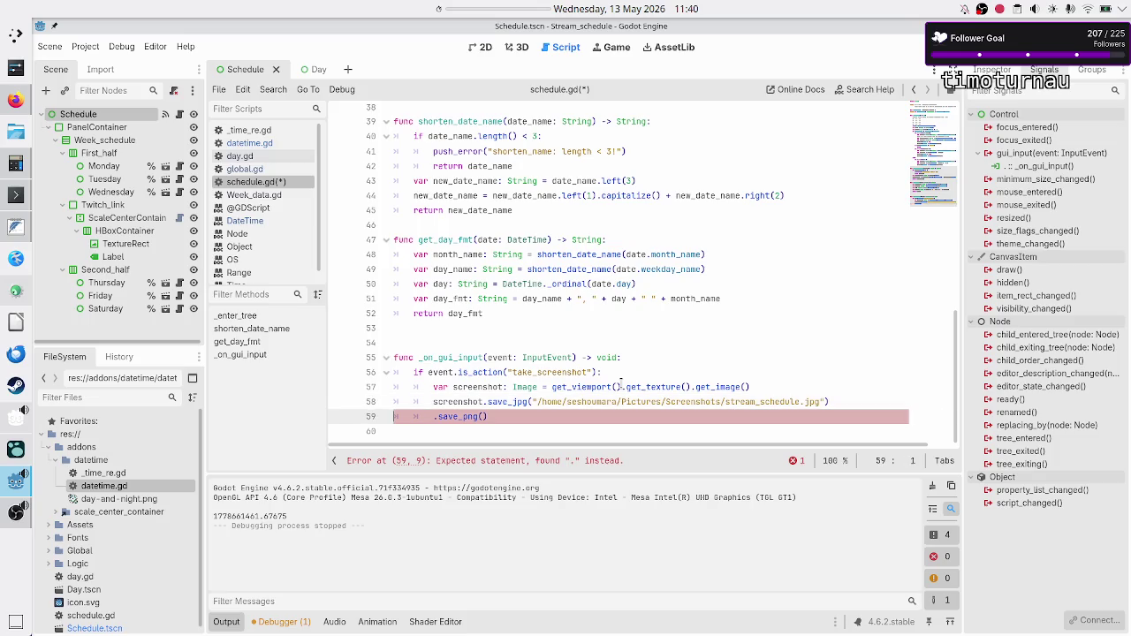
pyautogui.hotkey('ctrl', 'shift', 'k')
pyautogui.press('Up')
pyautogui.press('Up')
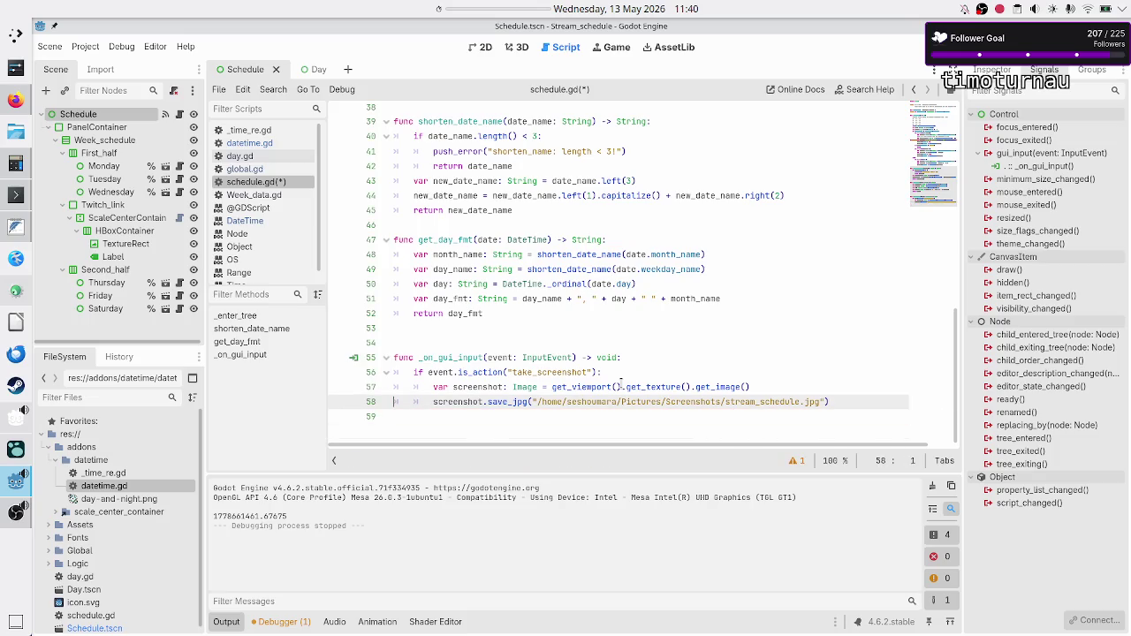
pyautogui.hotkey('ctrl', 'shift', 'Return')
pyautogui.write('prin')
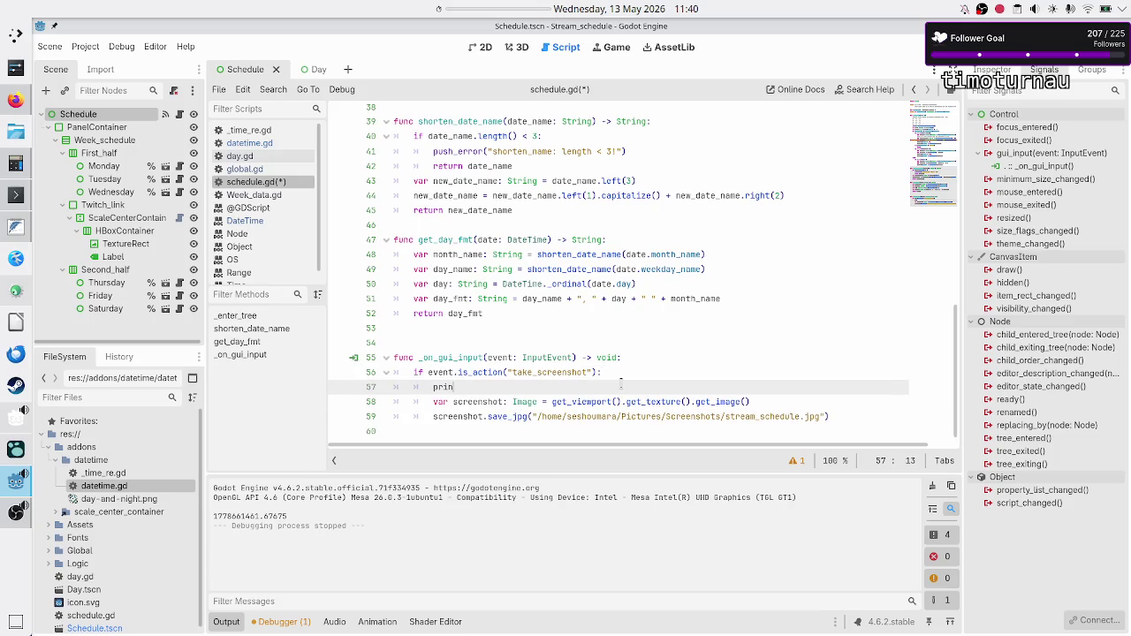
pyautogui.write('t("take scr')
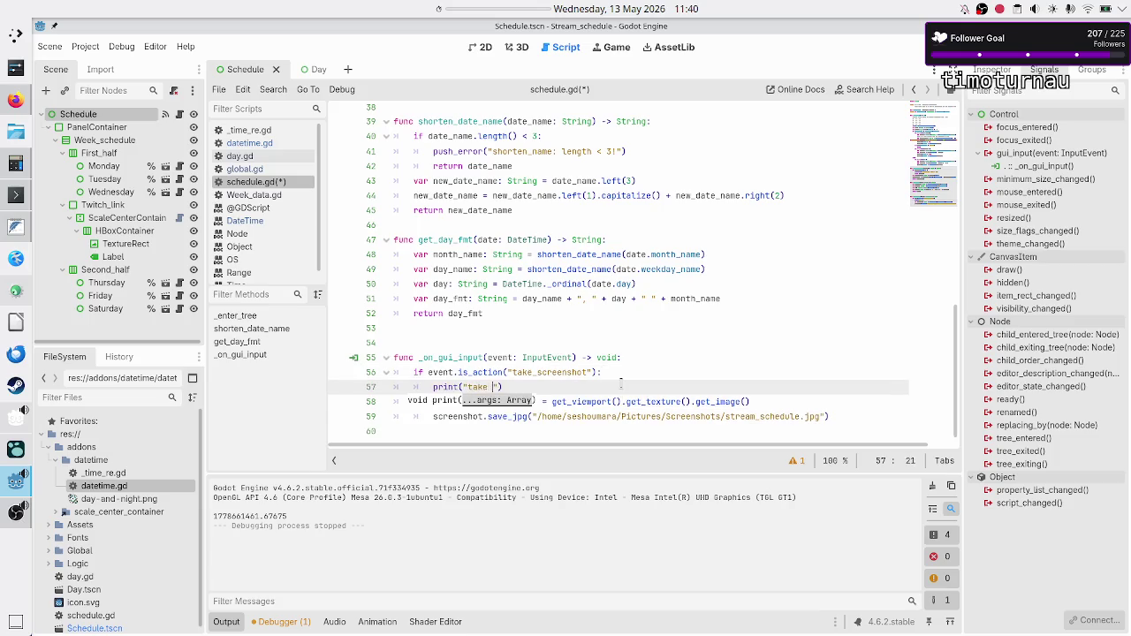
pyautogui.write('eenshot')
pyautogui.press('Escape')
pyautogui.hotkey('ctrl', 's')
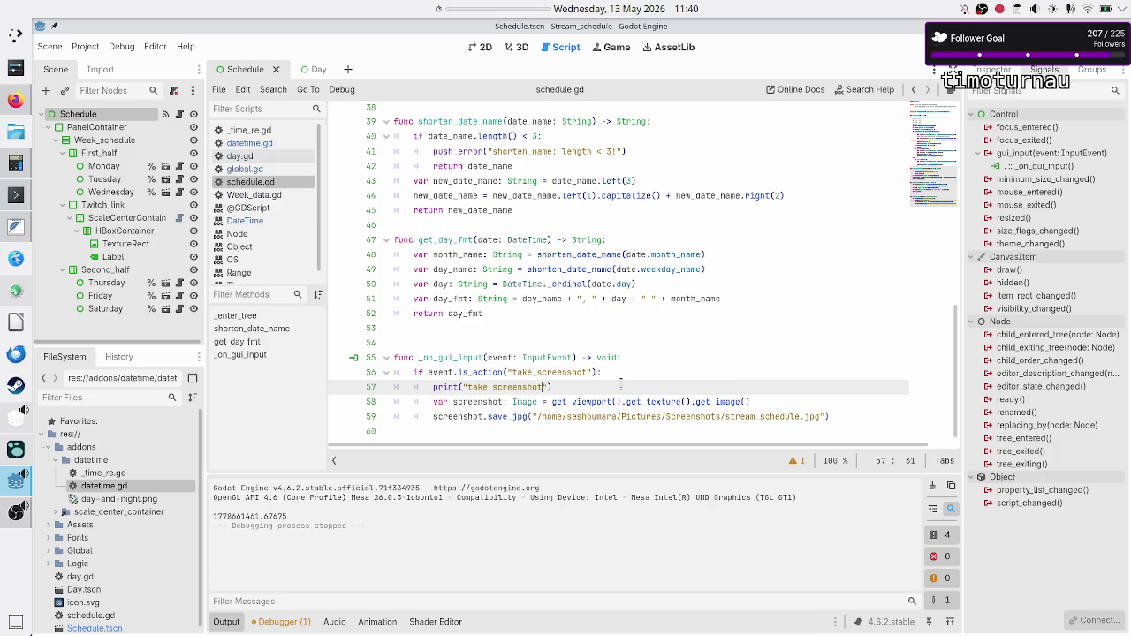
pyautogui.press('F5')
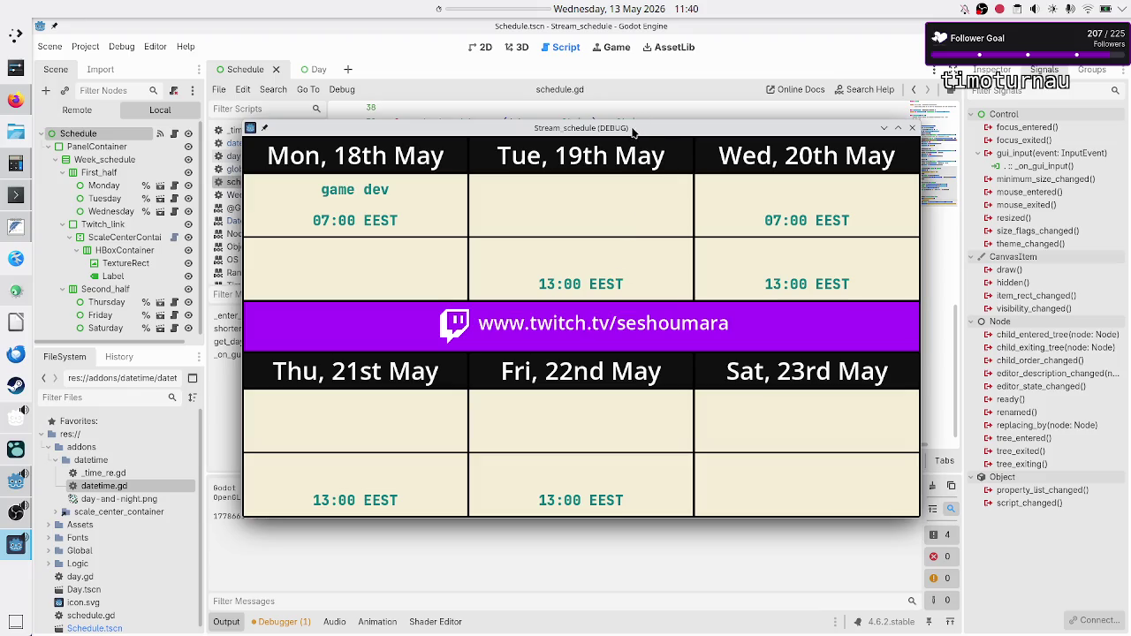
# Step: Move the running Stream_schedule debug window aside, then close it
pyautogui.moveTo(631, 129); pyautogui.dragTo(745, 100)
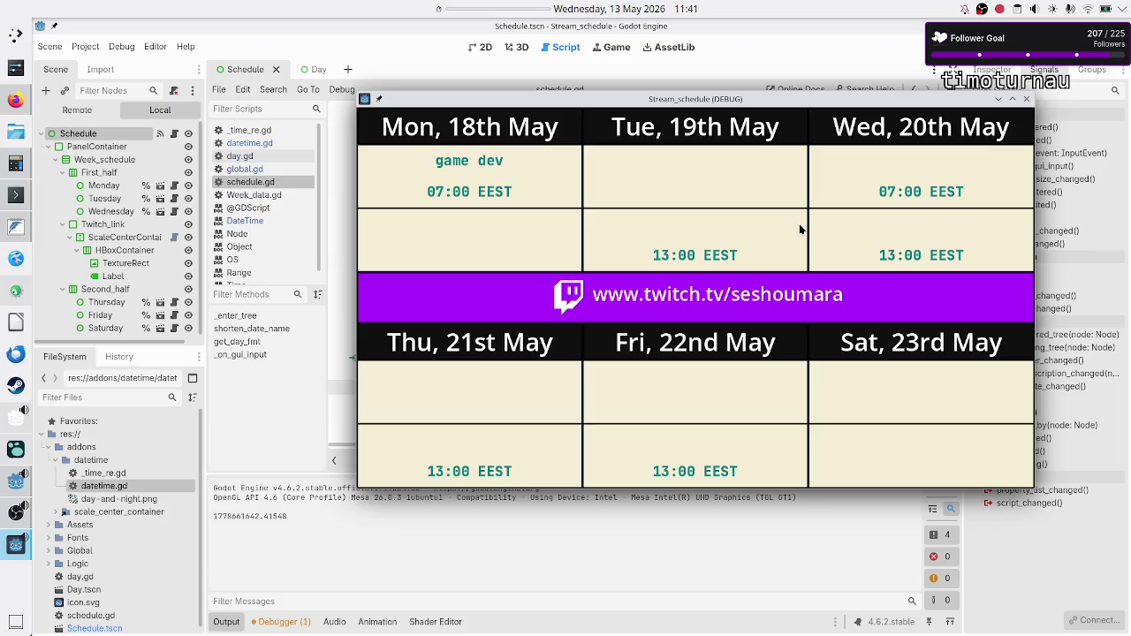
pyautogui.click(1026, 100)
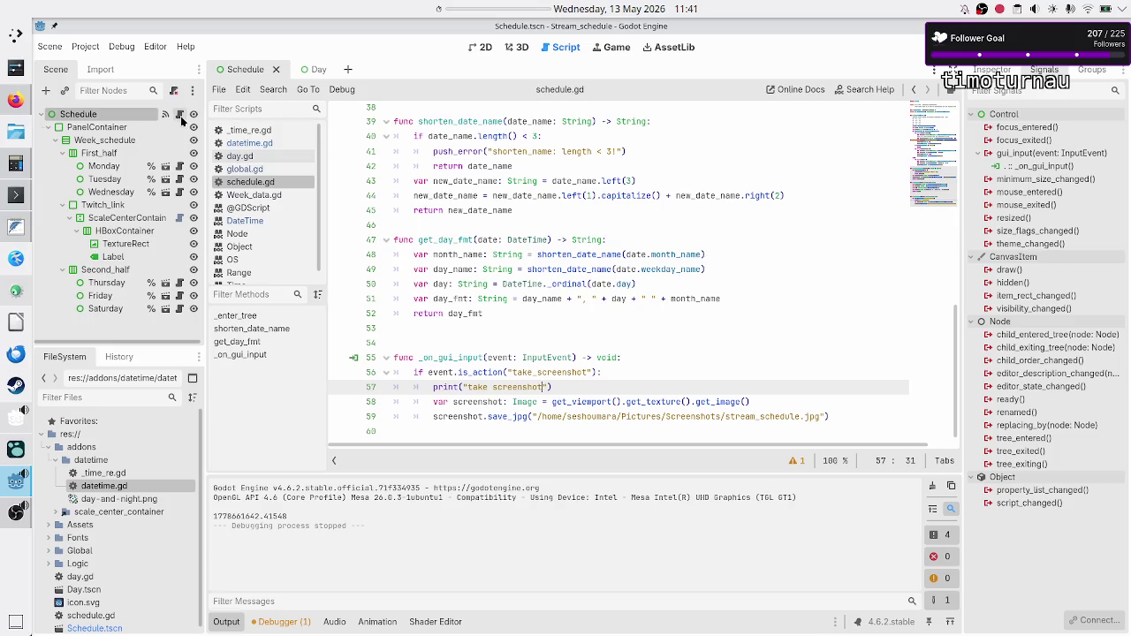
# Step: Show the scene in 2D, collapse Output, and expand the Schedule node's Input properties
pyautogui.click(481, 47)
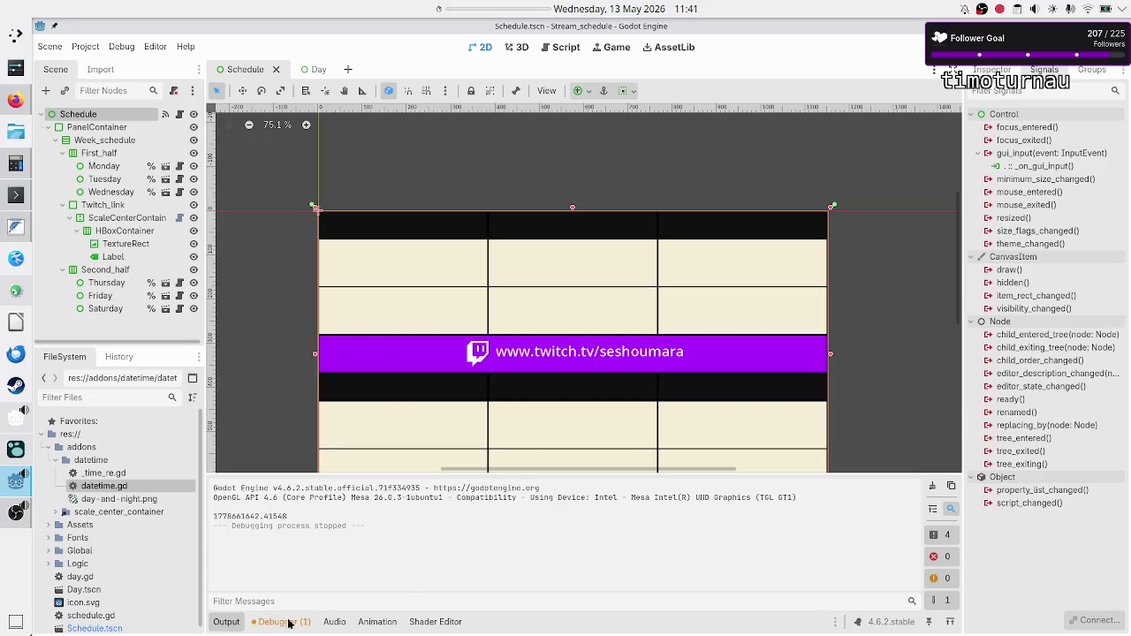
pyautogui.click(226, 621)
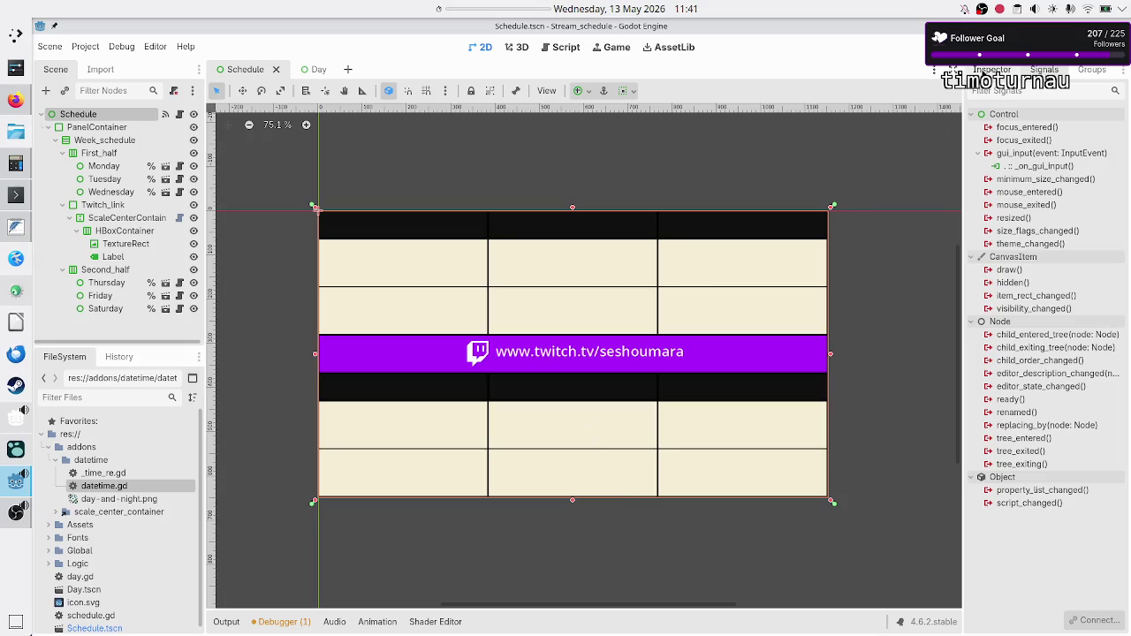
pyautogui.click(993, 69)
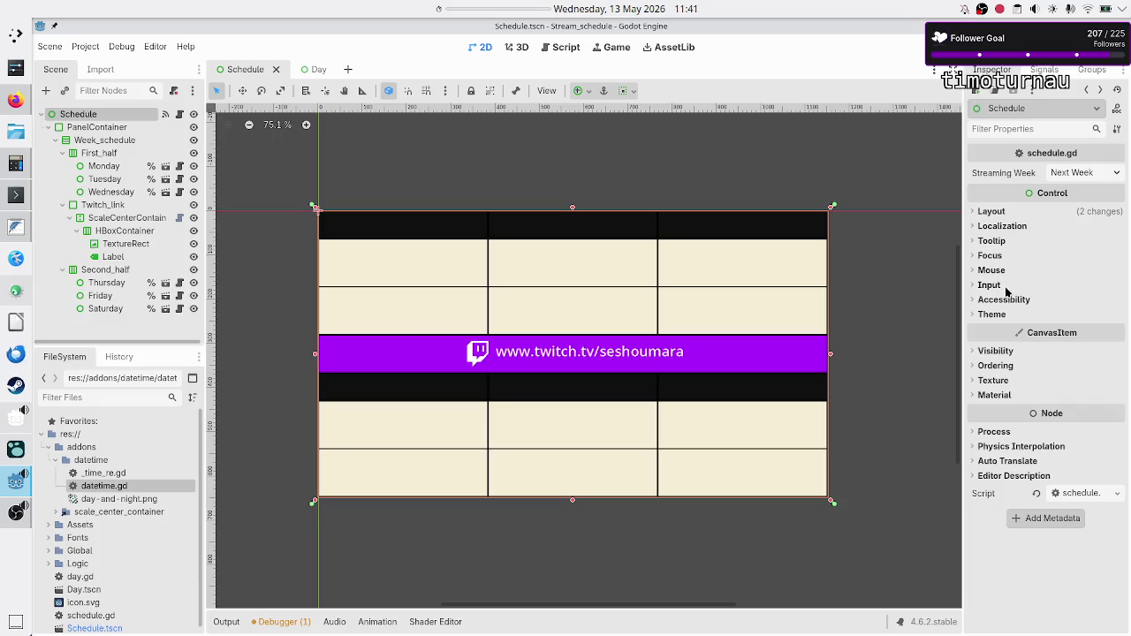
pyautogui.click(1005, 289)
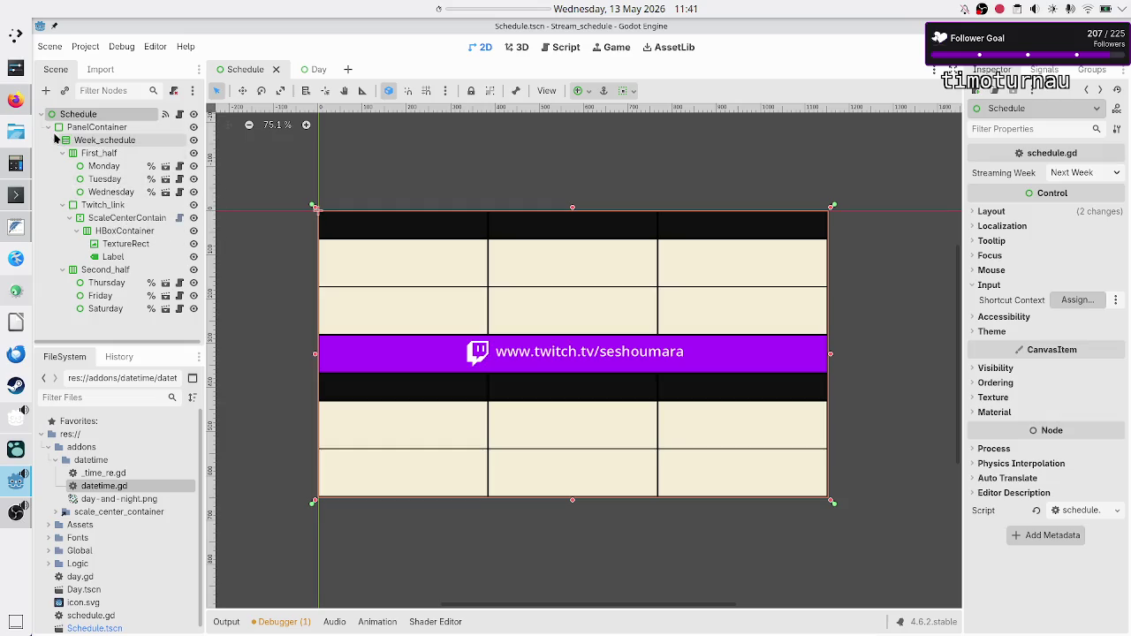
pyautogui.click(102, 127)
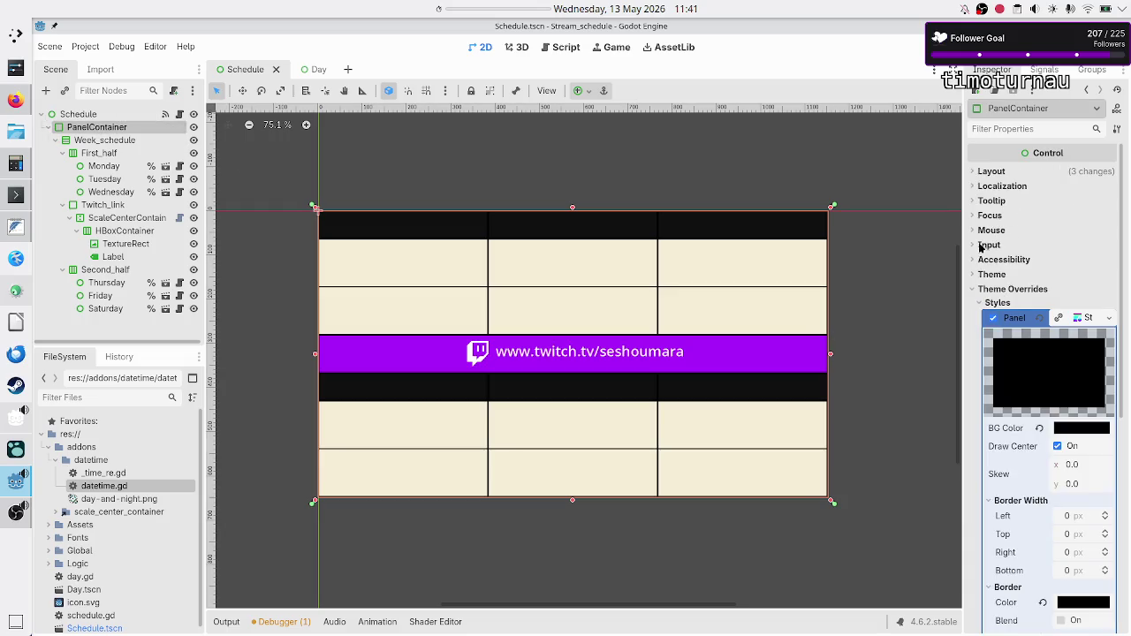
# Step: Check PanelContainer's Input shortcut context without assigning a node, then expand its Mouse settings
pyautogui.click(978, 246)
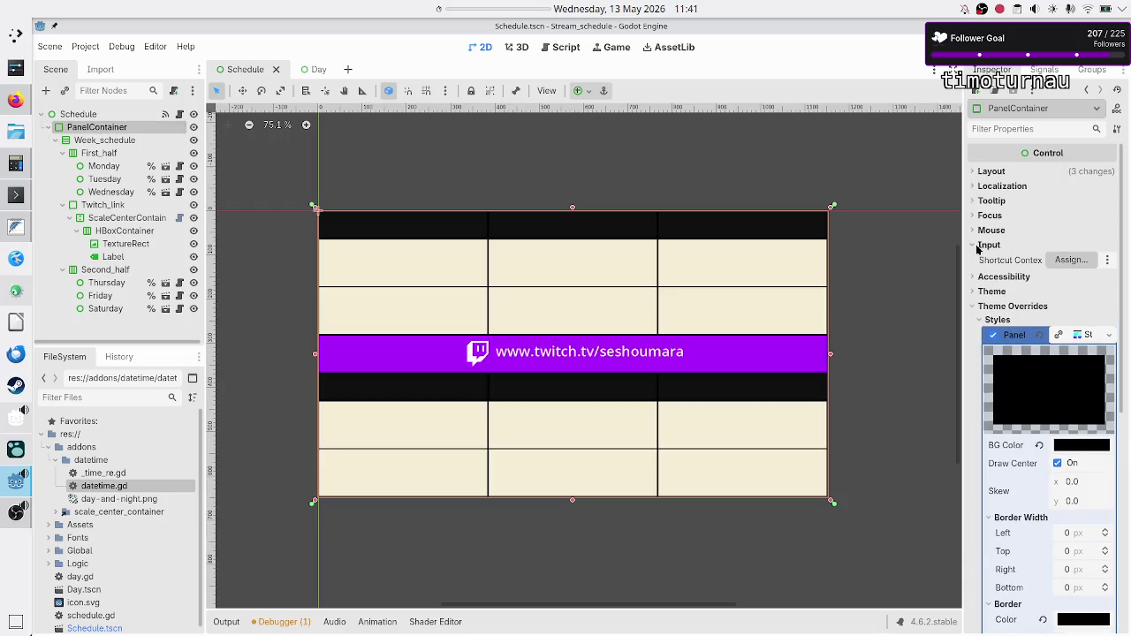
pyautogui.click(1108, 261)
pyautogui.click(1068, 258)
pyautogui.click(1069, 259)
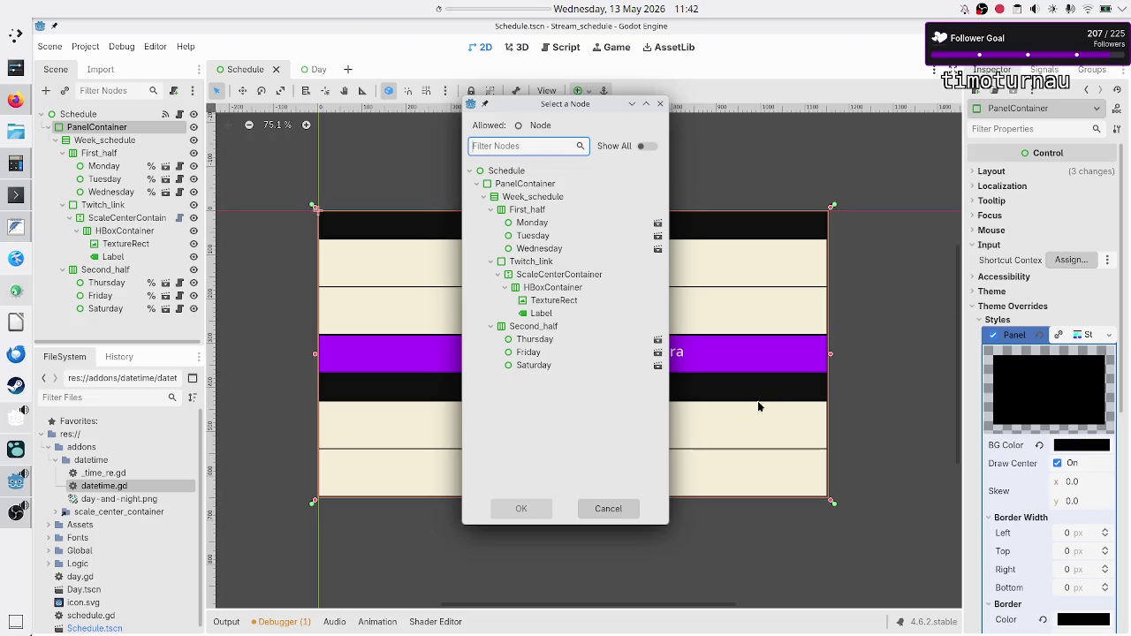
pyautogui.click(606, 508)
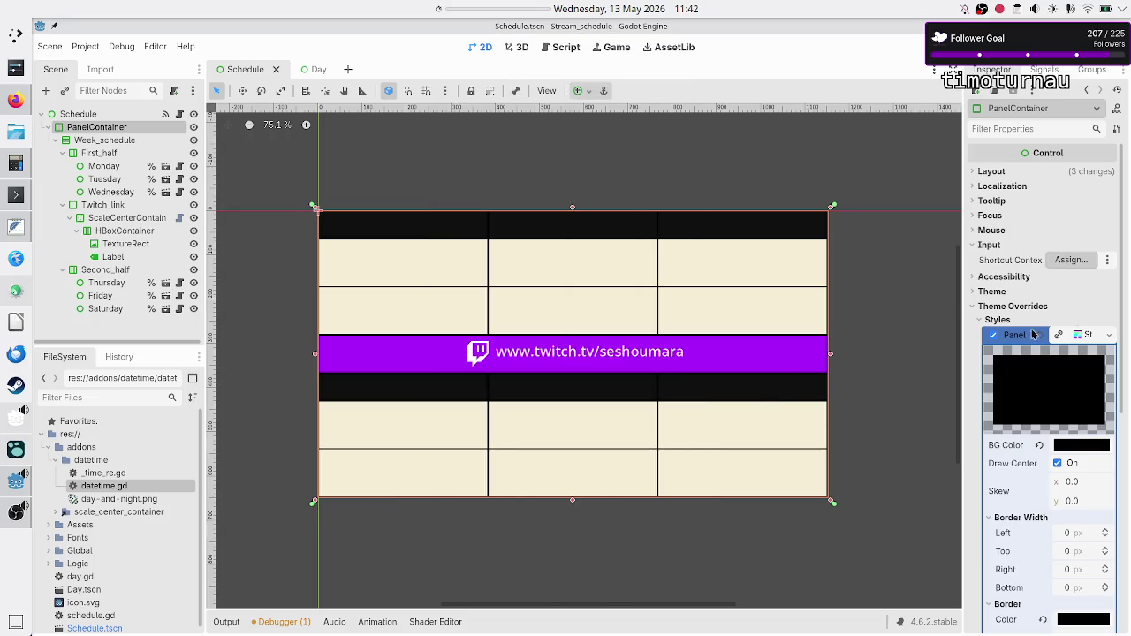
pyautogui.moveTo(1045, 269)
pyautogui.click(1002, 231)
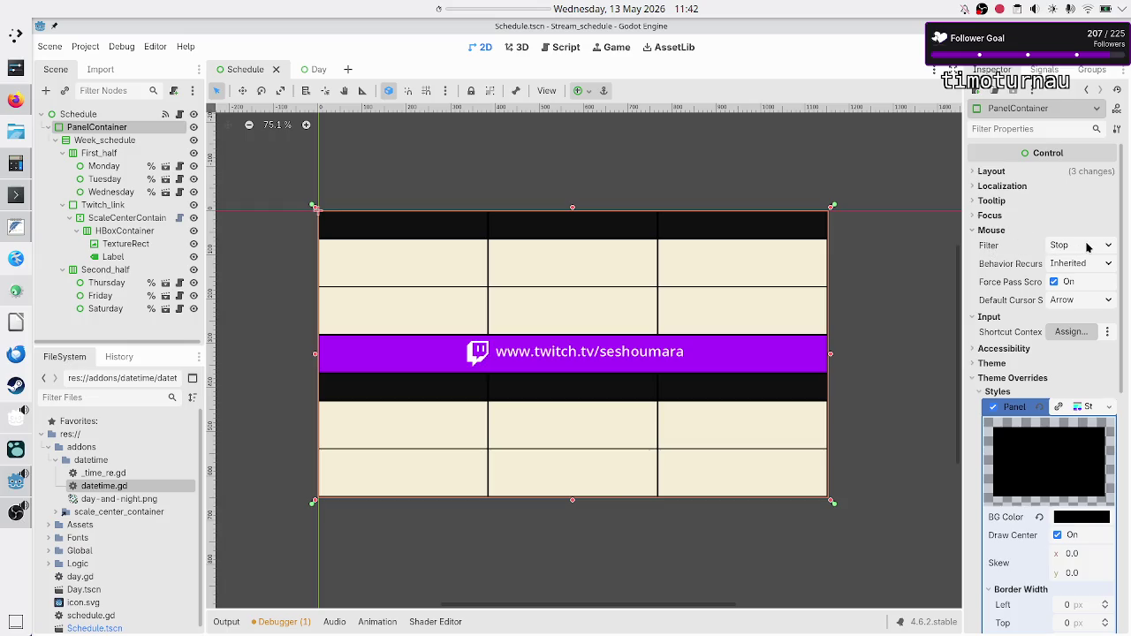
pyautogui.scroll(-5, 986, 308)
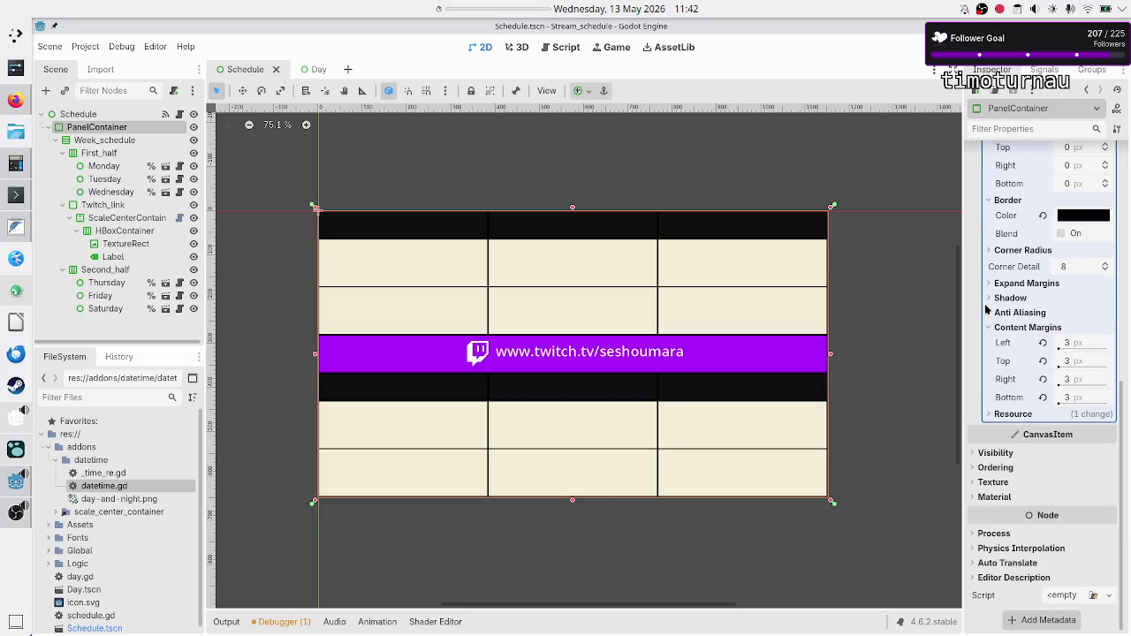
pyautogui.click(1018, 534)
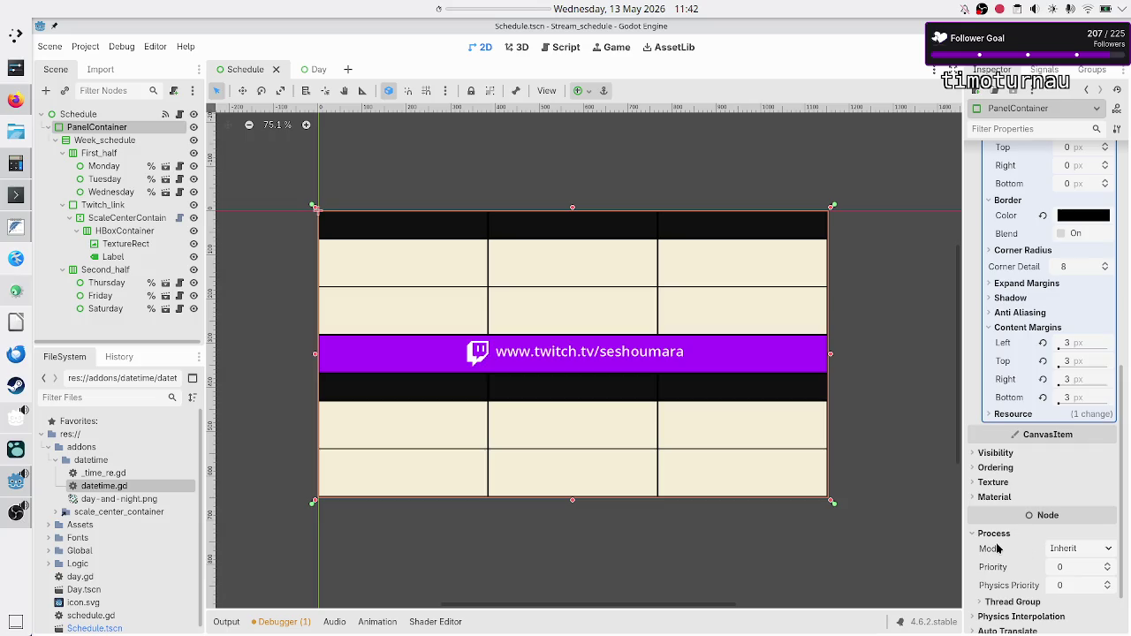
pyautogui.moveTo(997, 549)
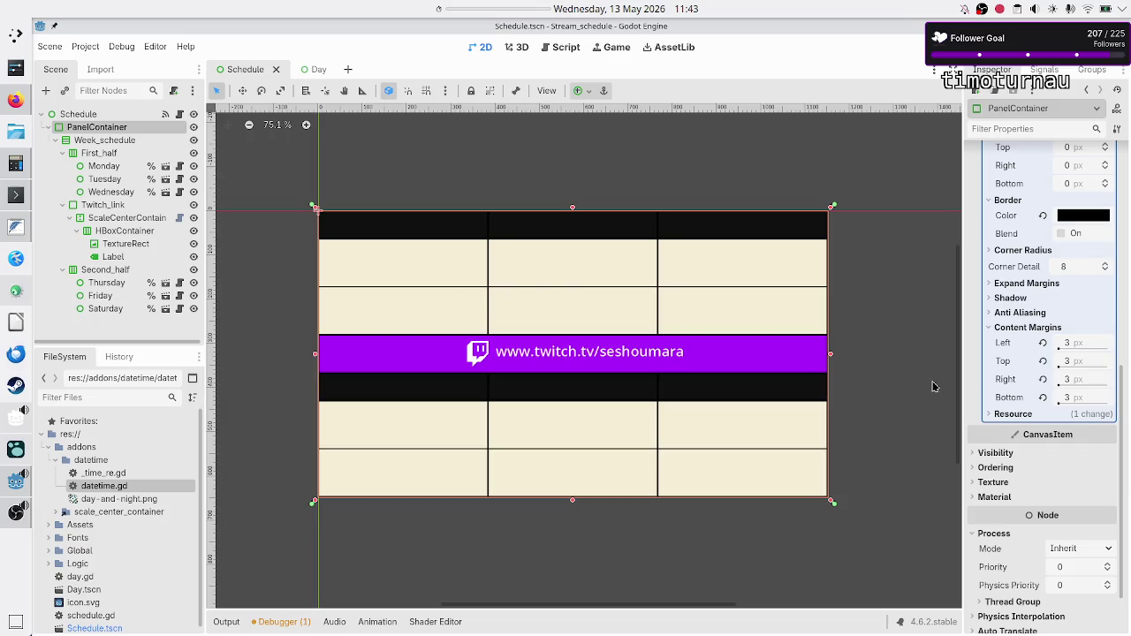
pyautogui.scroll(-2, 1043, 481)
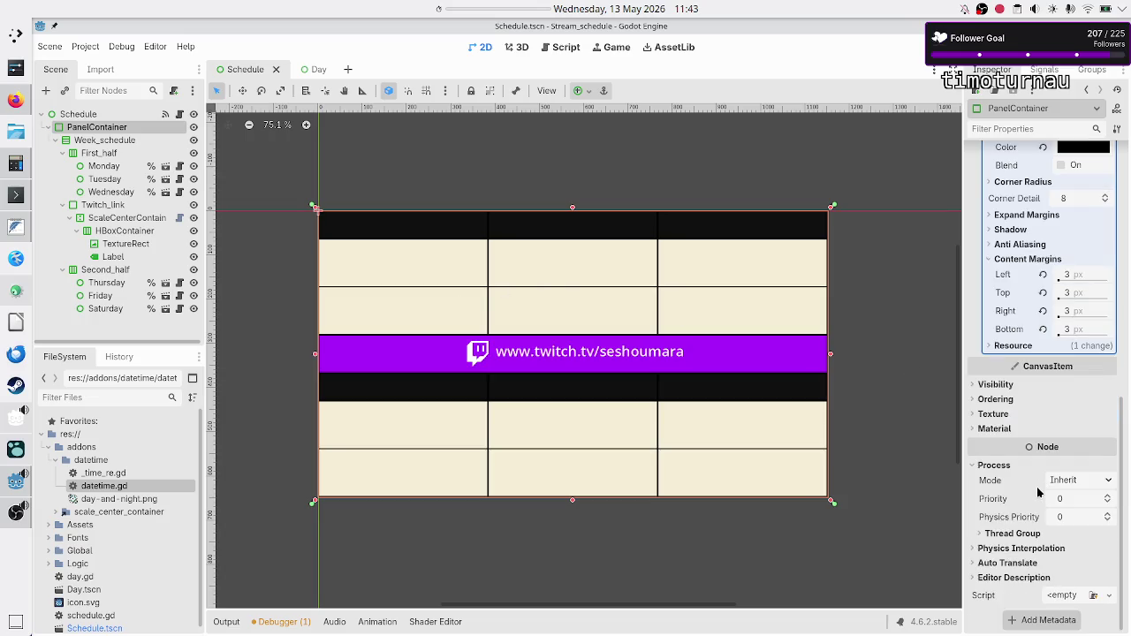
pyautogui.moveTo(989, 482)
pyautogui.scroll(5, 1022, 524)
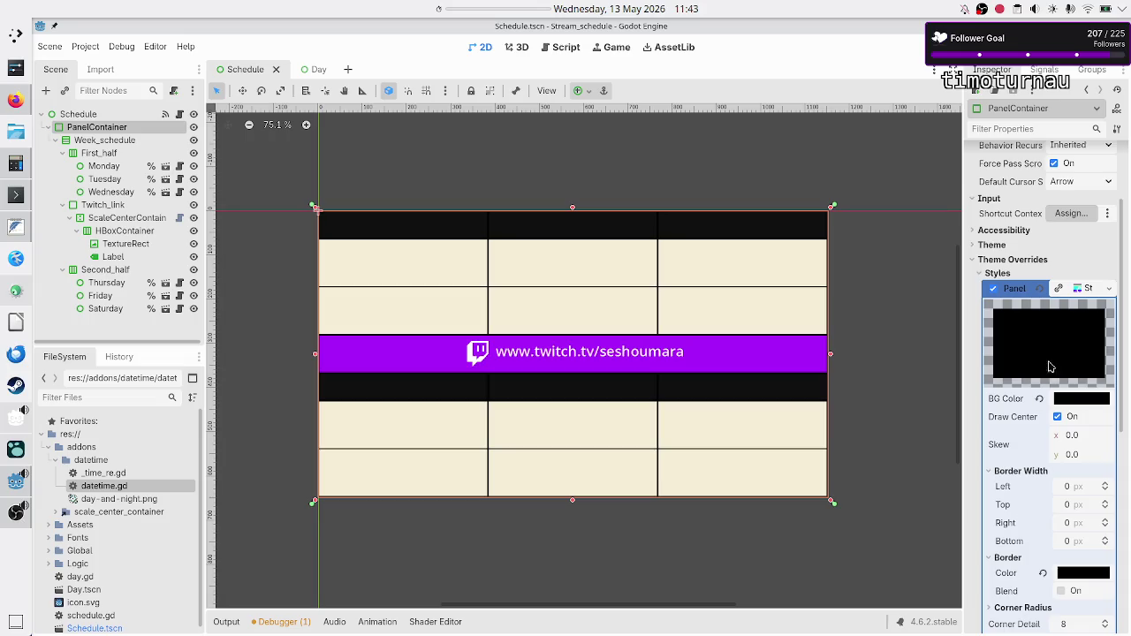
pyautogui.scroll(2, 1041, 329)
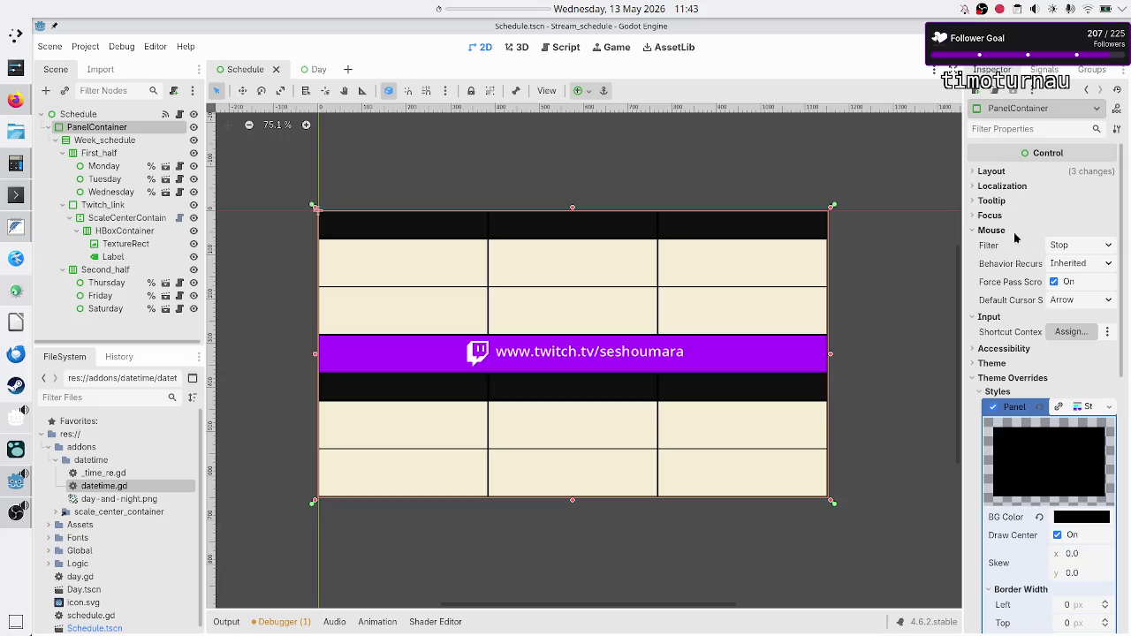
pyautogui.moveTo(989, 248)
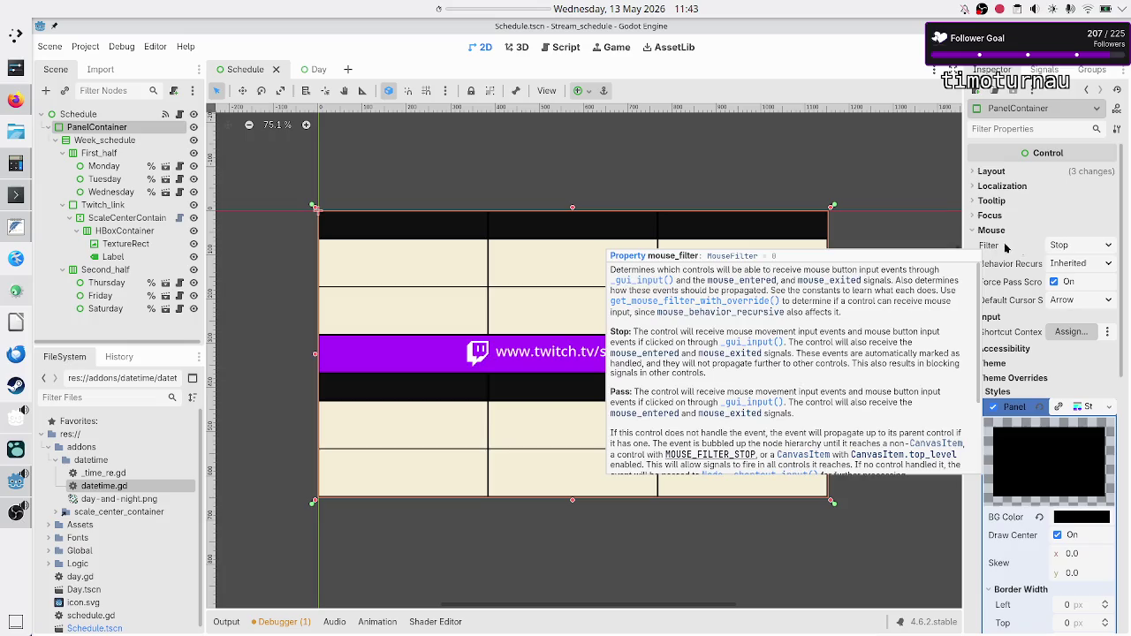
# Step: Set the PanelContainer's mouse filter to Pass and check Week_schedule's mouse settings
pyautogui.click(1086, 248)
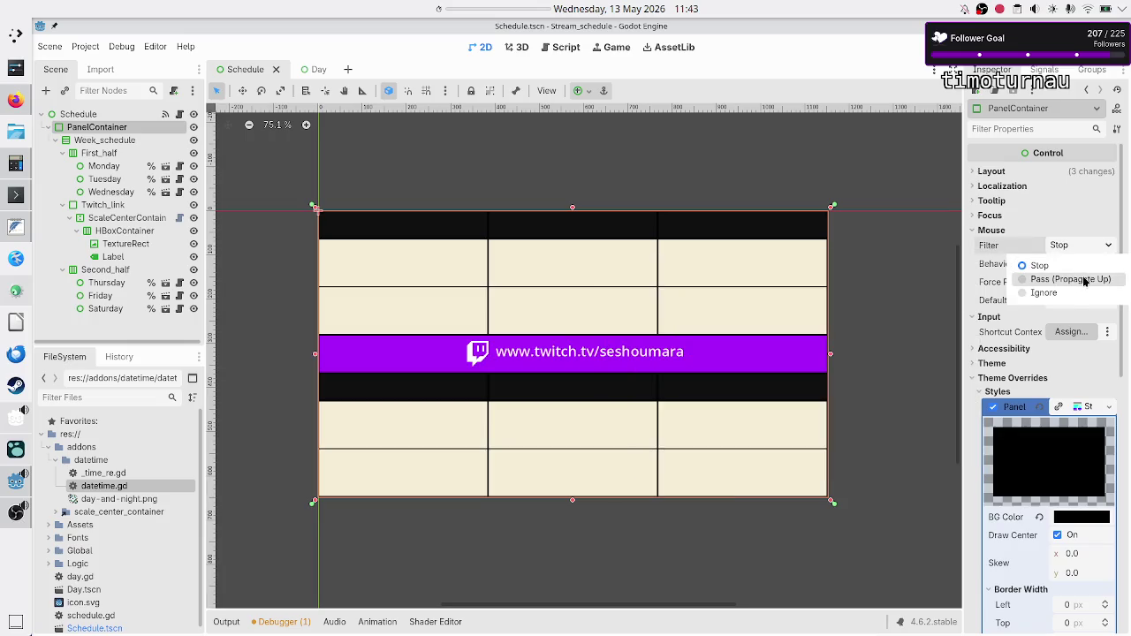
pyautogui.click(1085, 281)
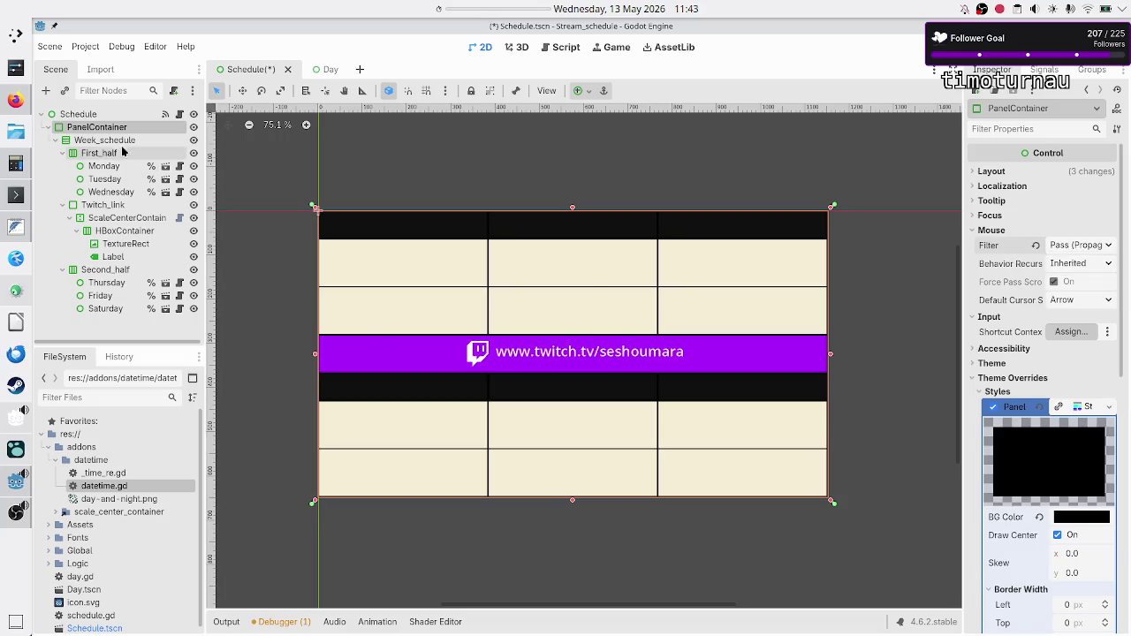
pyautogui.click(106, 140)
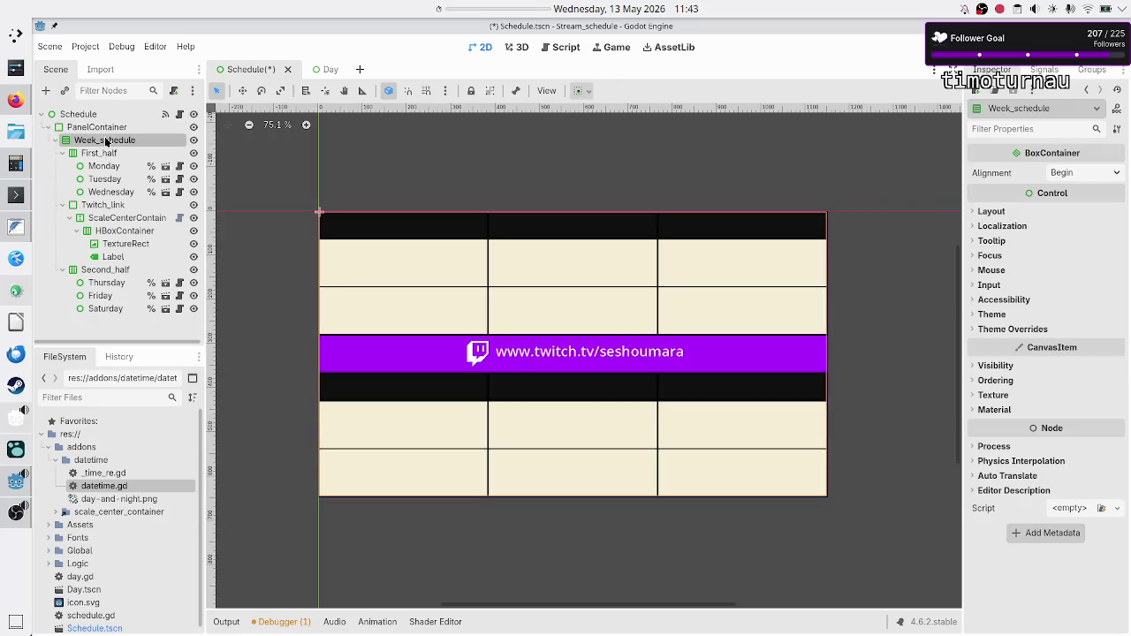
pyautogui.click(1005, 269)
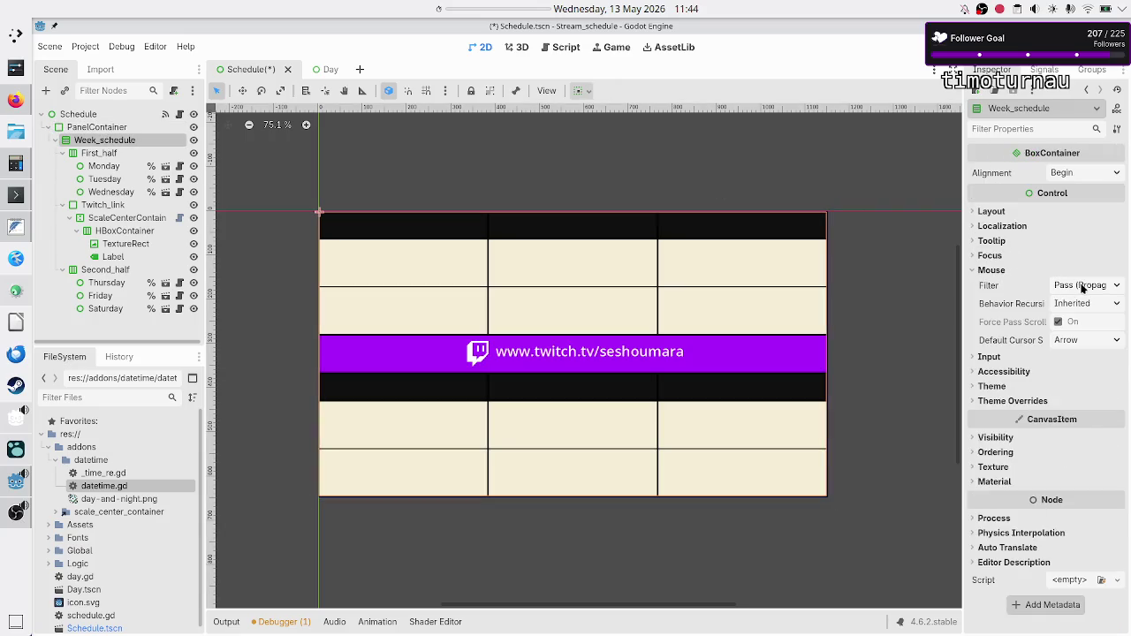
pyautogui.click(115, 155)
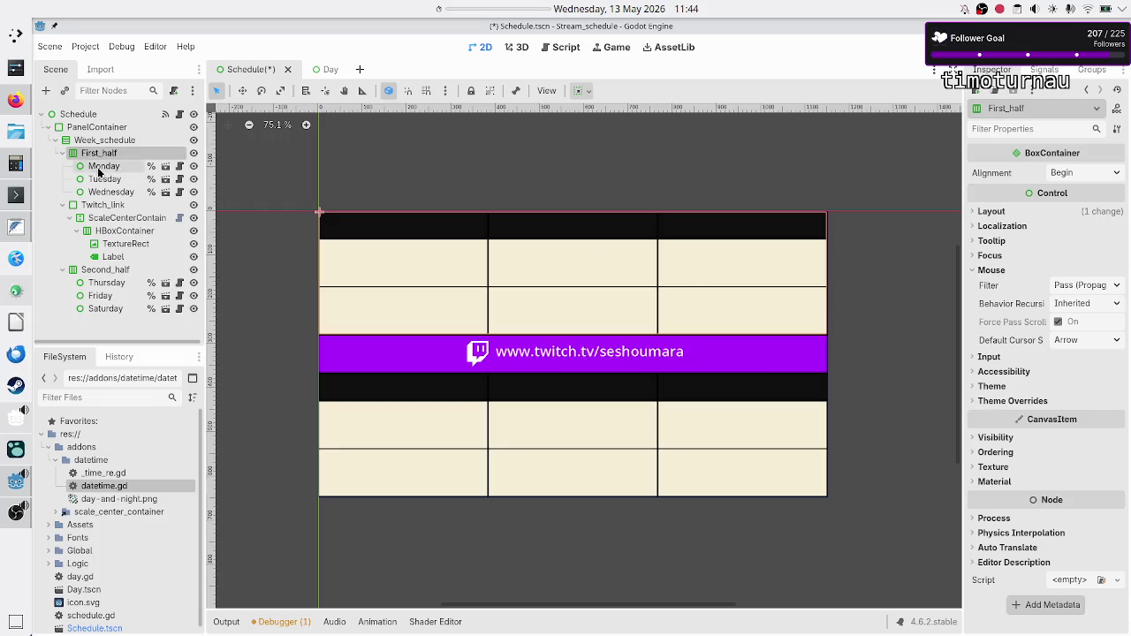
# Step: Set the mouse filter to Pass on the Monday through Saturday day nodes
pyautogui.click(100, 170)
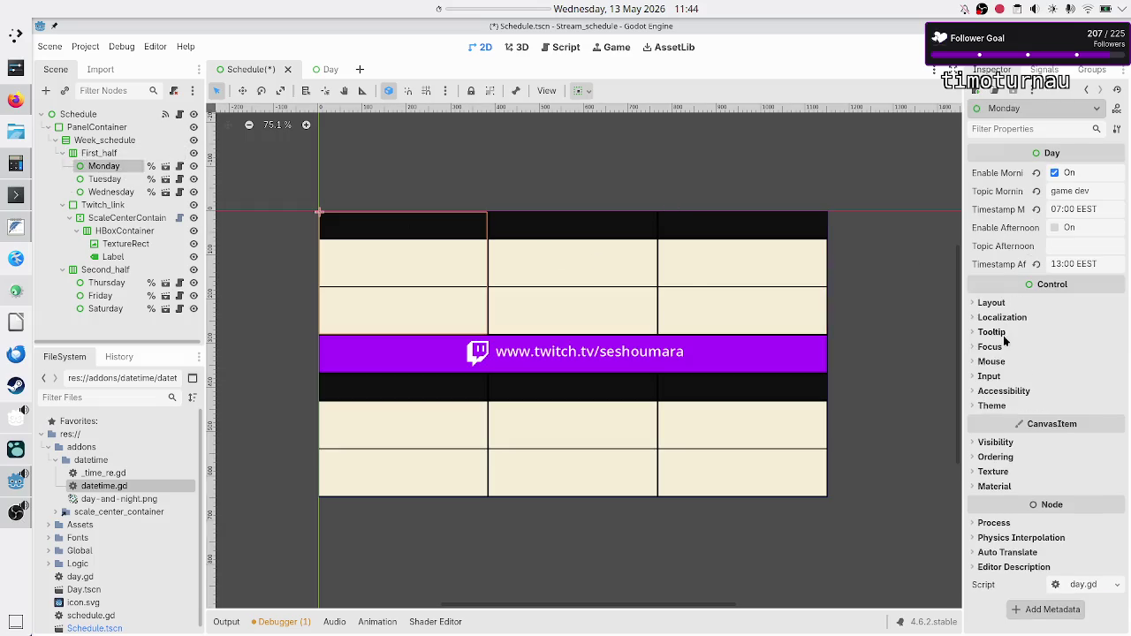
pyautogui.click(995, 361)
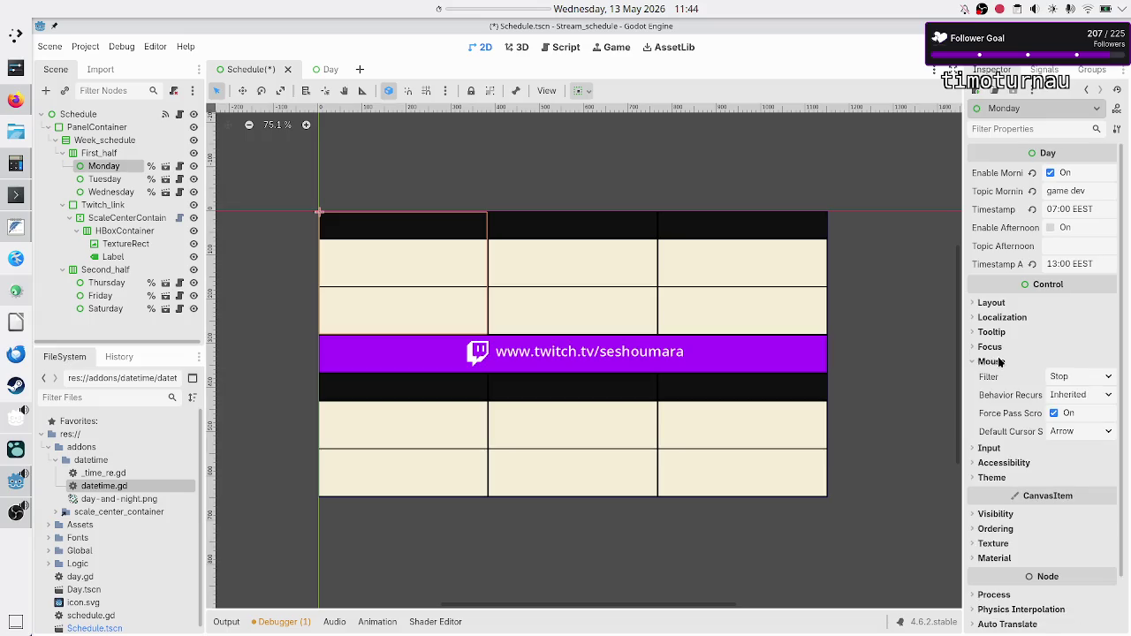
pyautogui.click(1078, 377)
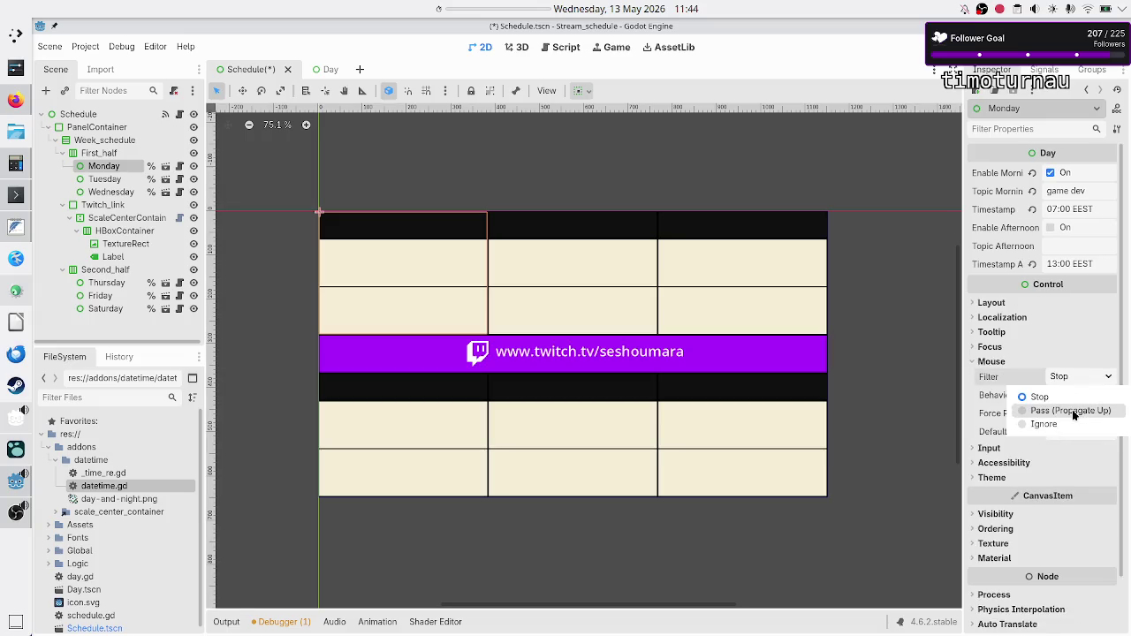
pyautogui.click(1070, 410)
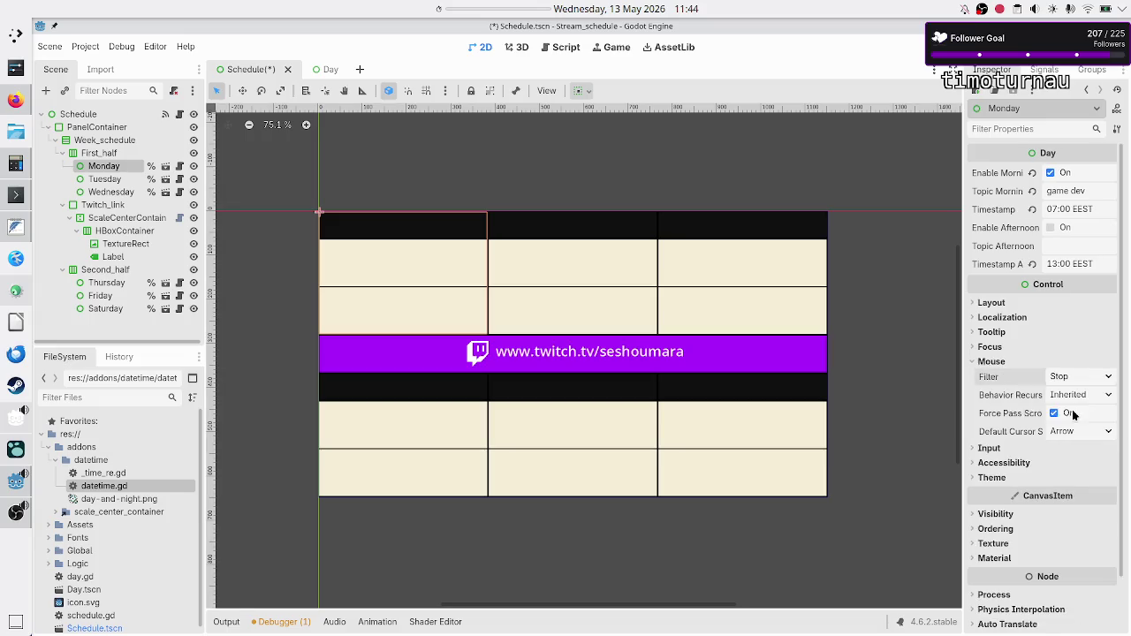
pyautogui.click(112, 181)
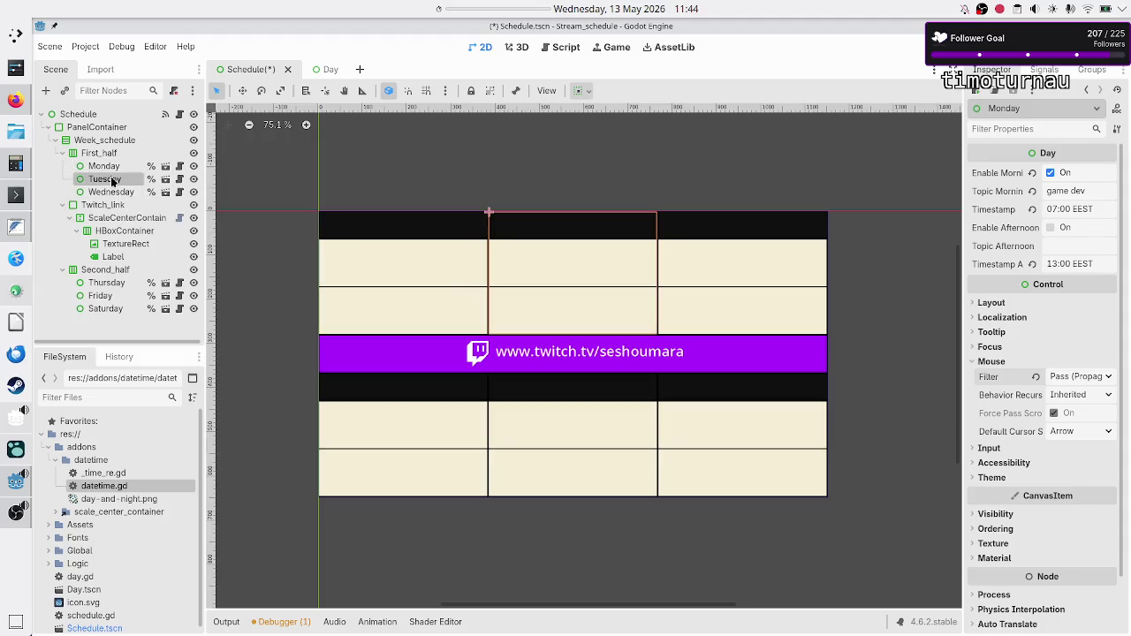
pyautogui.keyDown('ctrl'); pyautogui.click(113, 192); pyautogui.keyUp('ctrl')
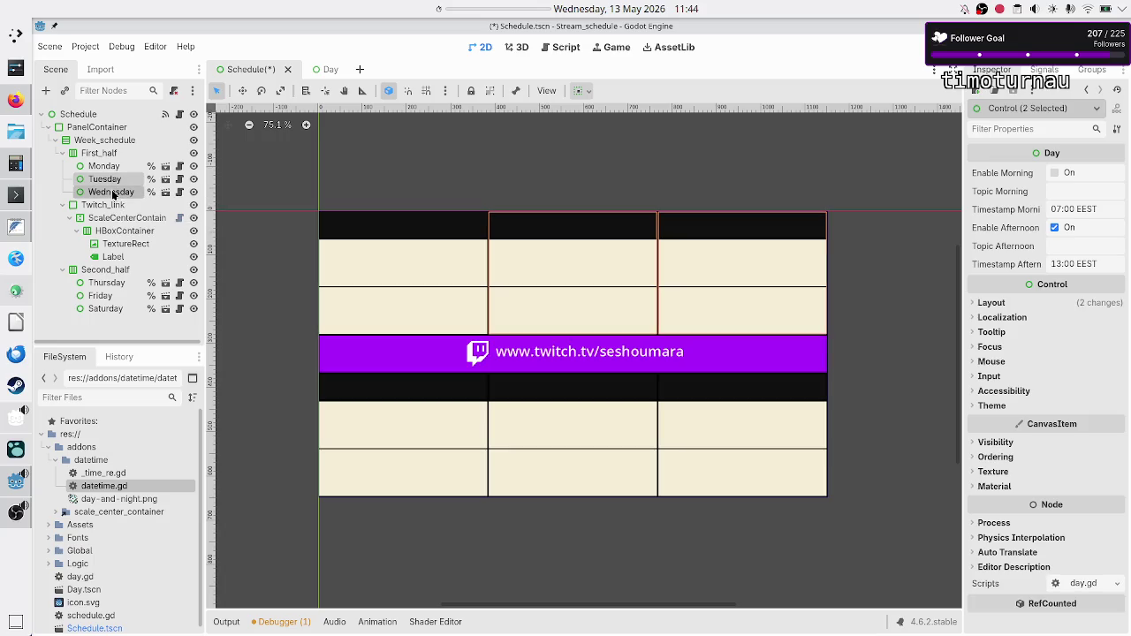
pyautogui.keyDown('ctrl'); pyautogui.click(106, 282); pyautogui.keyUp('ctrl')
pyautogui.keyDown('ctrl'); pyautogui.click(104, 310); pyautogui.keyUp('ctrl')
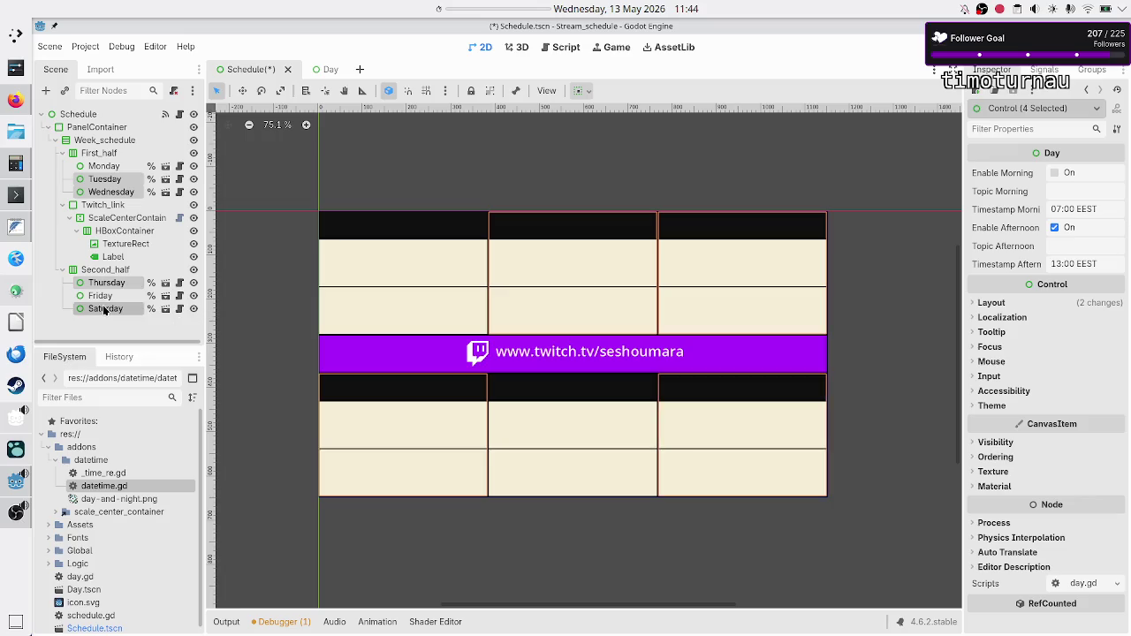
pyautogui.keyDown('ctrl'); pyautogui.click(102, 295); pyautogui.keyUp('ctrl')
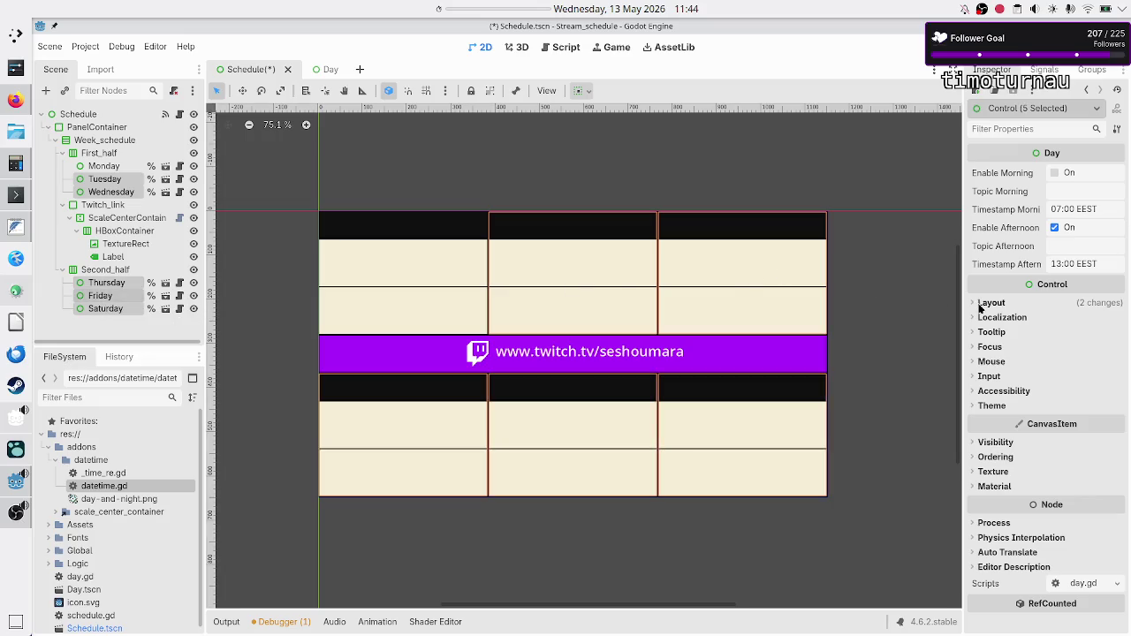
pyautogui.click(994, 362)
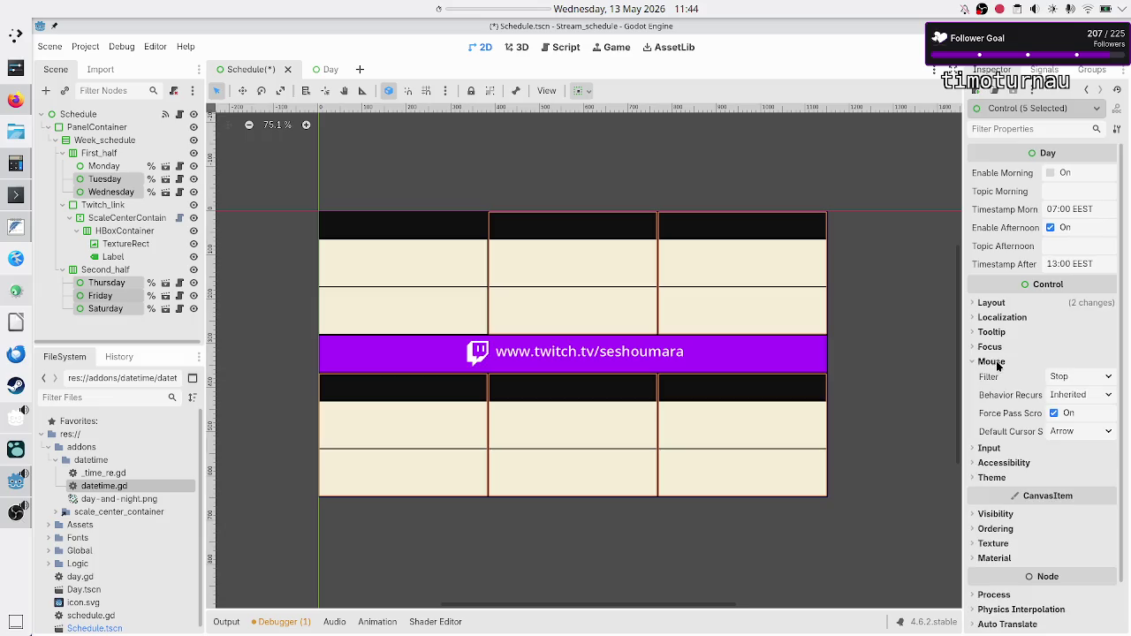
pyautogui.click(1074, 381)
pyautogui.click(1055, 410)
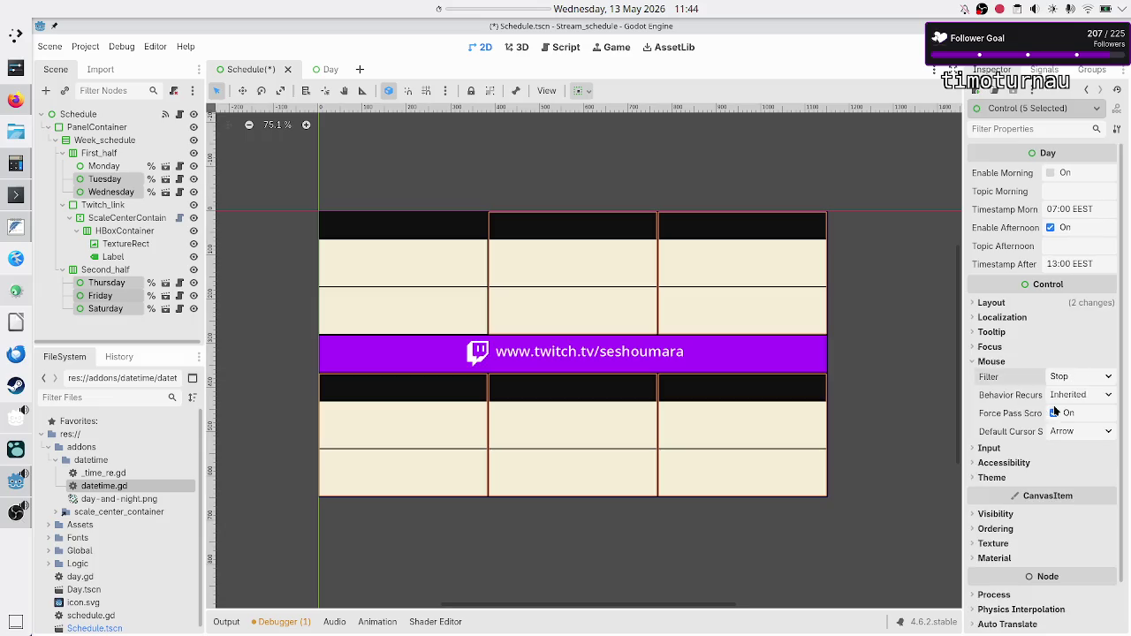
# Step: Check Second_half, then set the link-text Label's mouse filter to Pass
pyautogui.click(106, 269)
pyautogui.click(991, 270)
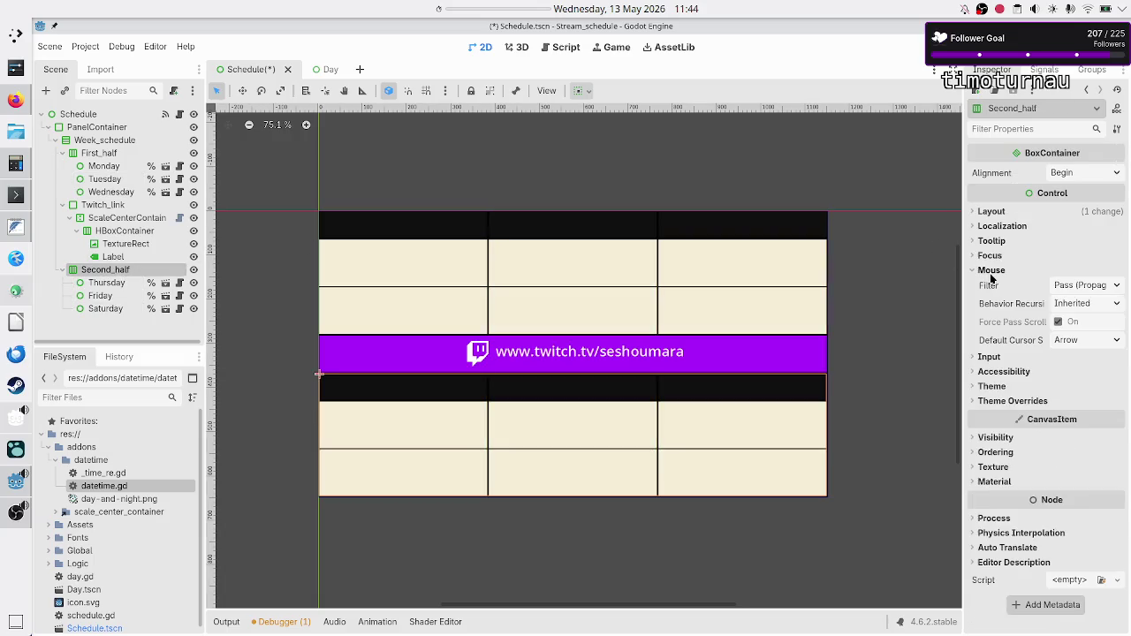
pyautogui.click(115, 256)
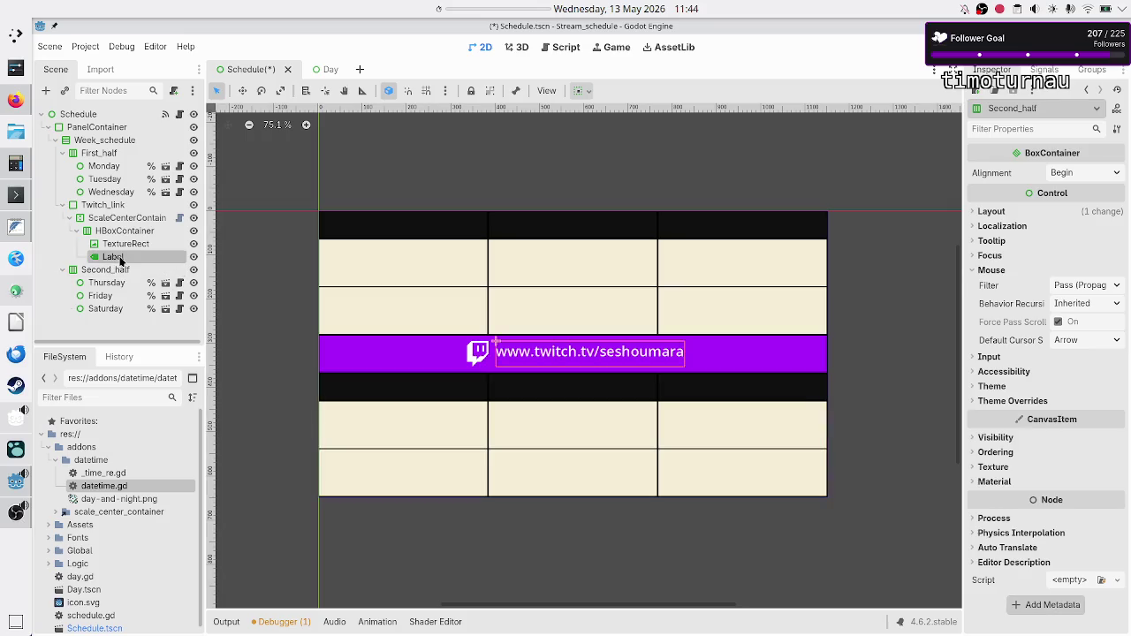
pyautogui.scroll(-10, 974, 441)
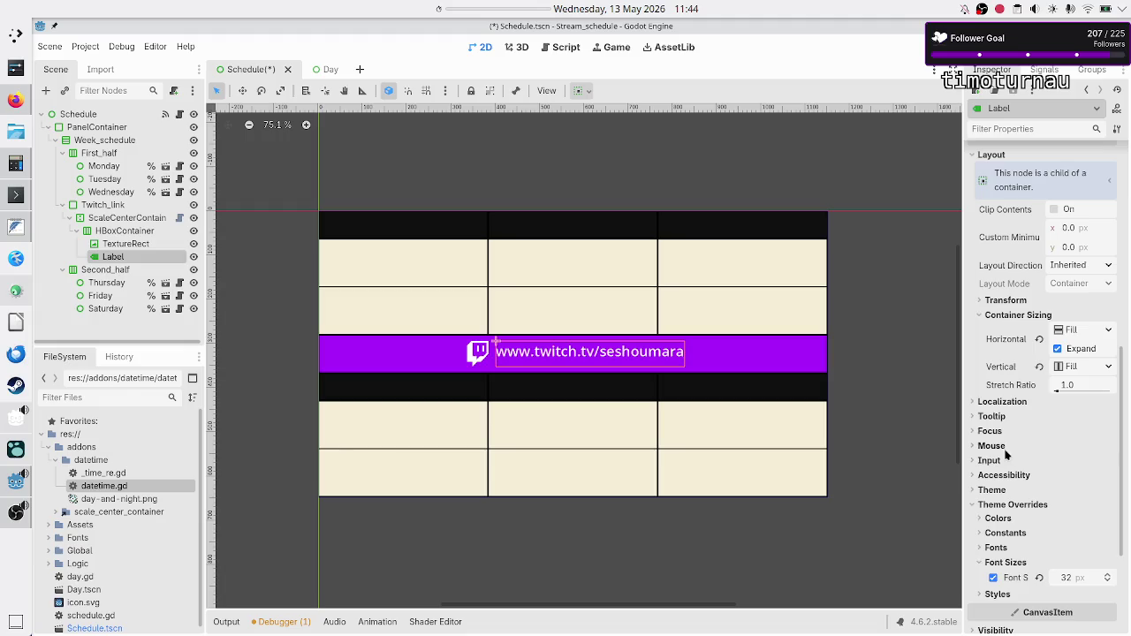
pyautogui.click(1004, 446)
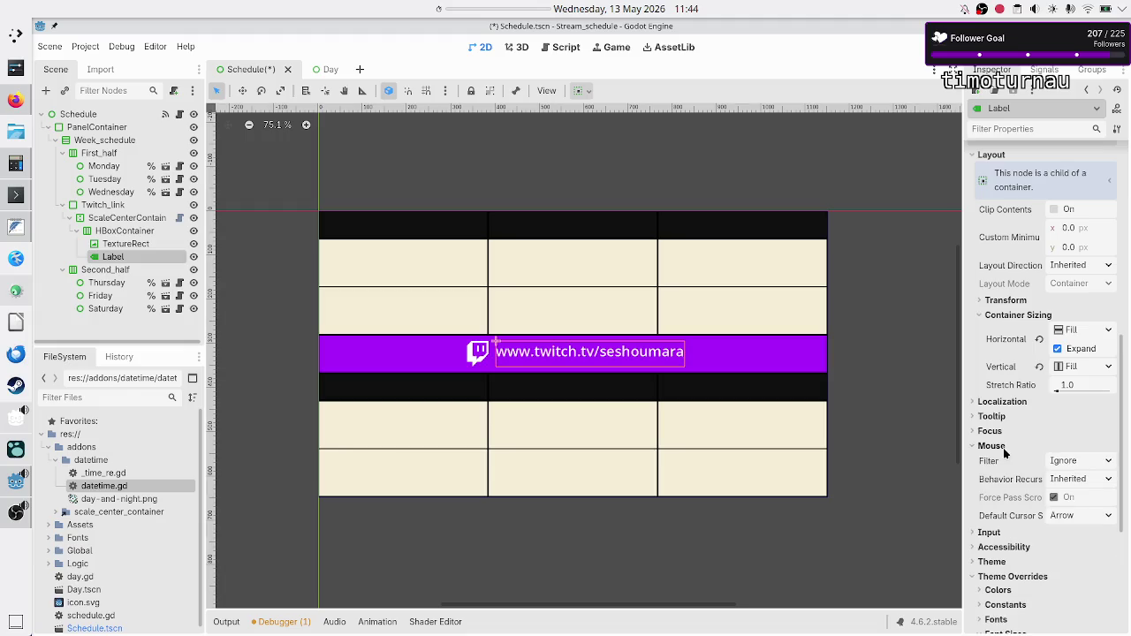
pyautogui.click(1088, 463)
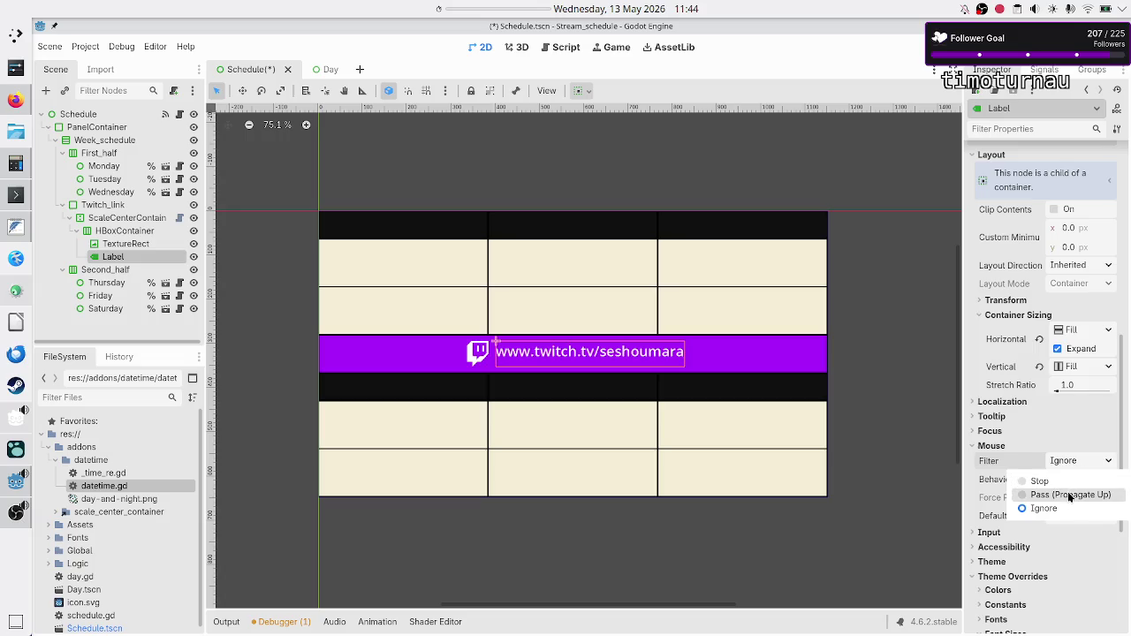
pyautogui.click(1070, 497)
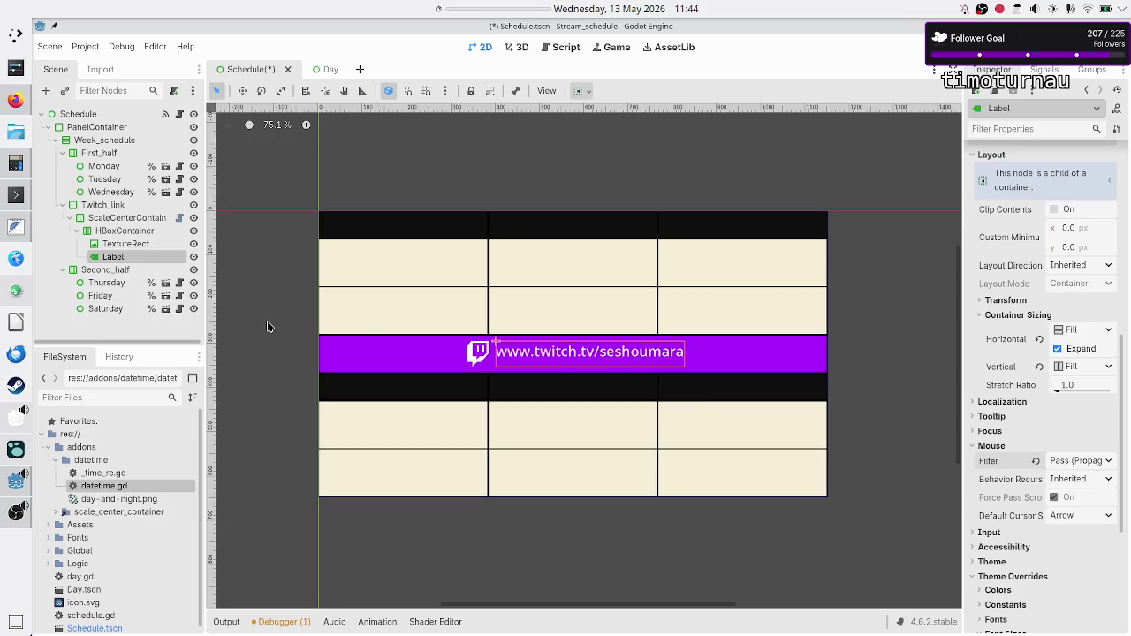
# Step: Set the Twitch link's TextureRect and Twitch_link mouse filters to Pass
pyautogui.click(124, 244)
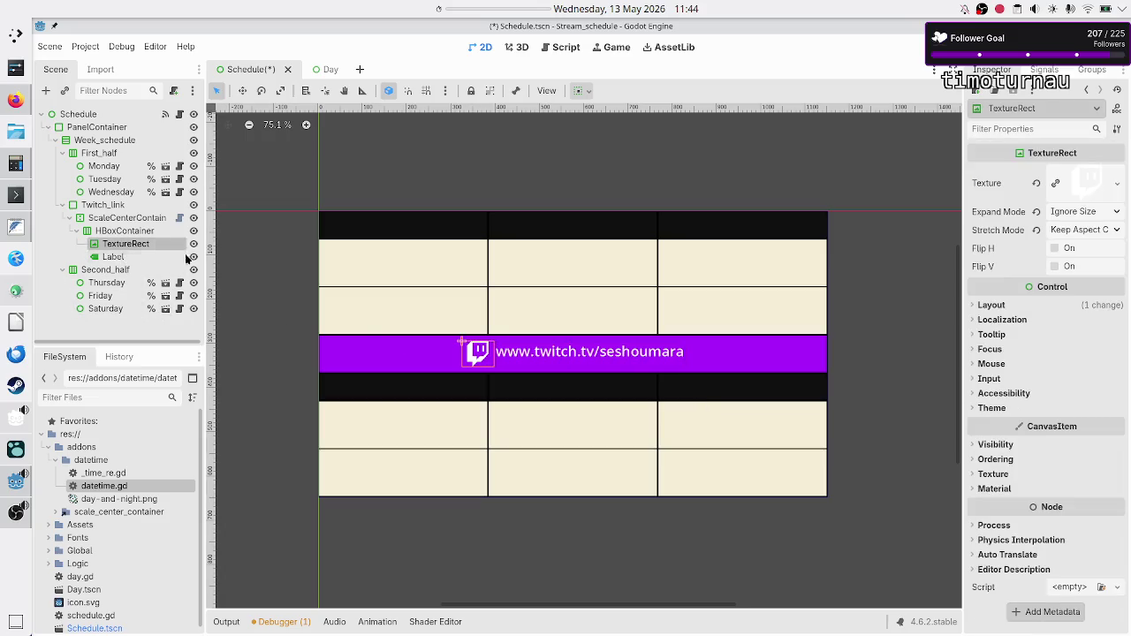
pyautogui.click(998, 364)
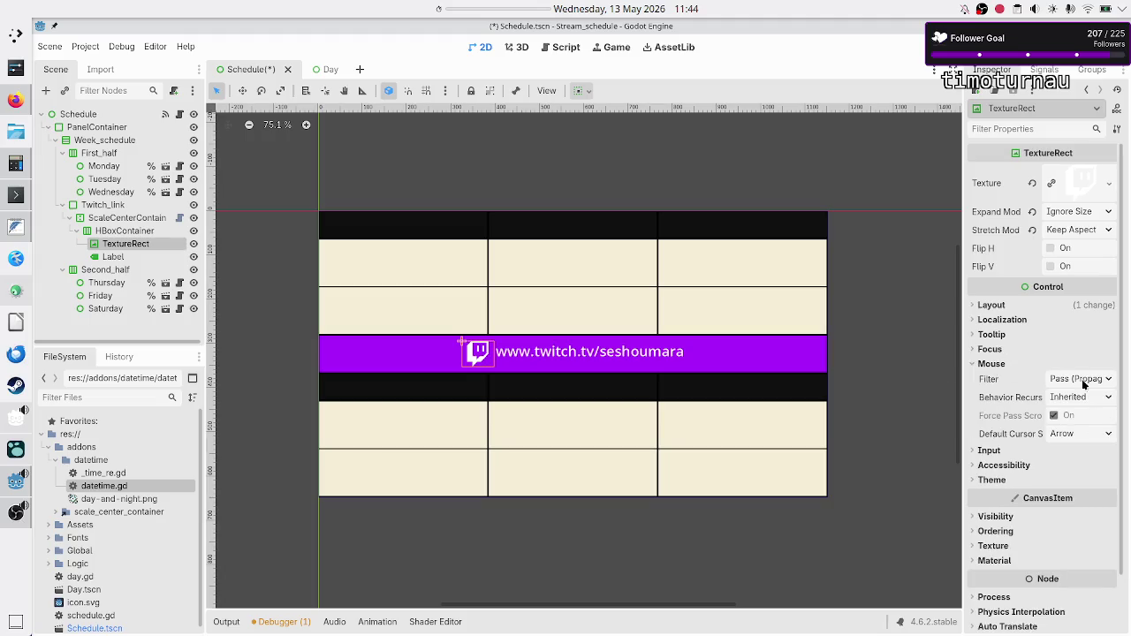
pyautogui.click(1089, 379)
pyautogui.click(1088, 380)
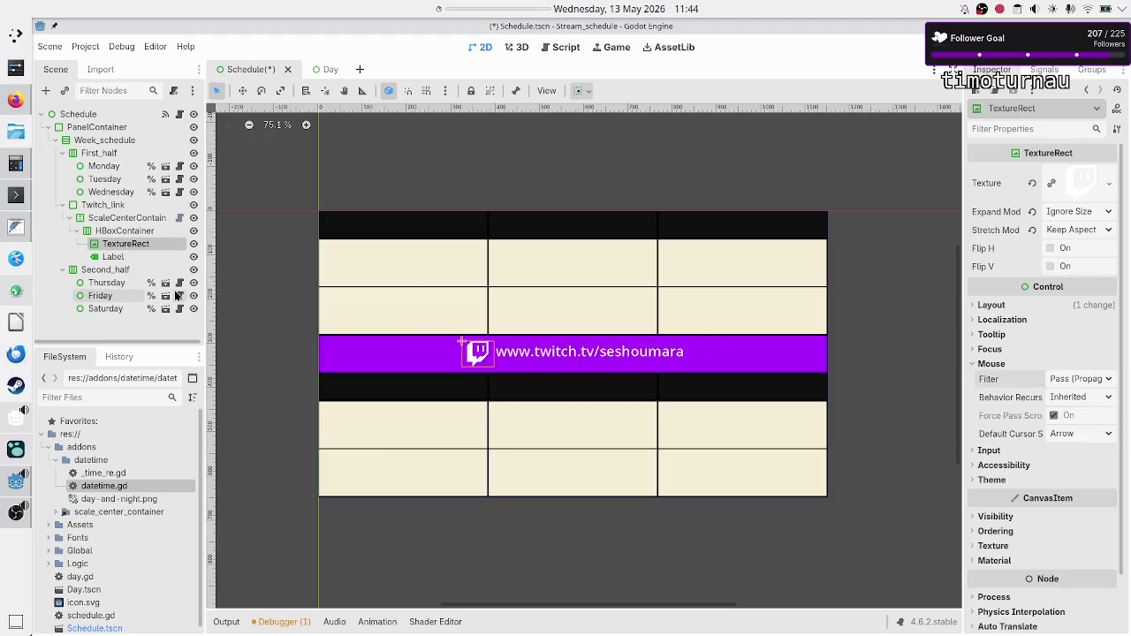
pyautogui.click(132, 232)
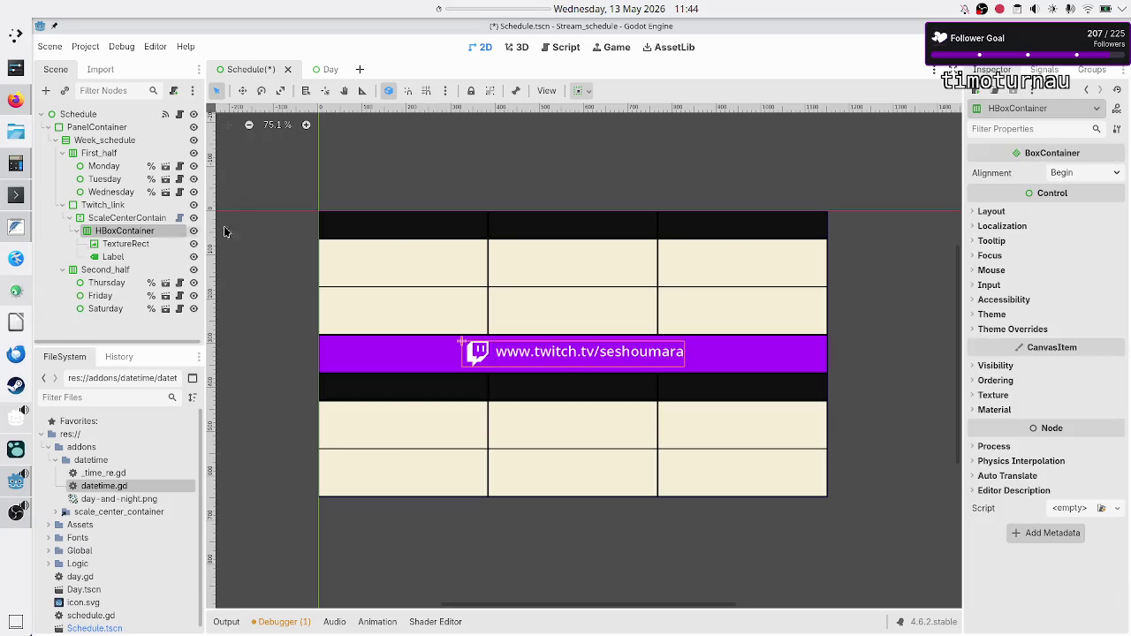
pyautogui.click(1009, 269)
pyautogui.click(124, 219)
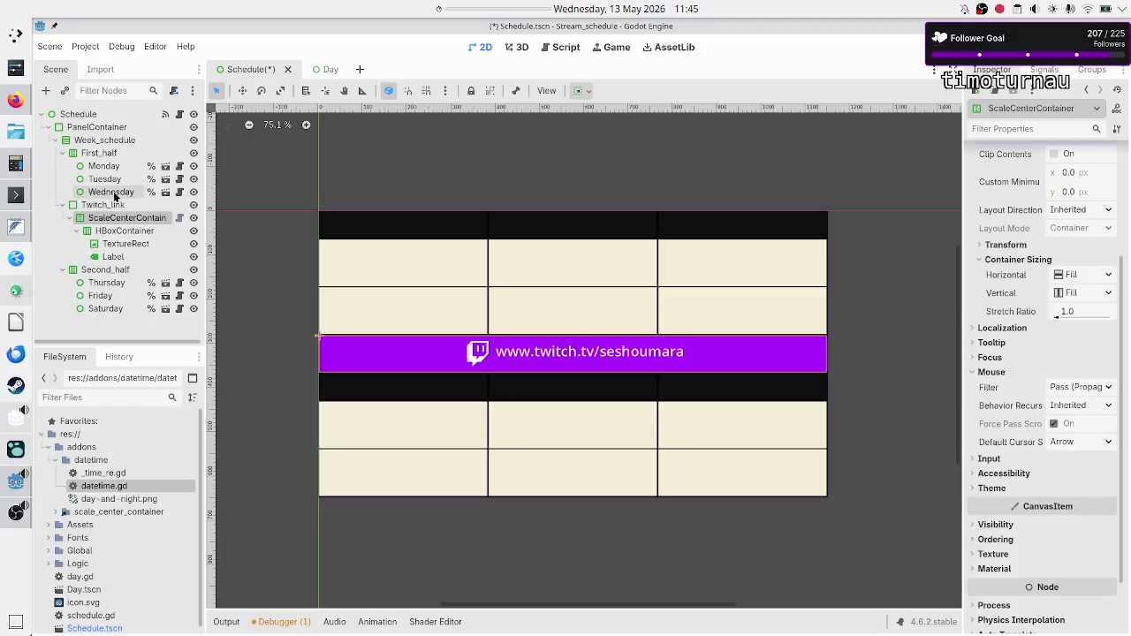
pyautogui.click(100, 206)
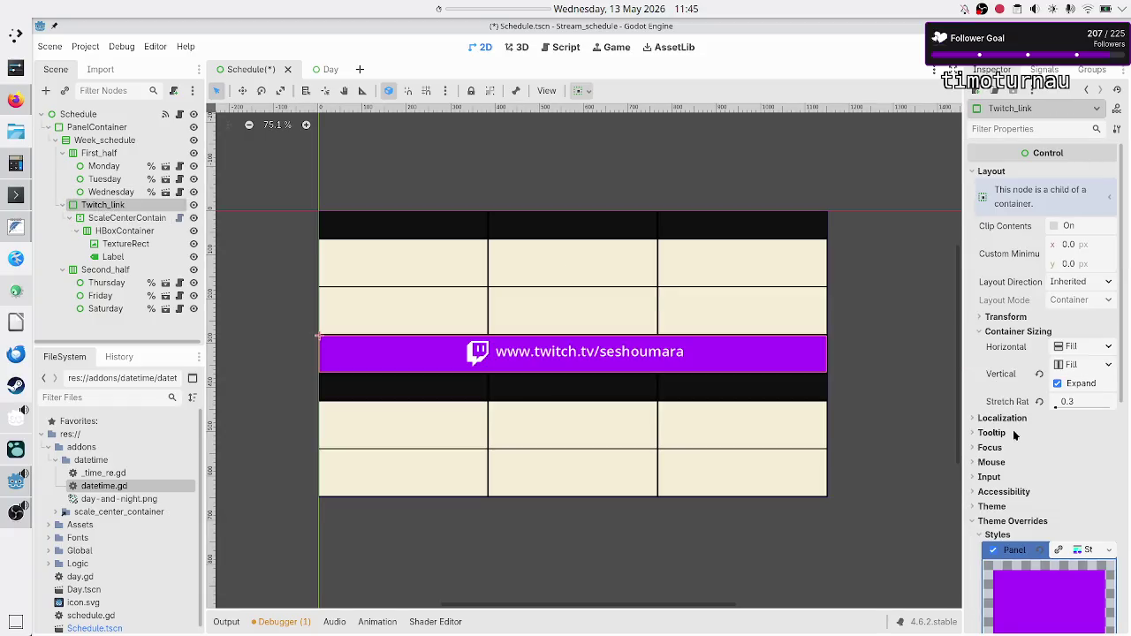
pyautogui.click(1007, 464)
pyautogui.click(1082, 477)
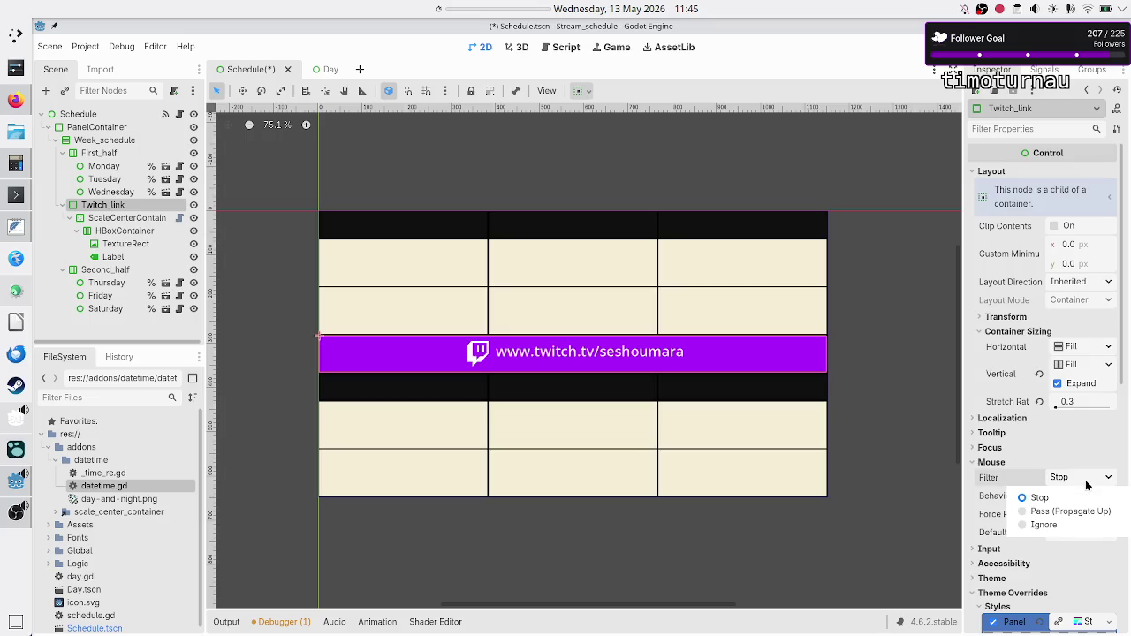
pyautogui.click(1060, 499)
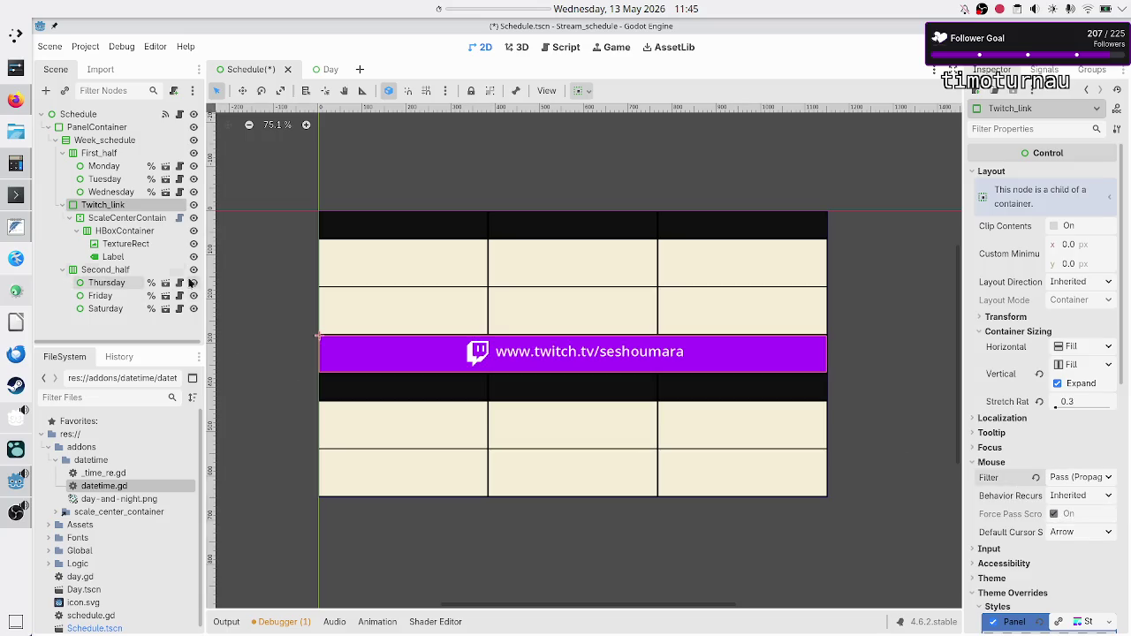
# Step: Save the Schedule scene with Ctrl+S and run the project with F5
pyautogui.click(95, 154)
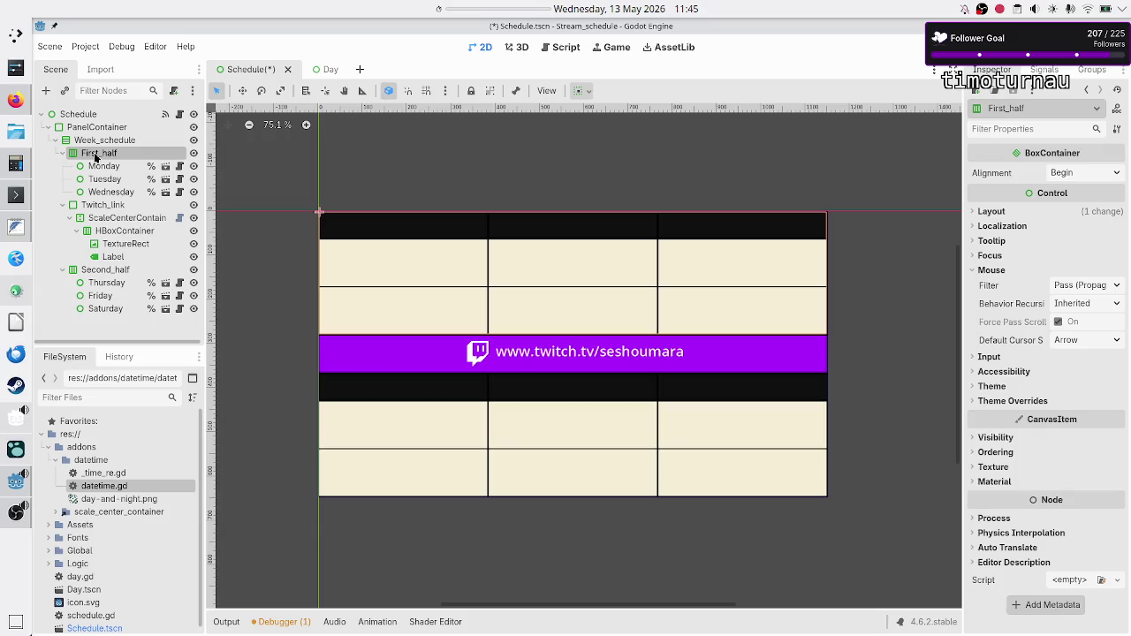
pyautogui.hotkey('ctrl', 's')
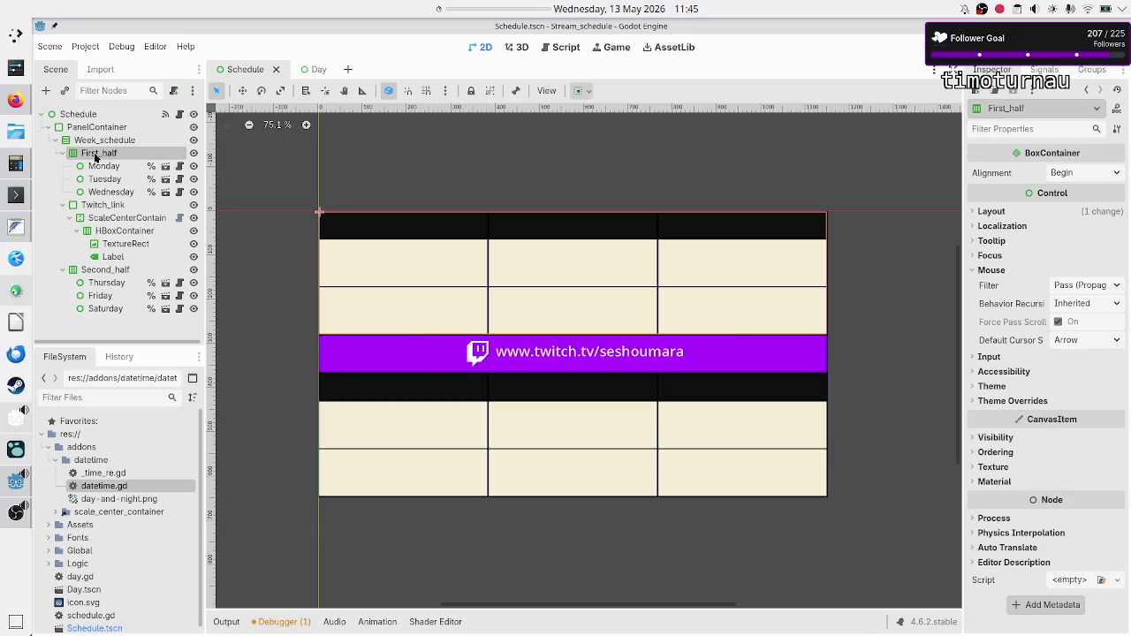
pyautogui.press('F5')
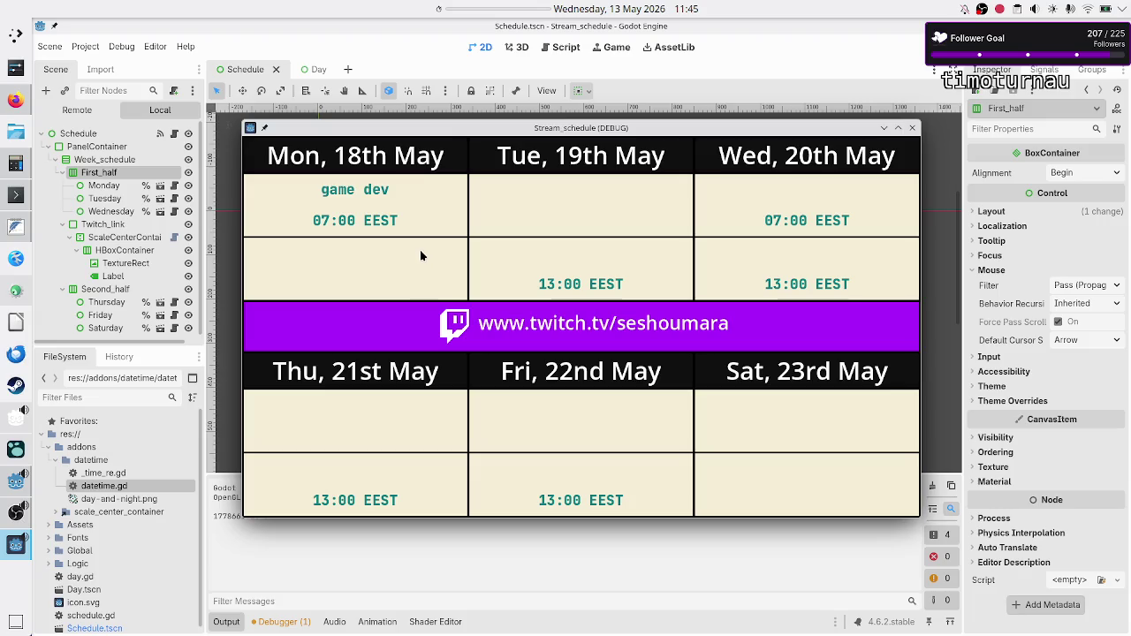
# Step: Close the running Stream_schedule debug window
pyautogui.click(913, 128)
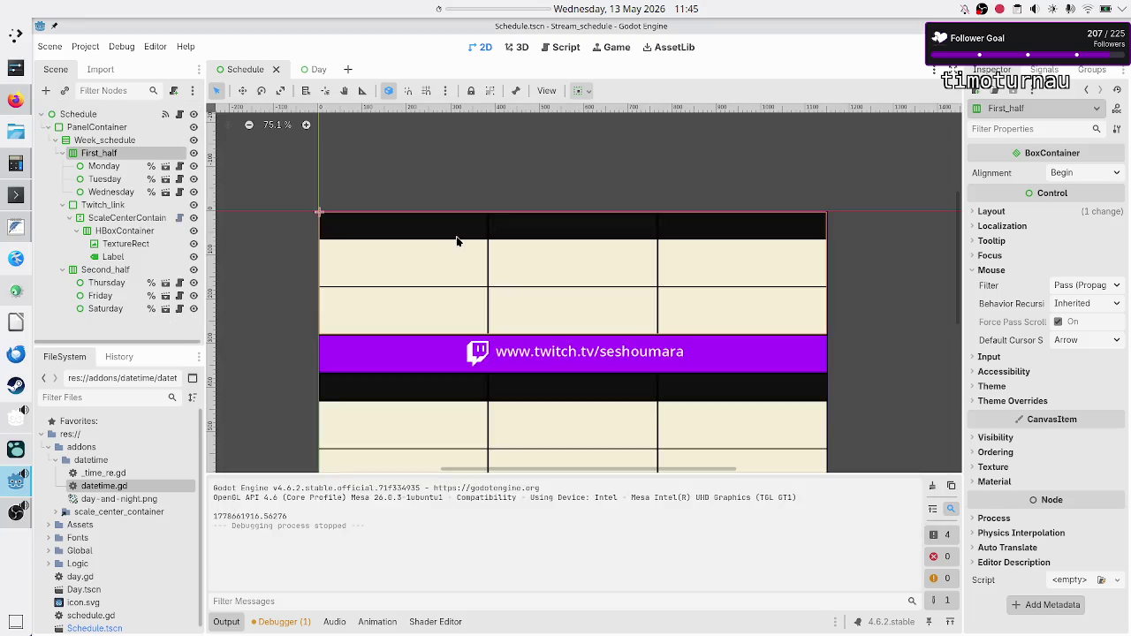
# Step: Delete the print(Time.get_unix_time_from_system()) line from schedule.gd, then return to Firefox
pyautogui.click(180, 114)
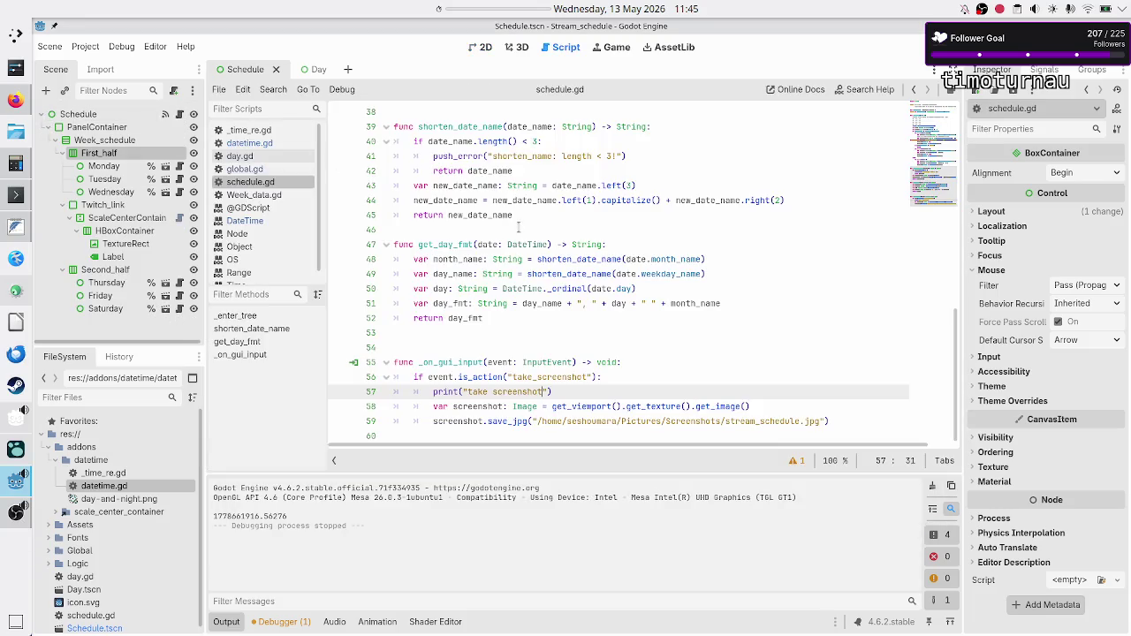
pyautogui.scroll(10, 570, 270)
pyautogui.scroll(-2, 547, 261)
pyautogui.scroll(2, 543, 258)
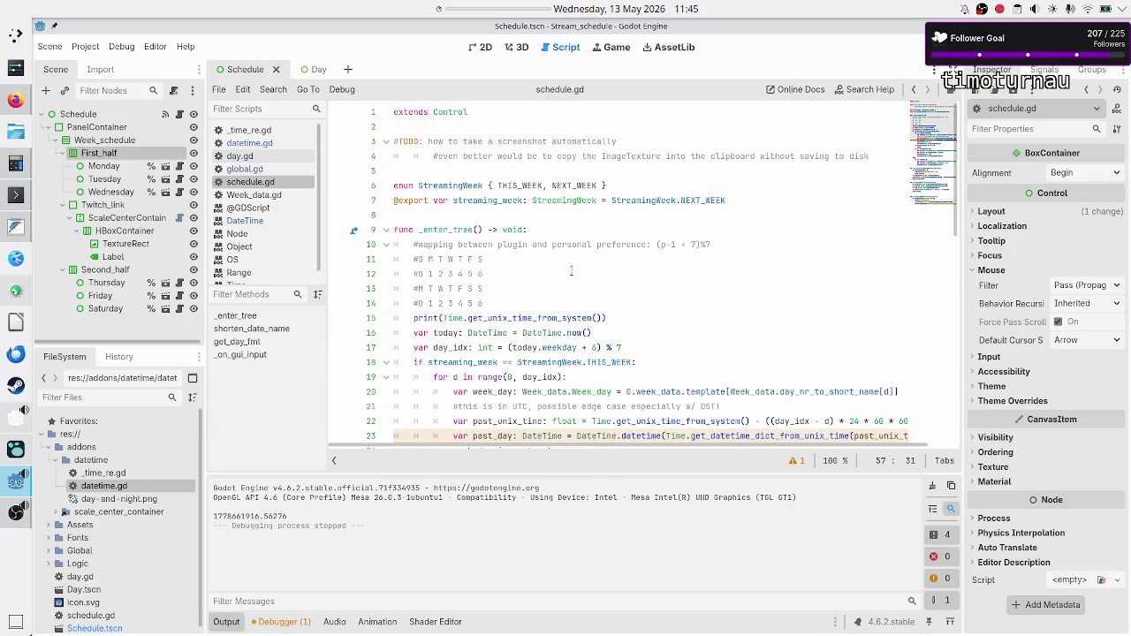
pyautogui.click(558, 301)
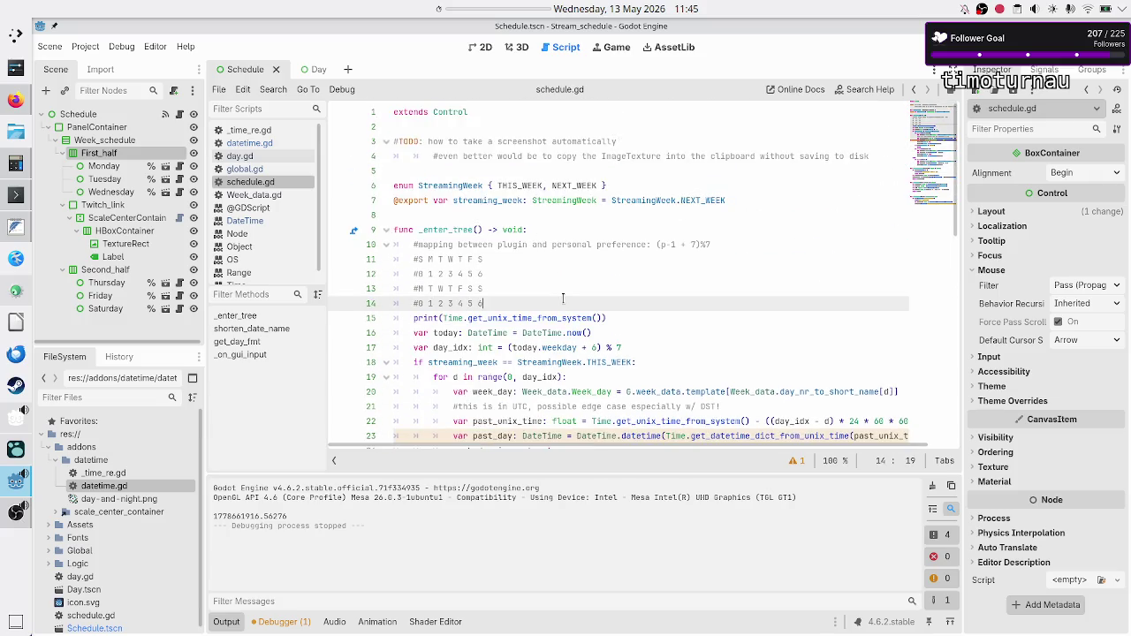
pyautogui.press('Right')
pyautogui.hotkey('shift', 'End')
pyautogui.press('BackSpace')
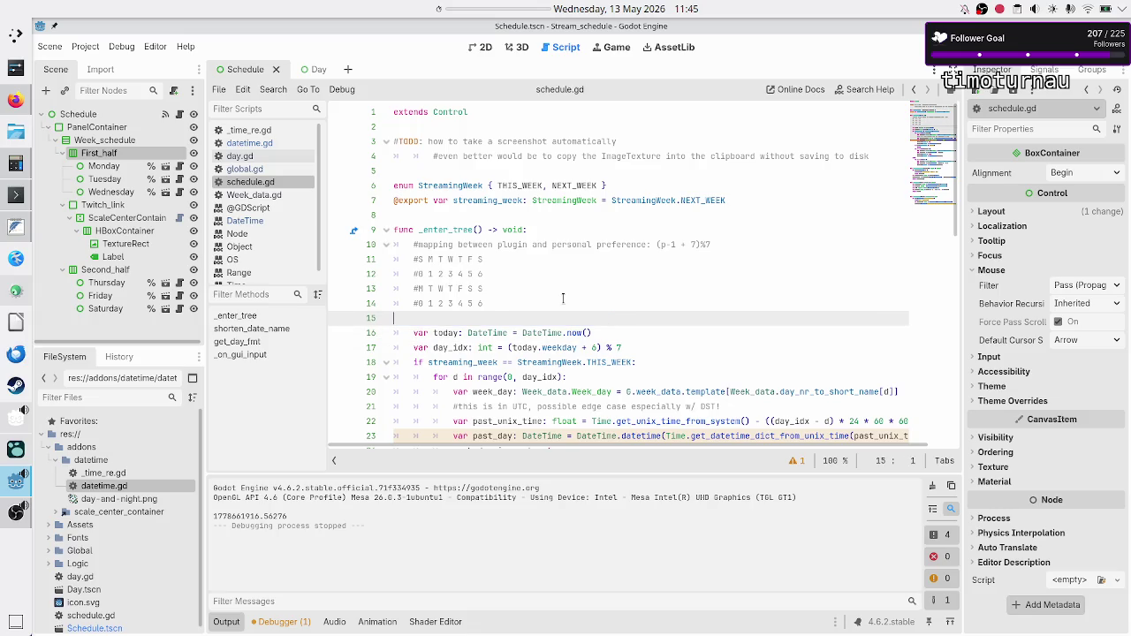
pyautogui.press('BackSpace')
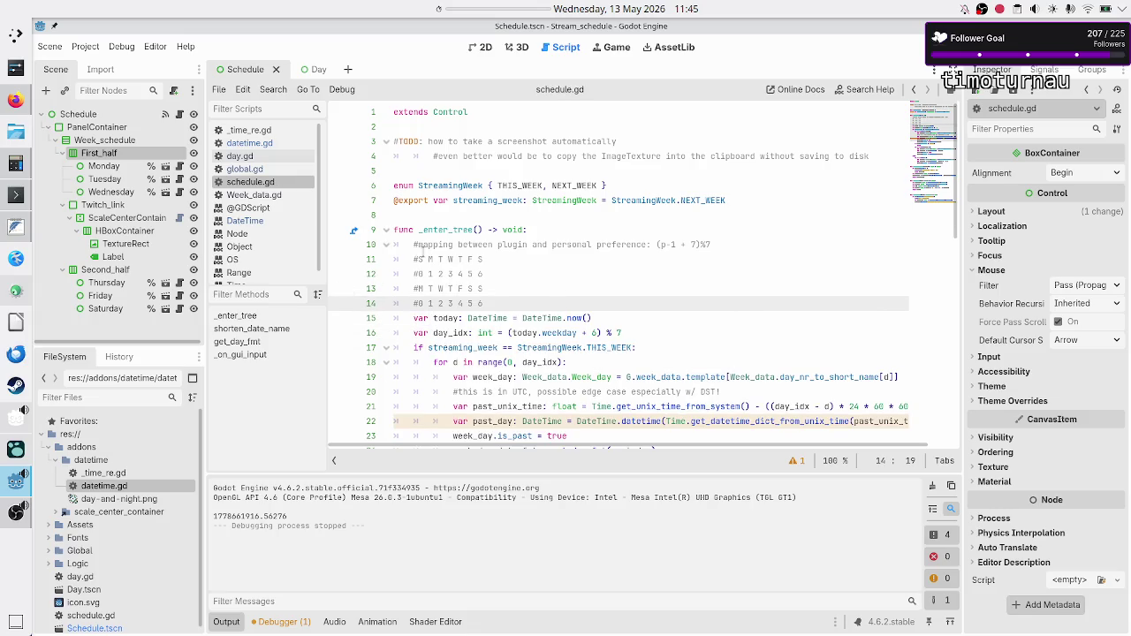
pyautogui.click(16, 100)
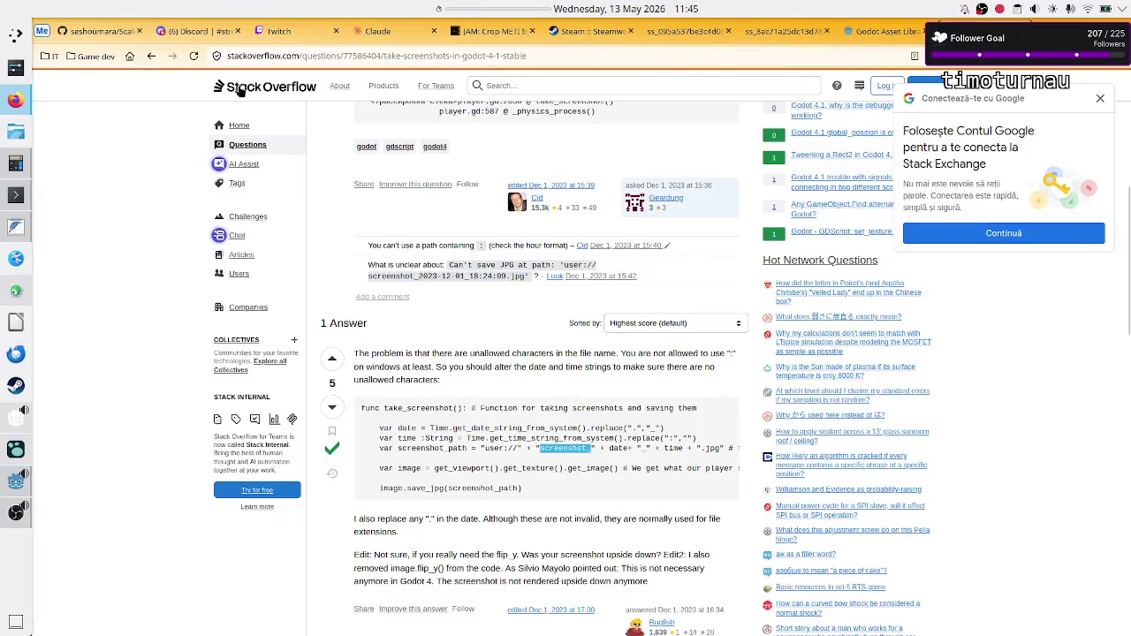
# Step: Search the web for 'godot how to receive gui action input event on the root node?'
pyautogui.click(129, 55)
pyautogui.write('godot ')
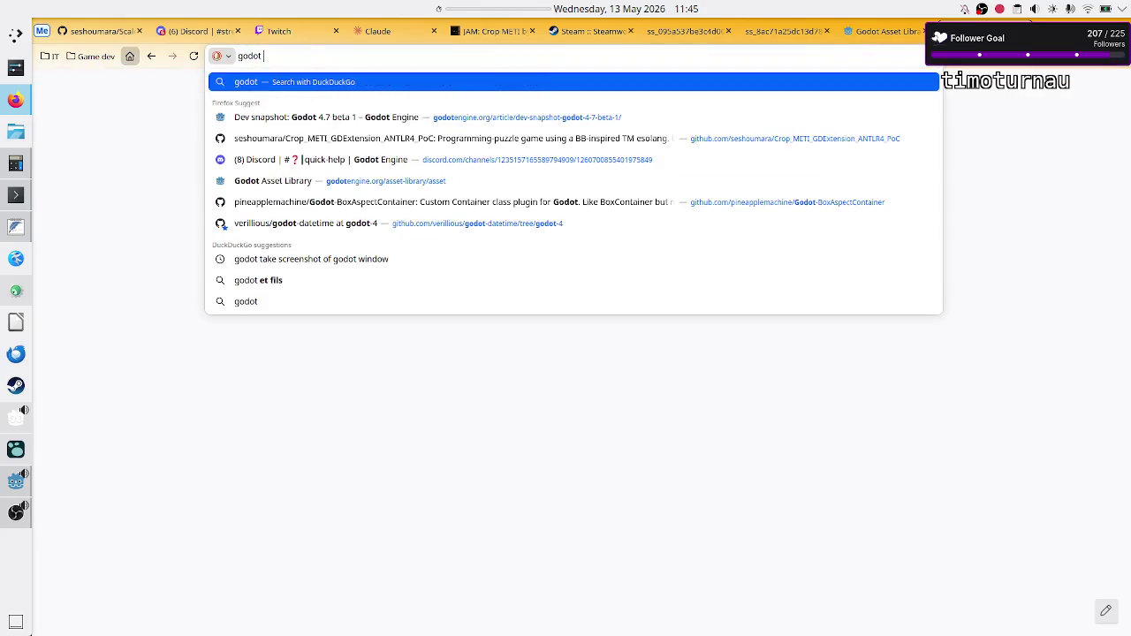
pyautogui.write('how to receive ')
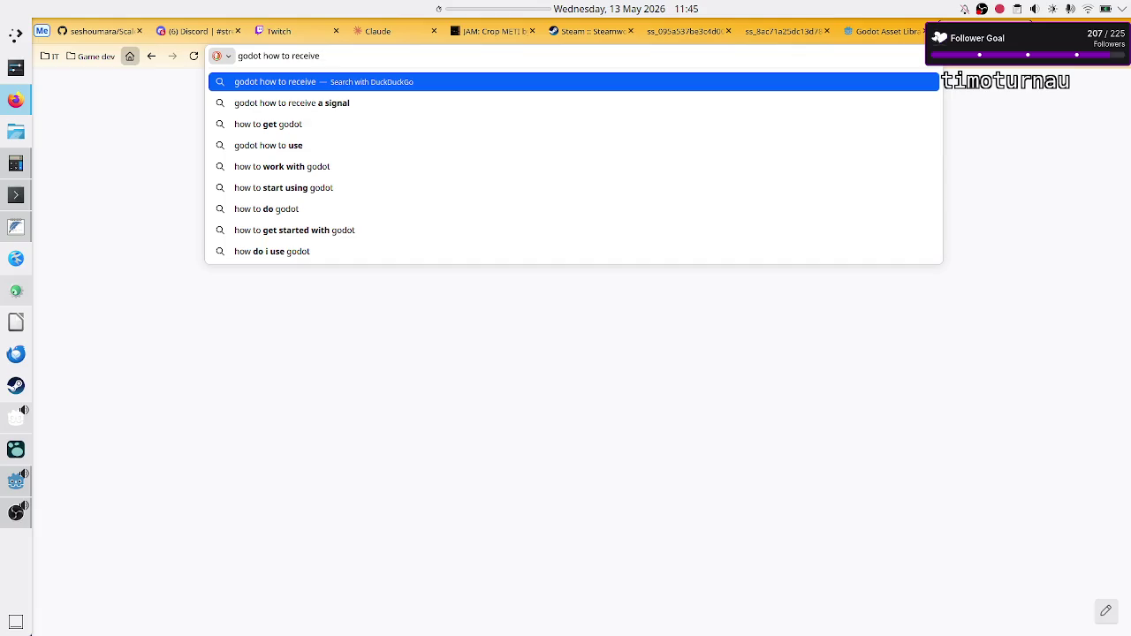
pyautogui.write('gui')
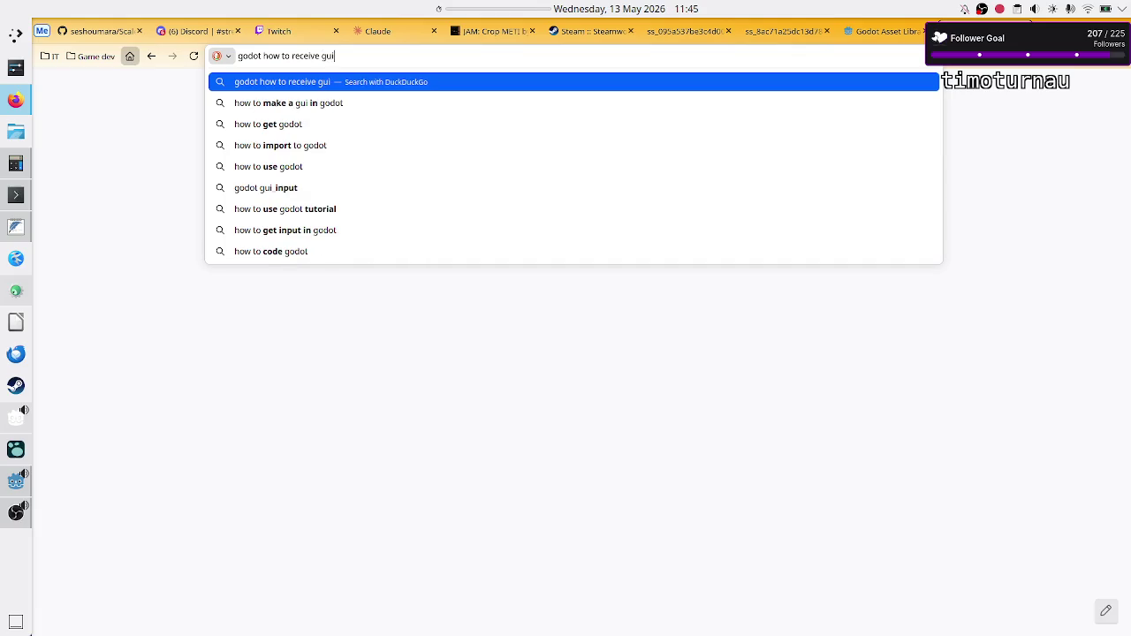
pyautogui.hotkey('alt', 'Tab')
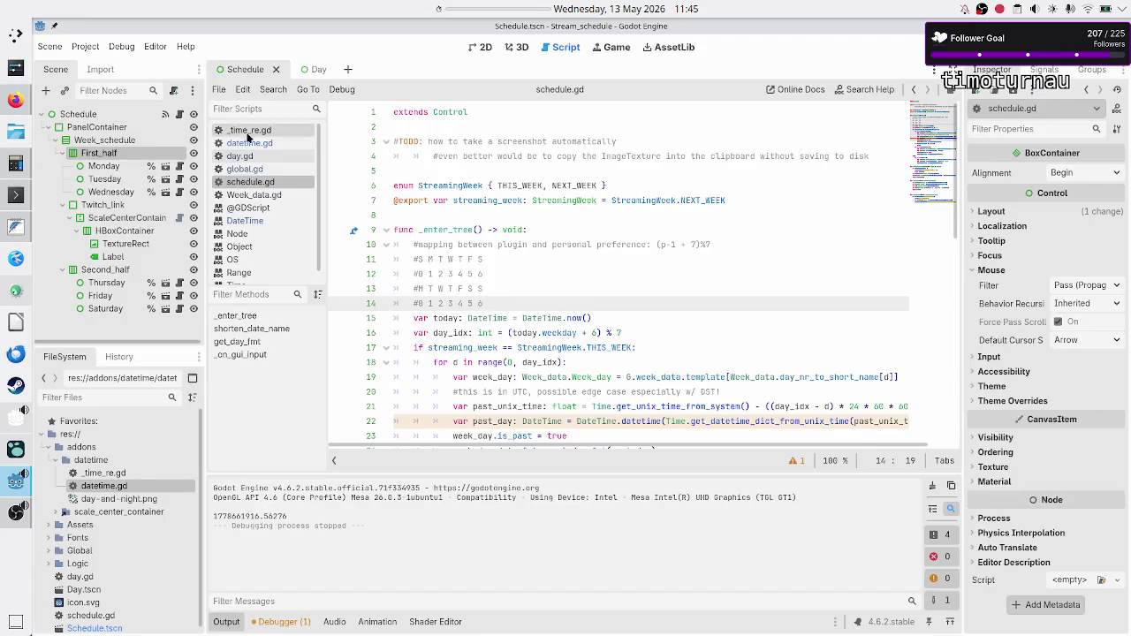
pyautogui.scroll(-10, 444, 223)
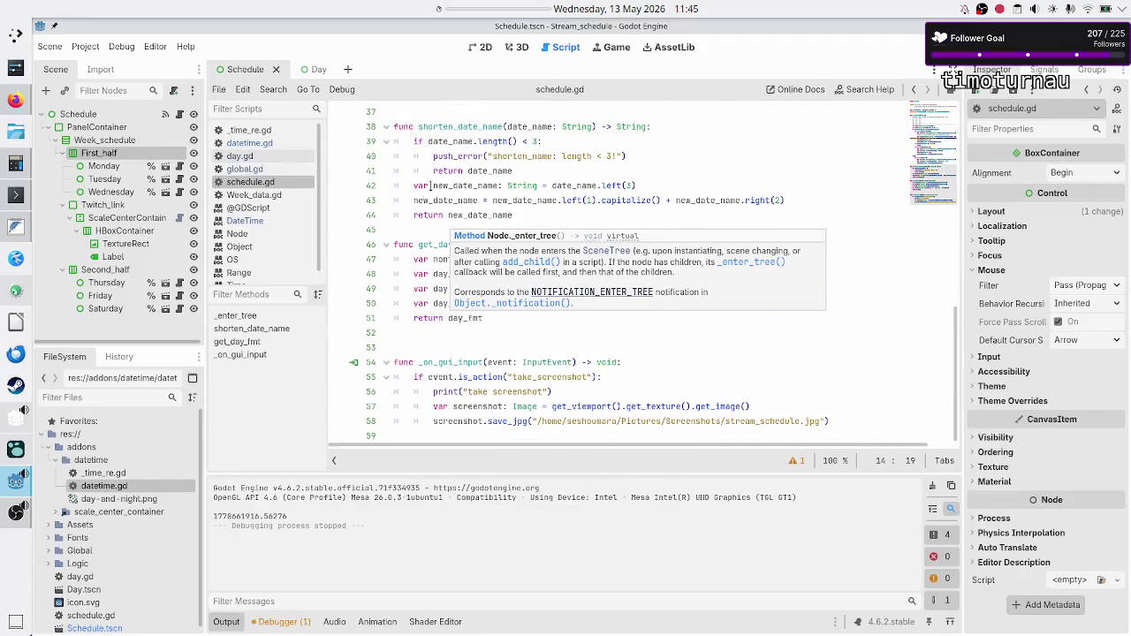
pyautogui.hotkey('alt', 'Tab')
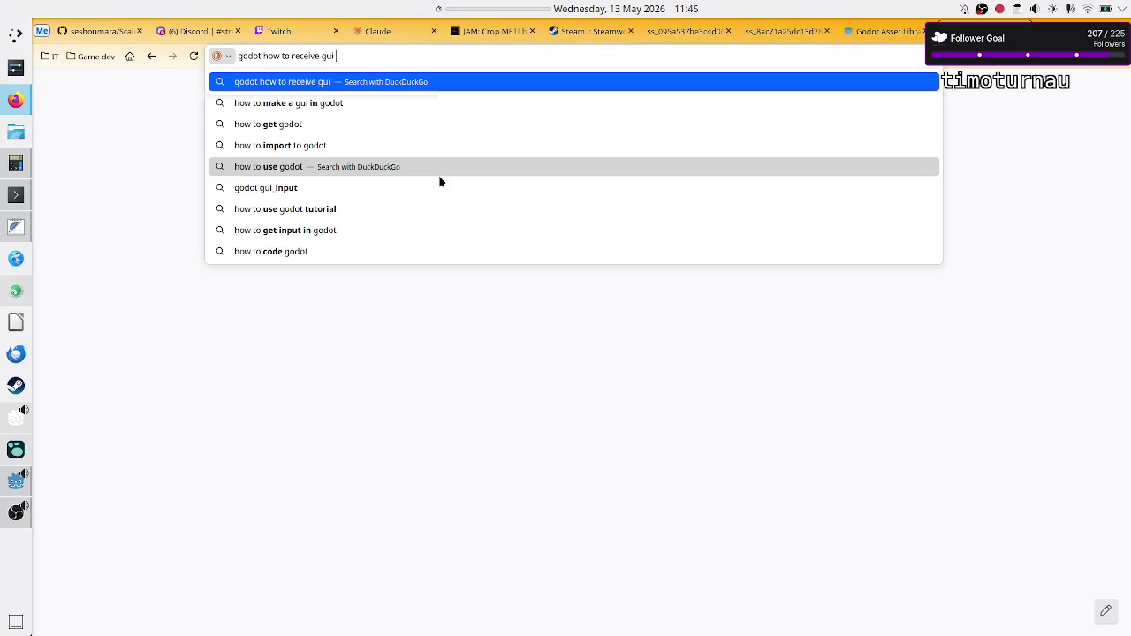
pyautogui.write('actio')
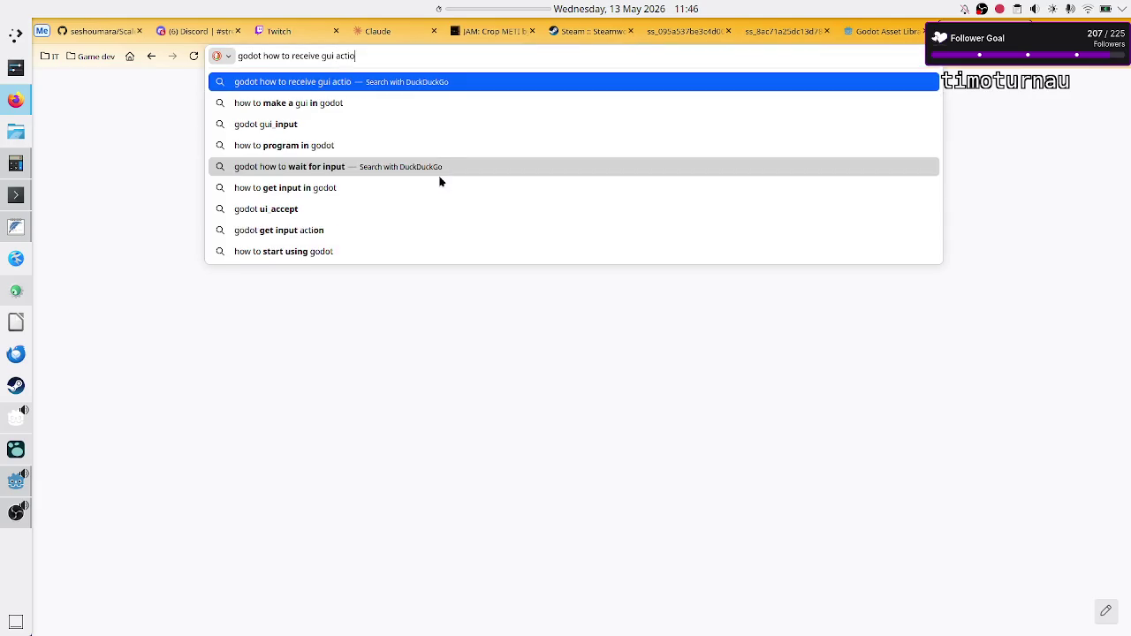
pyautogui.write('n input event')
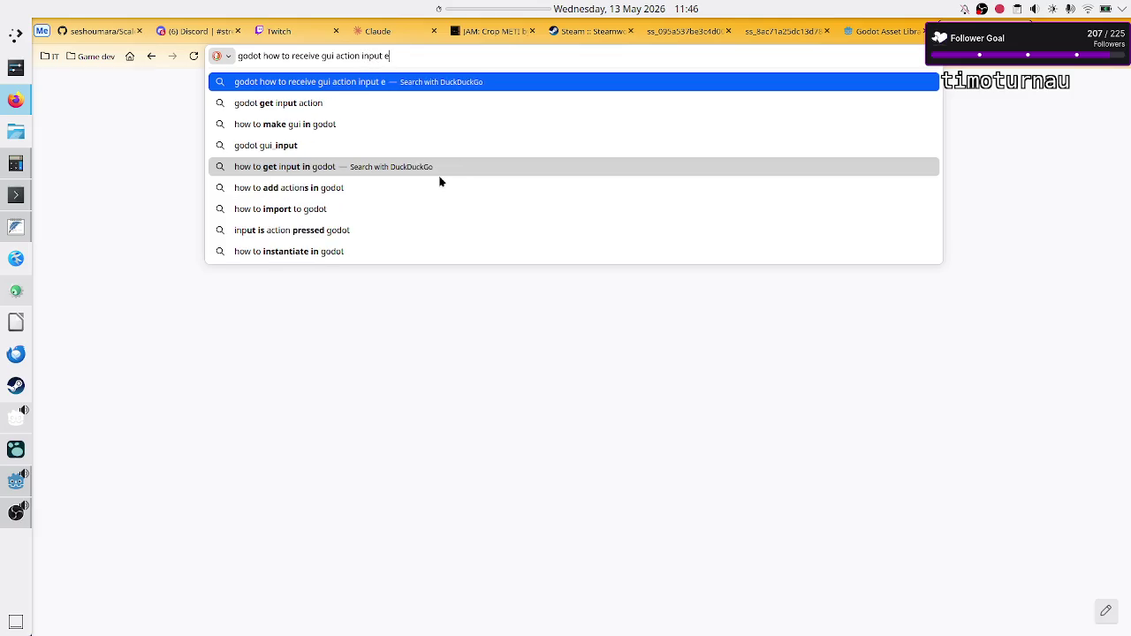
pyautogui.hotkey('alt', 'Tab')
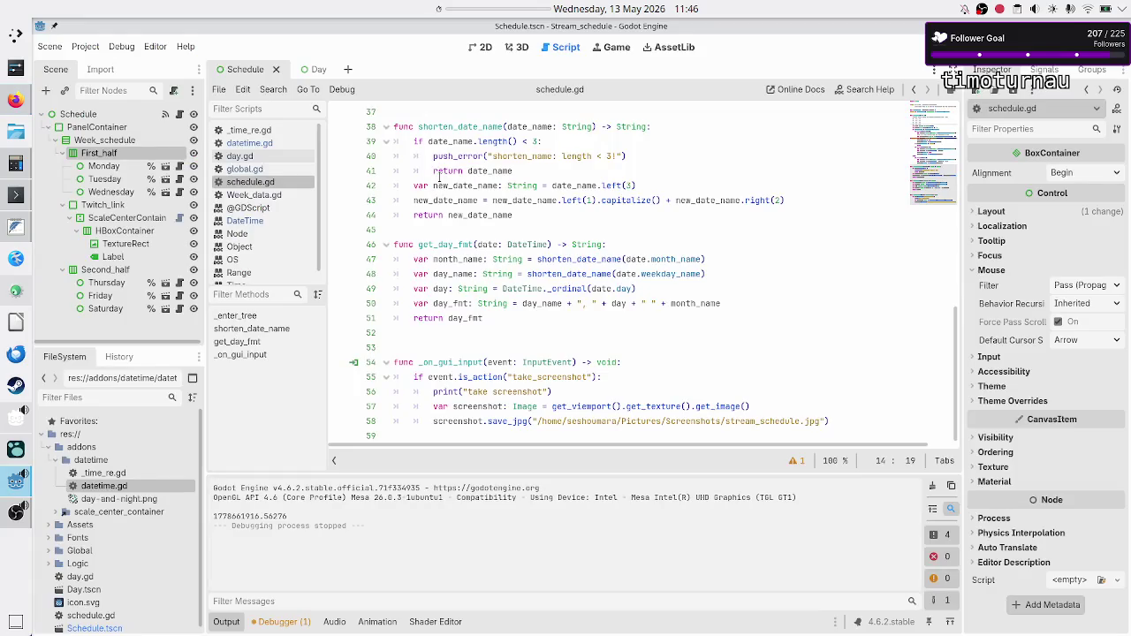
pyautogui.hotkey('alt', 'Tab')
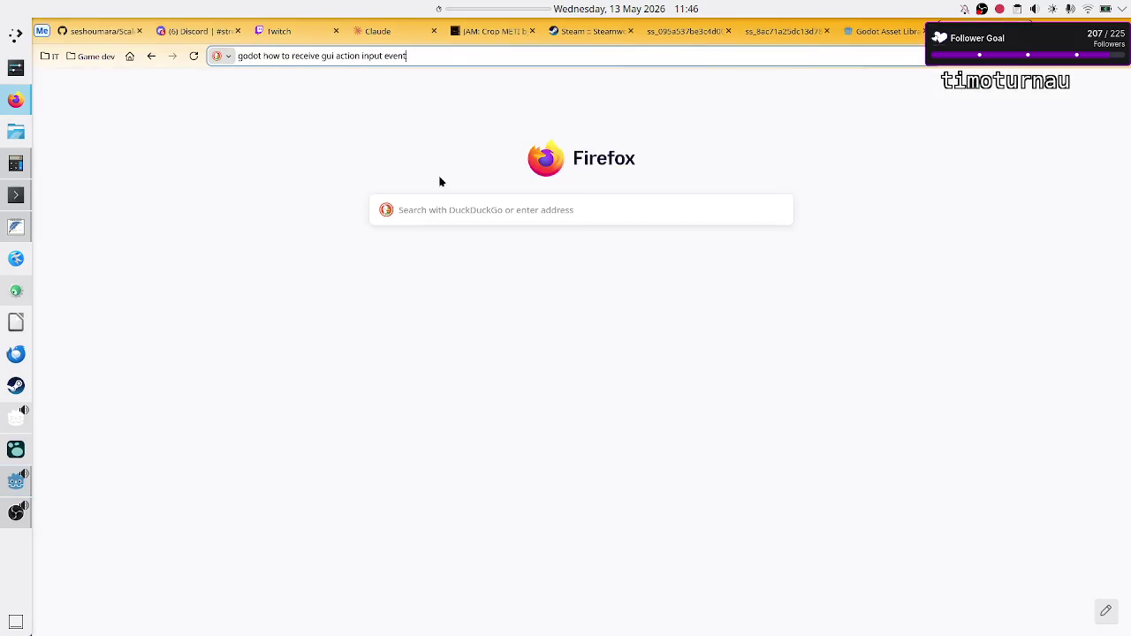
pyautogui.write('on the root node')
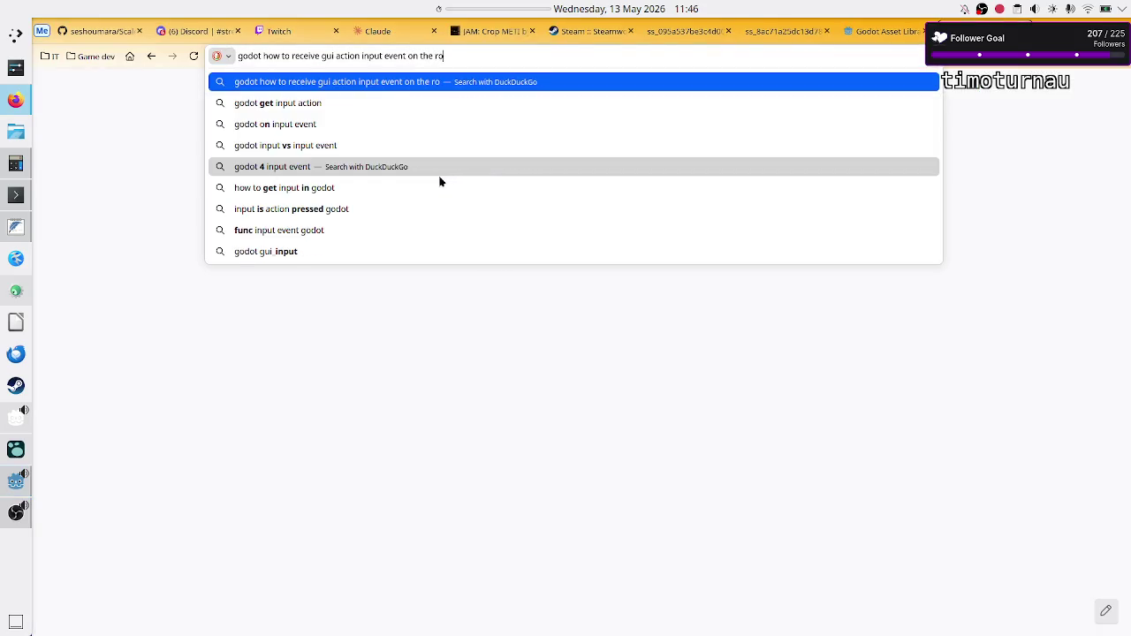
pyautogui.write('?')
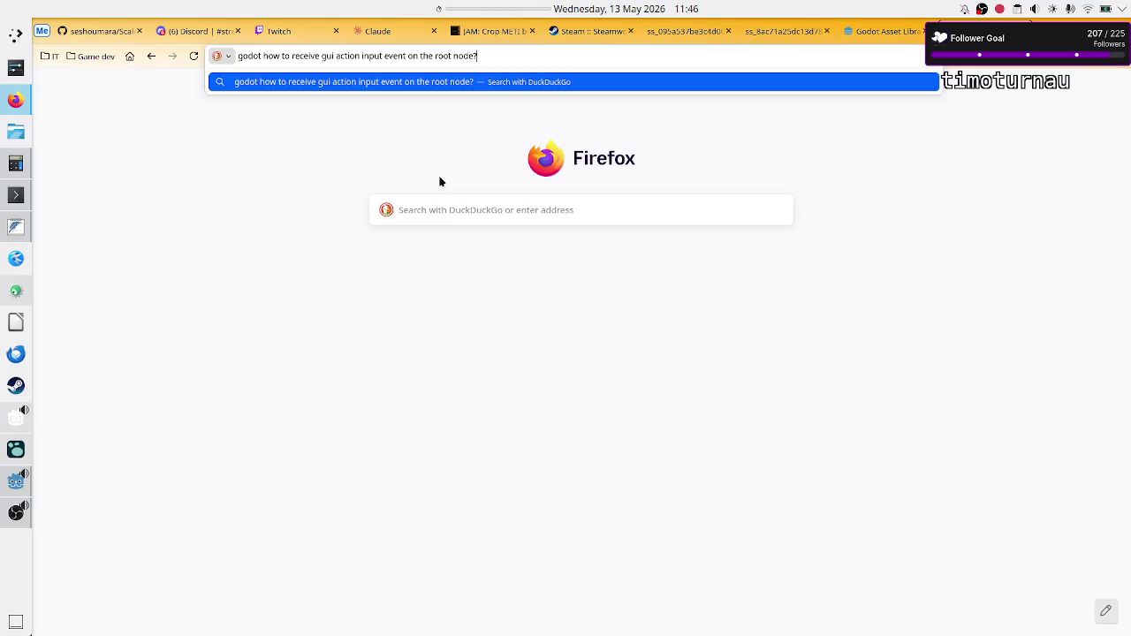
pyautogui.press('Return')
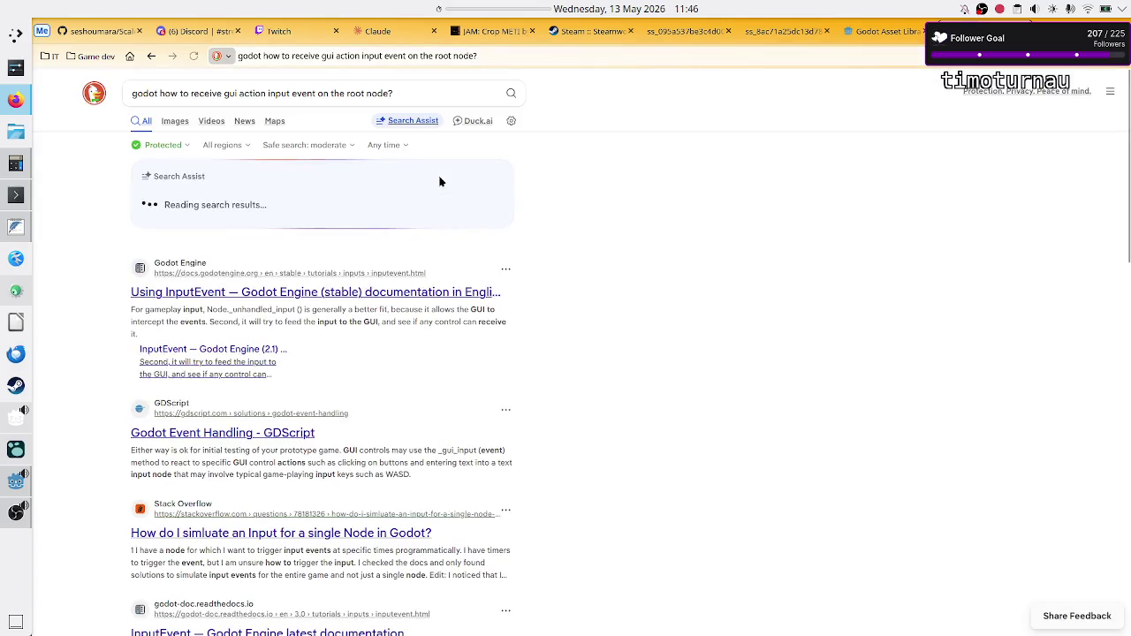
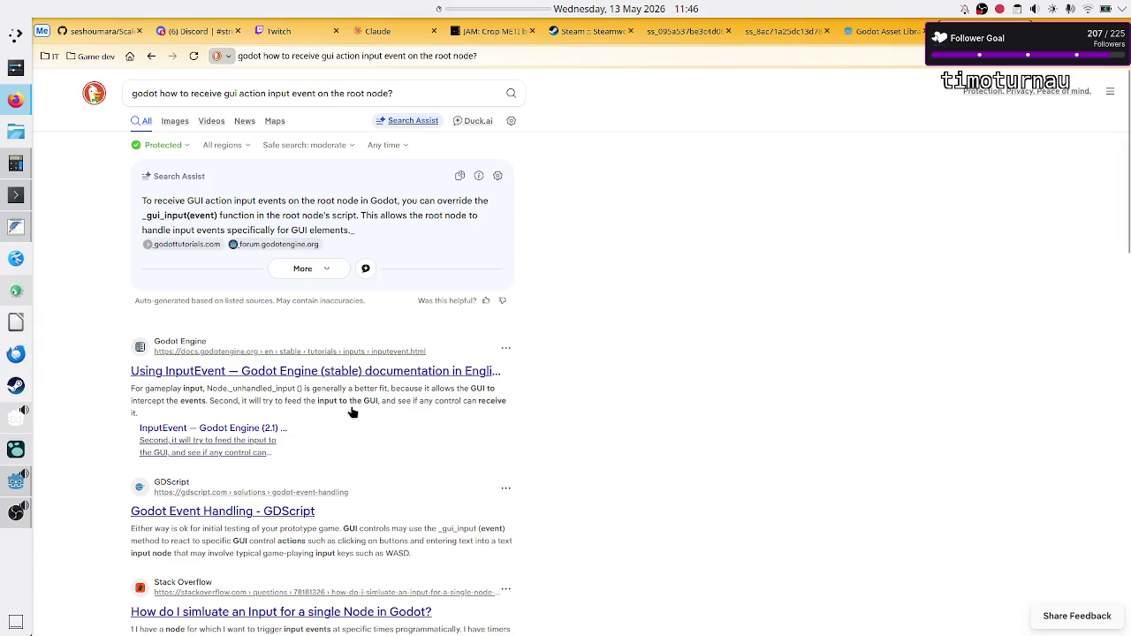
# Step: Open the 'Using InputEvent' docs result, highlighting _unhandled_input and the sentence on input event flow
pyautogui.click(411, 372)
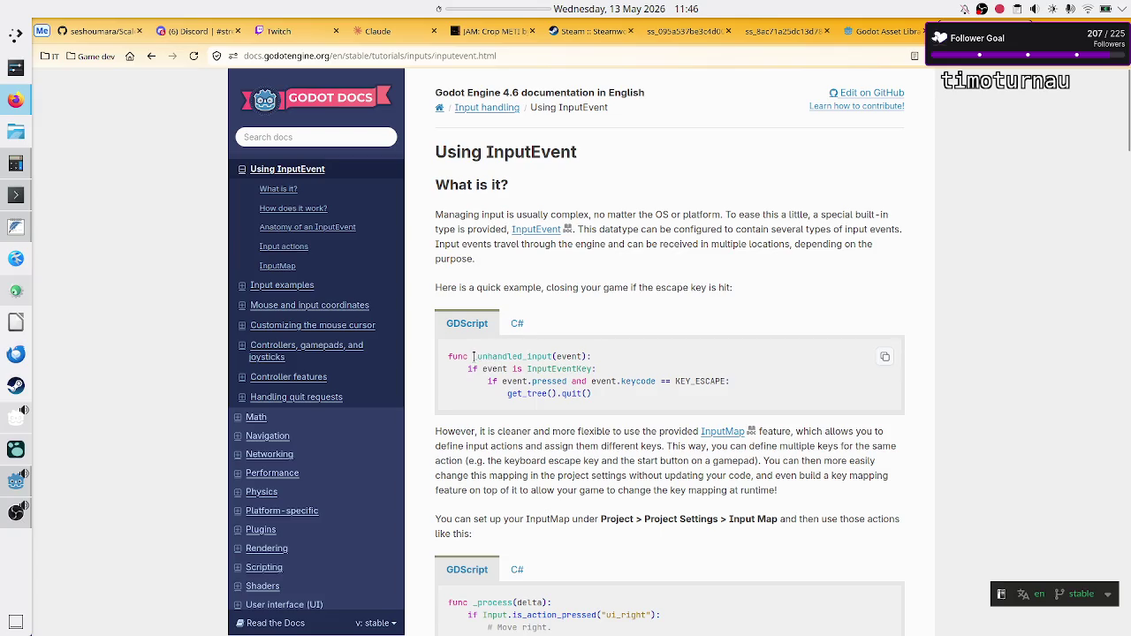
pyautogui.moveTo(474, 356); pyautogui.dragTo(554, 356)
pyautogui.click(554, 356)
pyautogui.moveTo(478, 245)
pyautogui.mouseDown()
pyautogui.moveTo(791, 244)
pyautogui.moveTo(535, 262)
pyautogui.mouseUp()
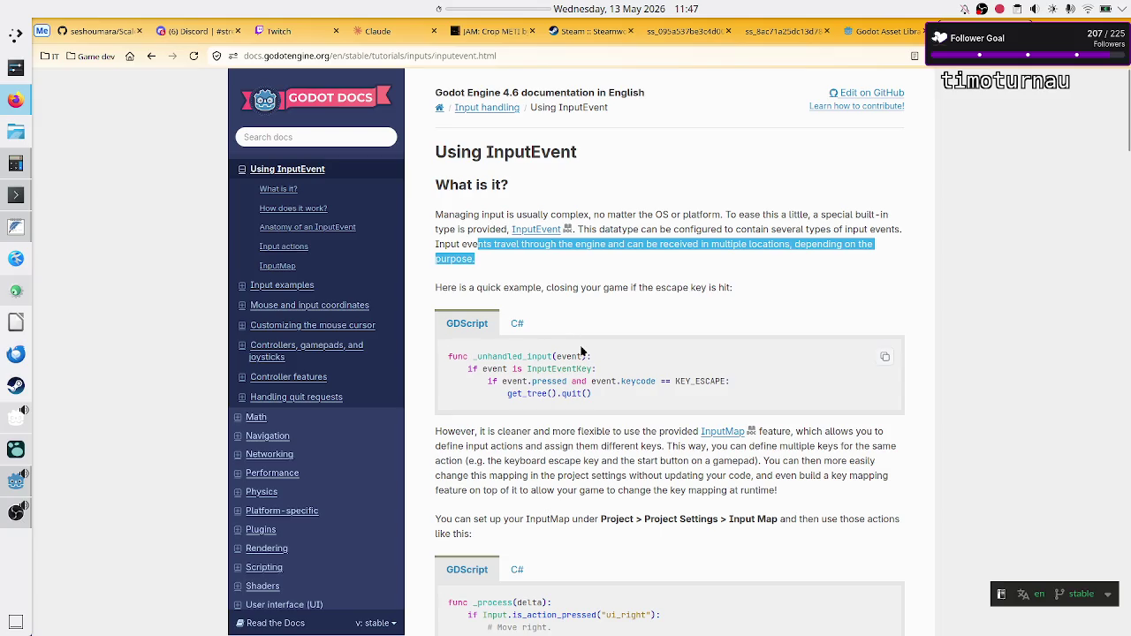
pyautogui.click(611, 362)
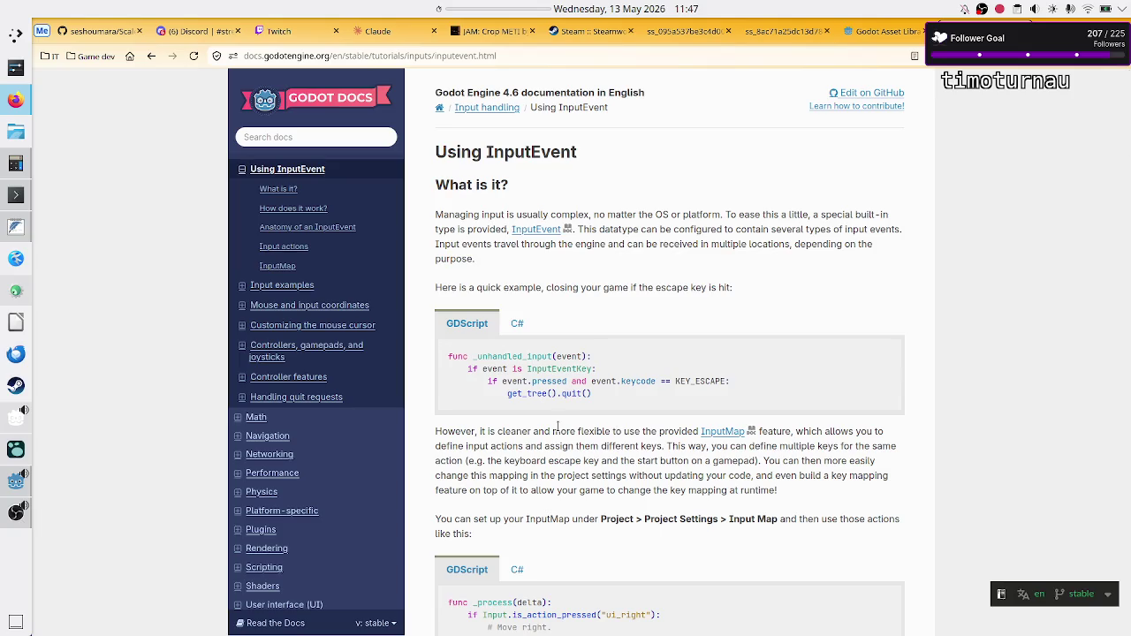
# Step: Highlight KEY_ESCAPE and the InputMap passages about assigning actions different keys
pyautogui.doubleClick(694, 381)
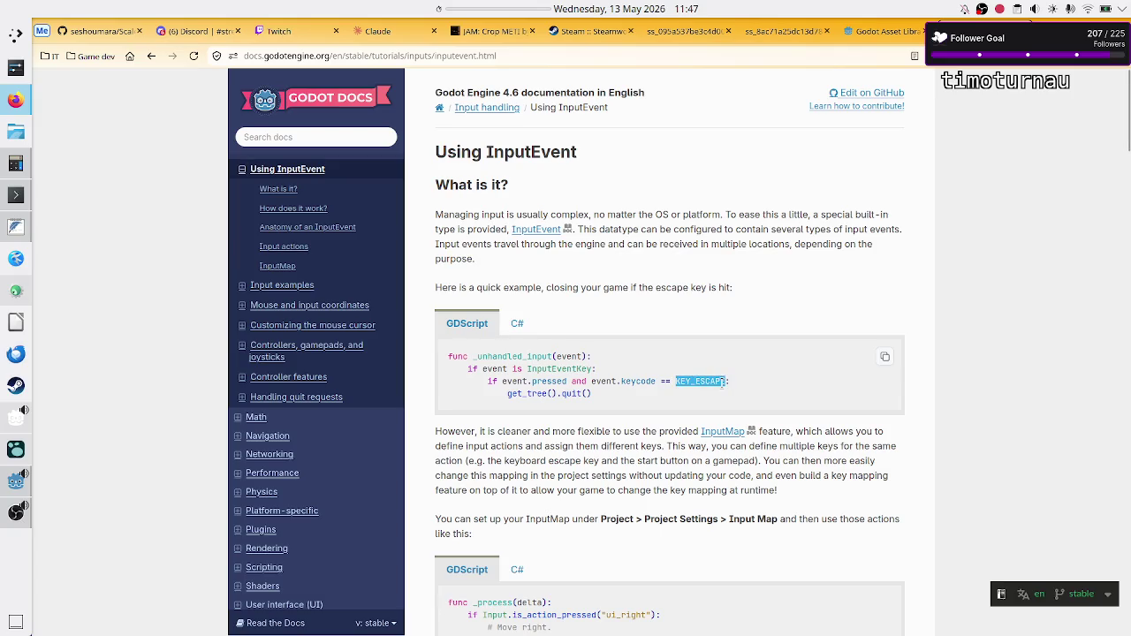
pyautogui.click(776, 390)
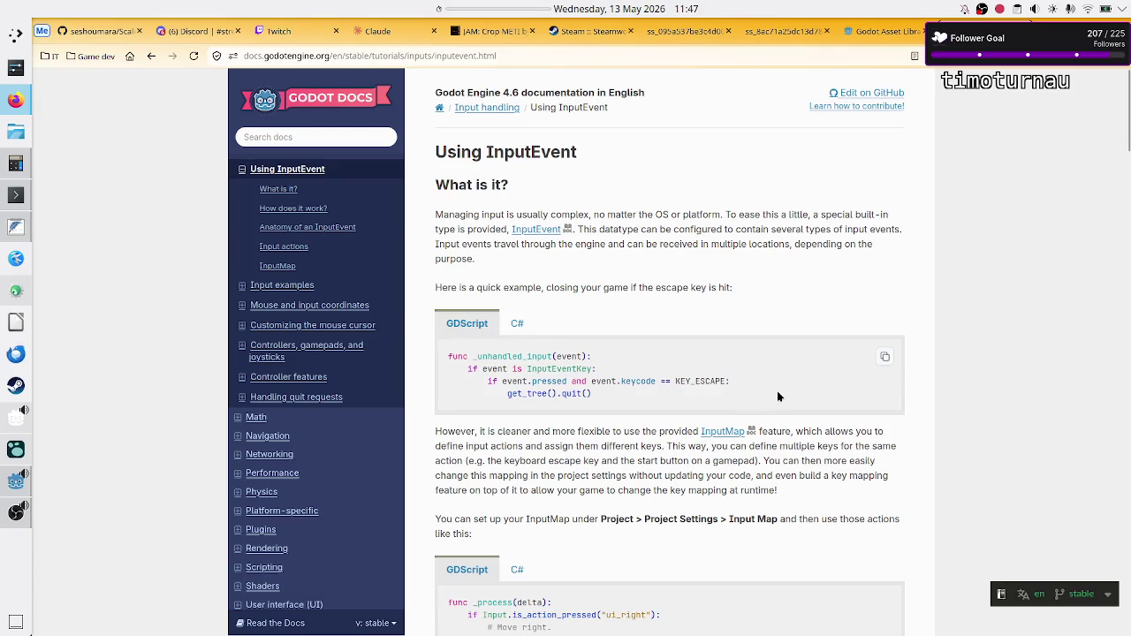
pyautogui.doubleClick(704, 378)
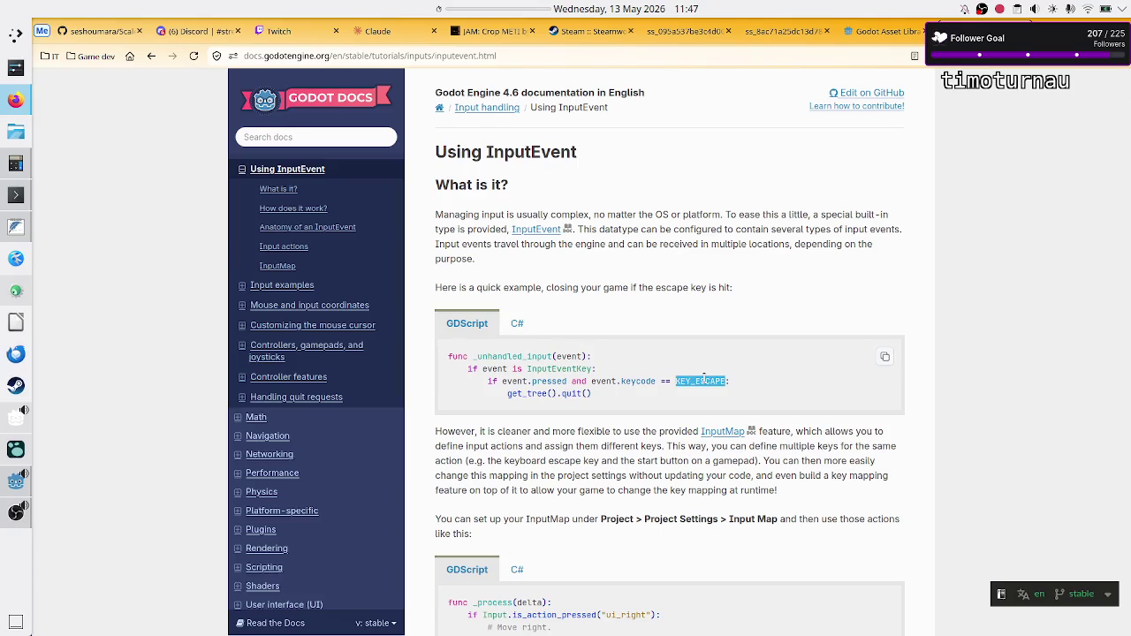
pyautogui.moveTo(531, 436); pyautogui.dragTo(688, 436)
pyautogui.click(688, 437)
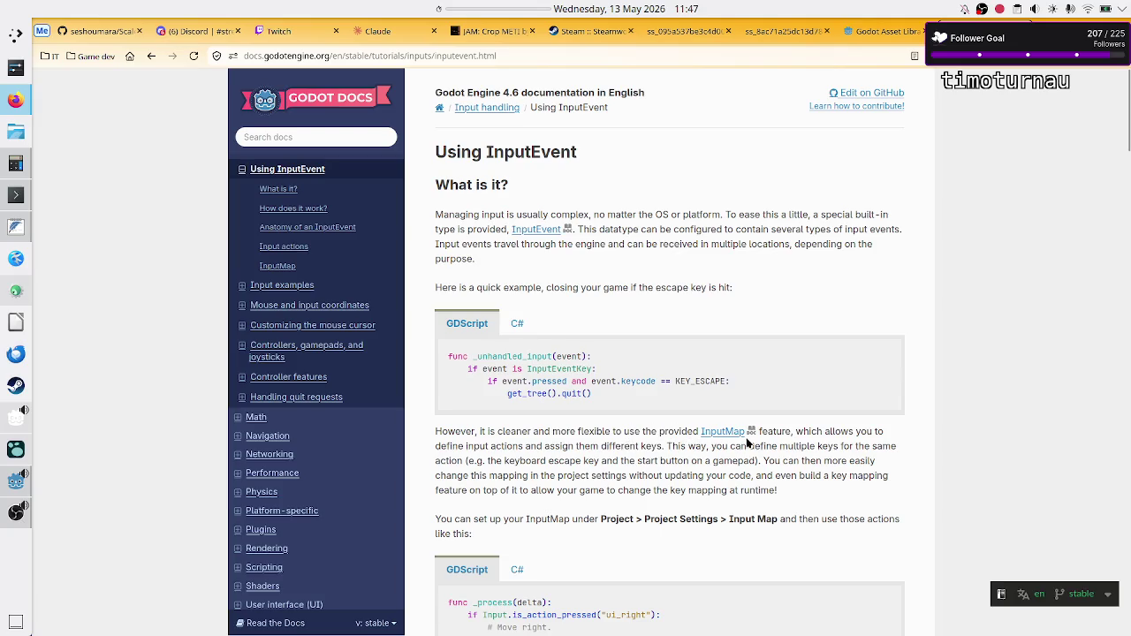
pyautogui.moveTo(481, 447); pyautogui.dragTo(677, 451)
pyautogui.click(656, 451)
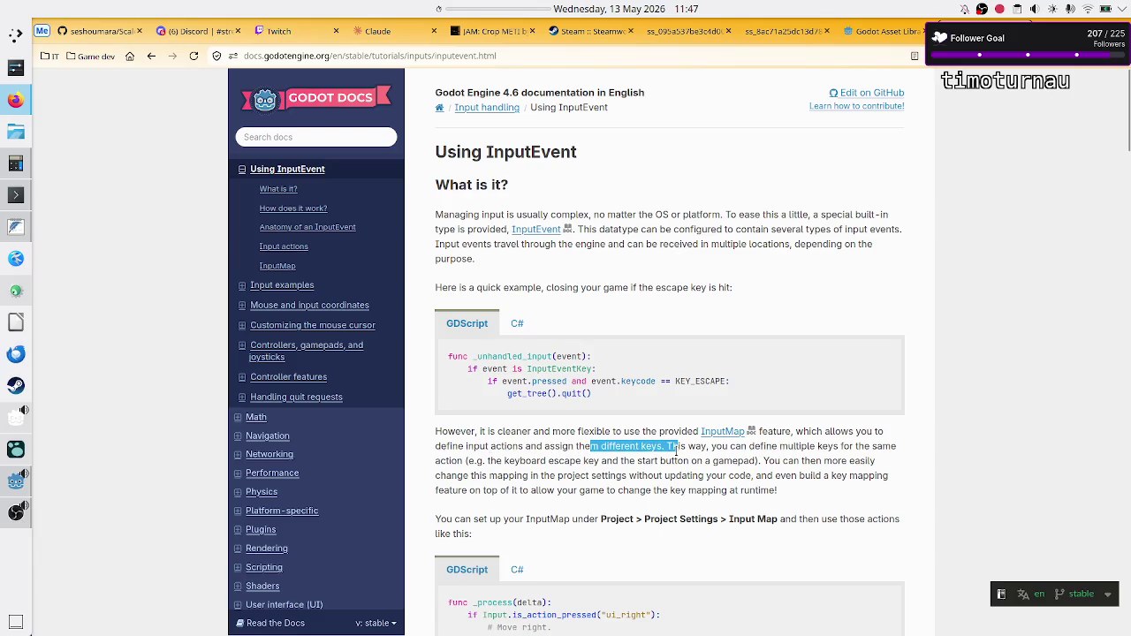
pyautogui.click(676, 451)
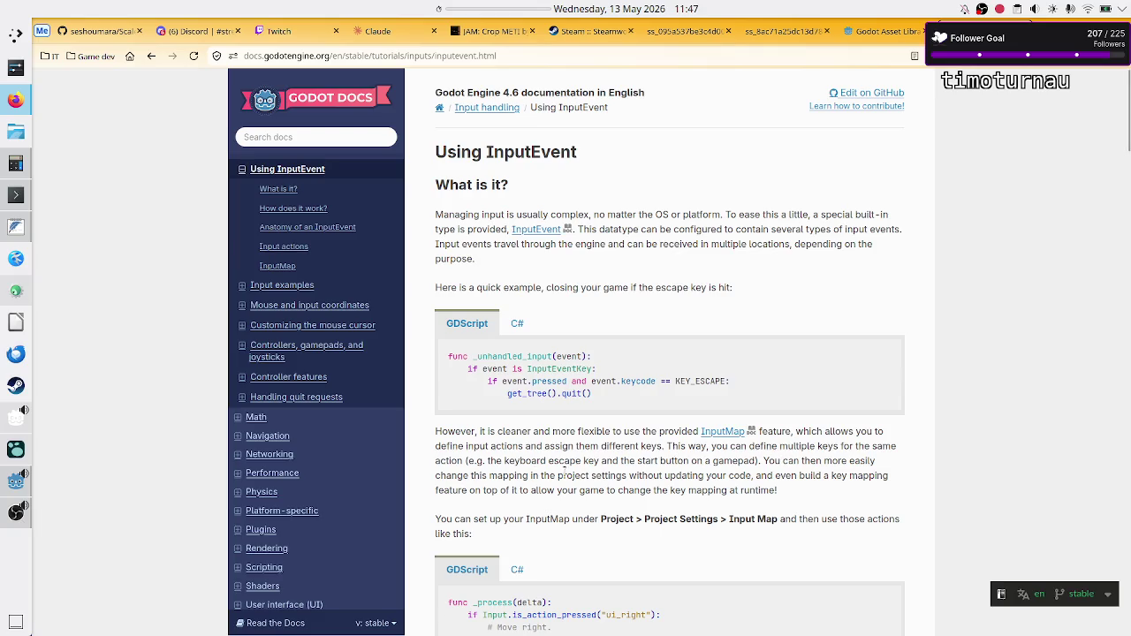
pyautogui.scroll(-3, 583, 475)
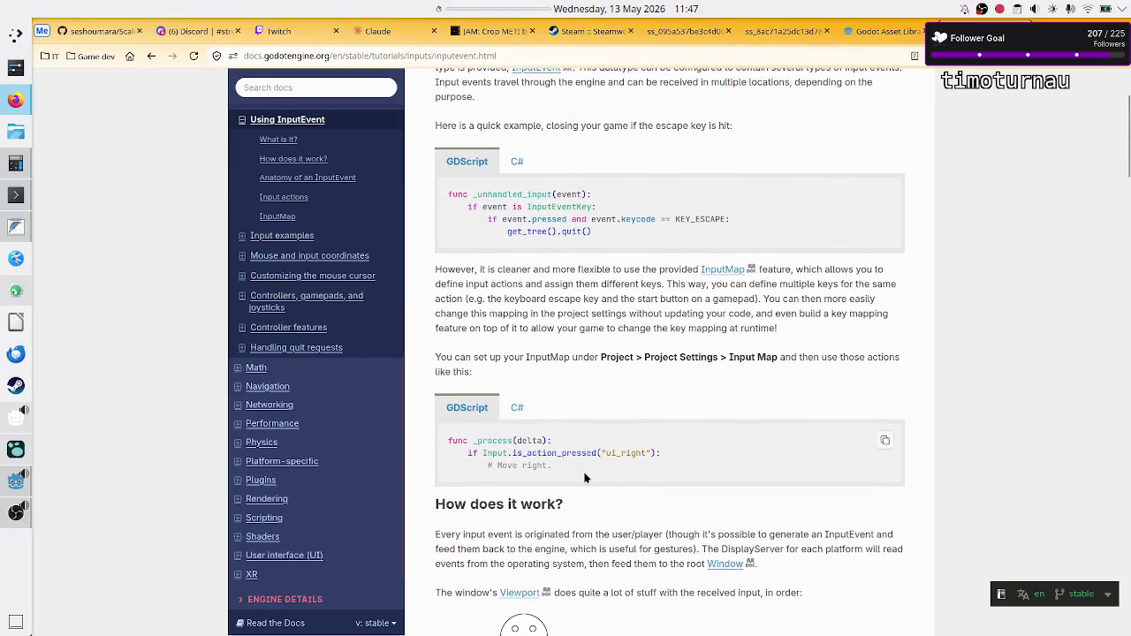
pyautogui.scroll(-6, 584, 478)
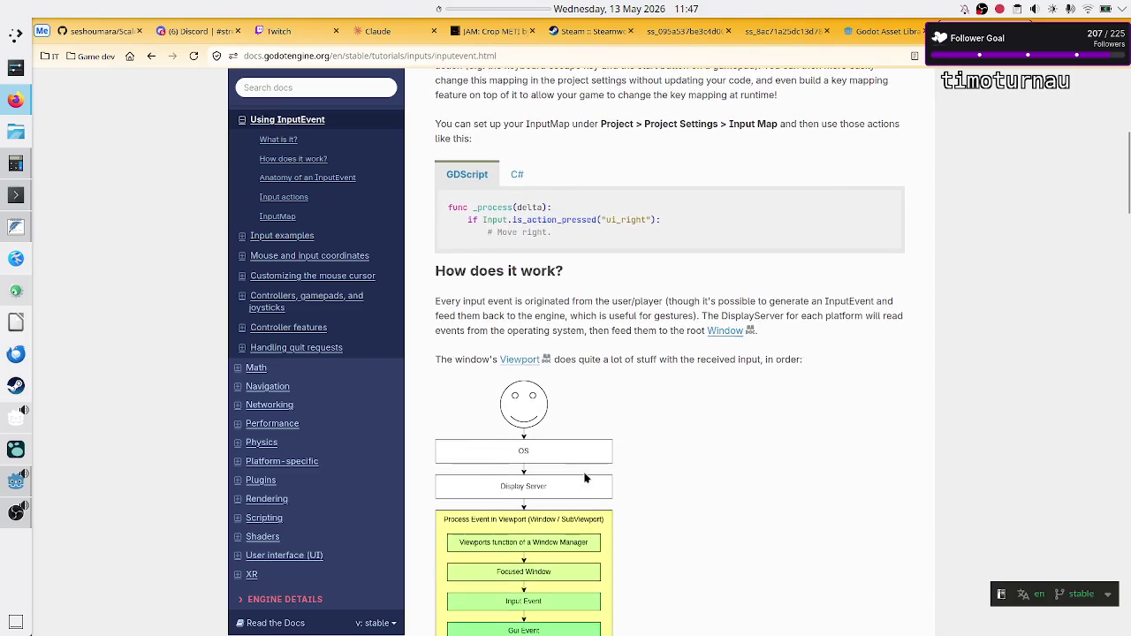
pyautogui.scroll(-2, 584, 478)
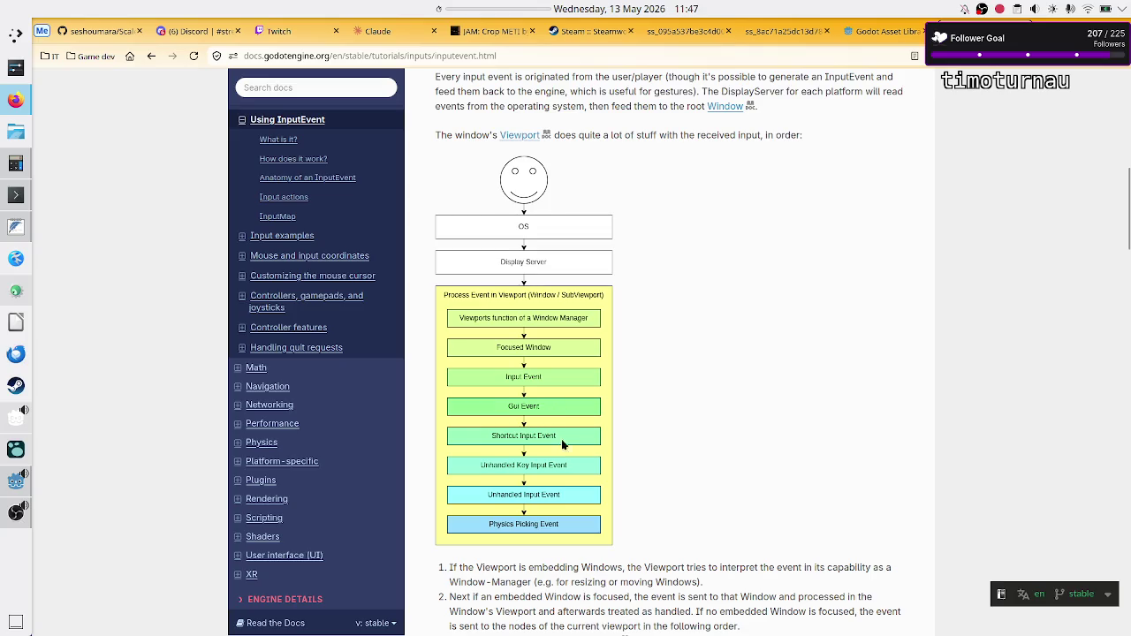
pyautogui.scroll(-3, 642, 473)
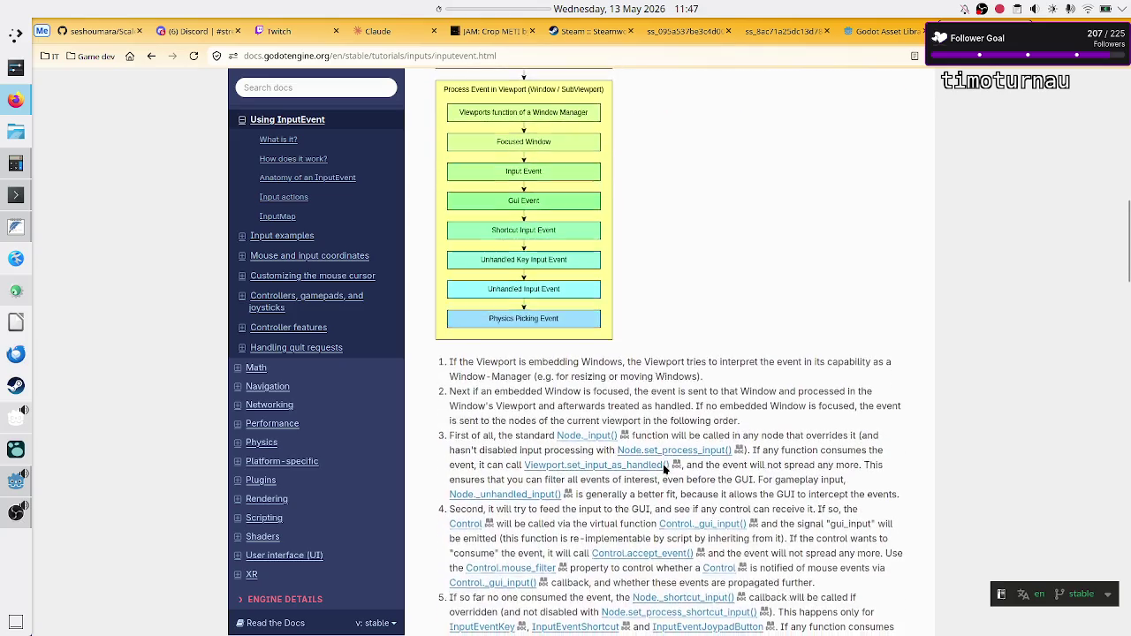
pyautogui.scroll(-2, 664, 465)
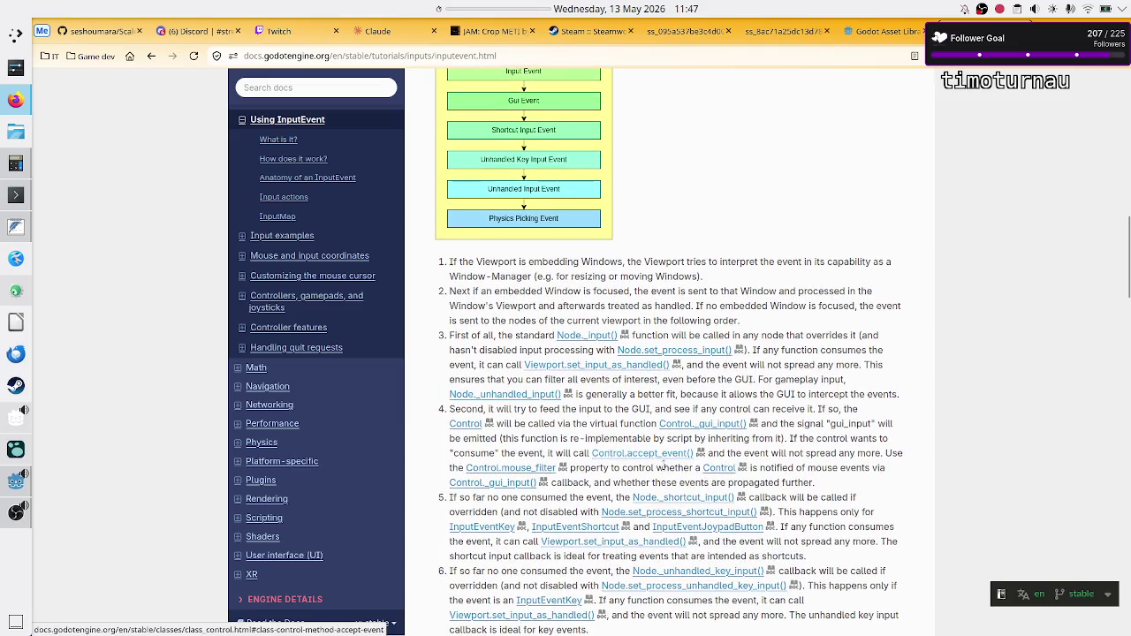
pyautogui.scroll(-1, 663, 464)
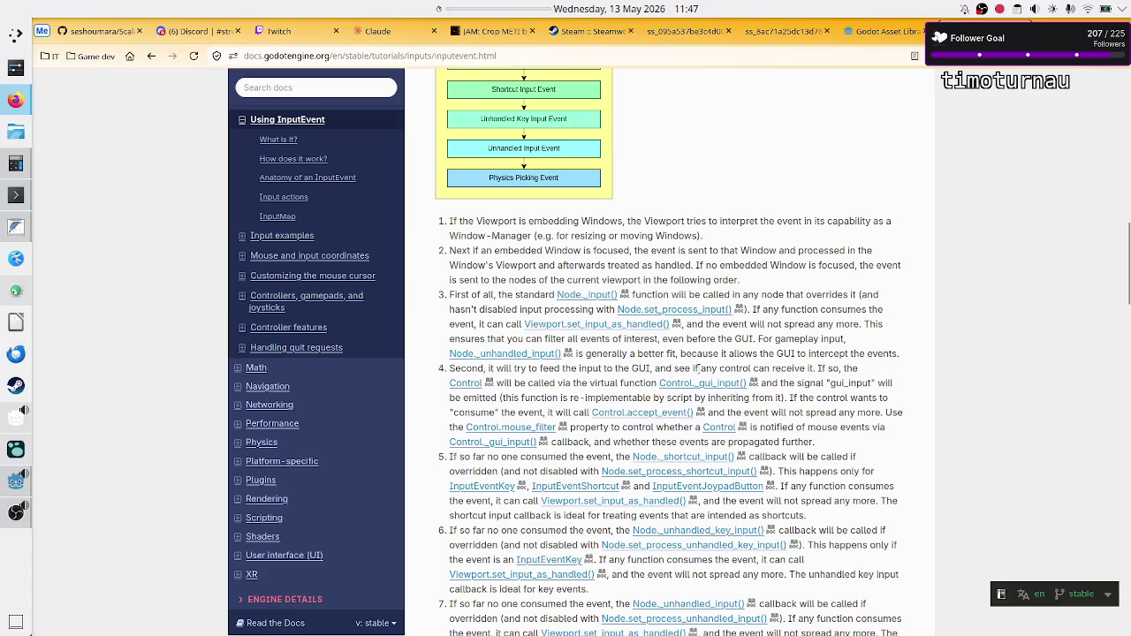
pyautogui.moveTo(725, 369)
pyautogui.mouseDown()
pyautogui.moveTo(865, 383)
pyautogui.moveTo(831, 370)
pyautogui.moveTo(844, 370)
pyautogui.mouseUp()
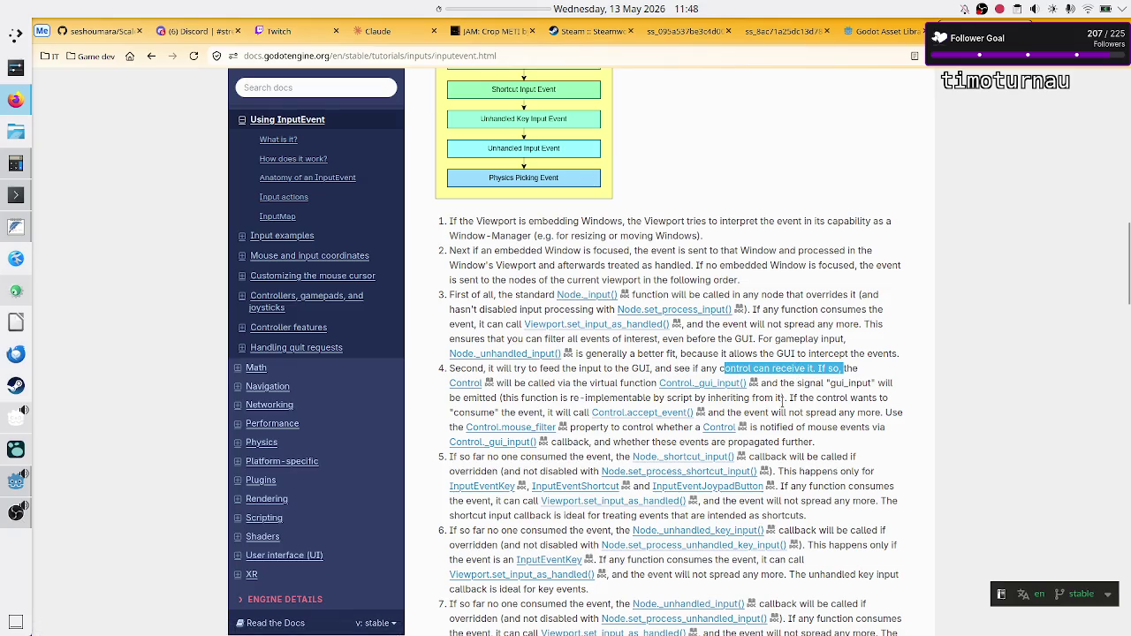
pyautogui.click(792, 397)
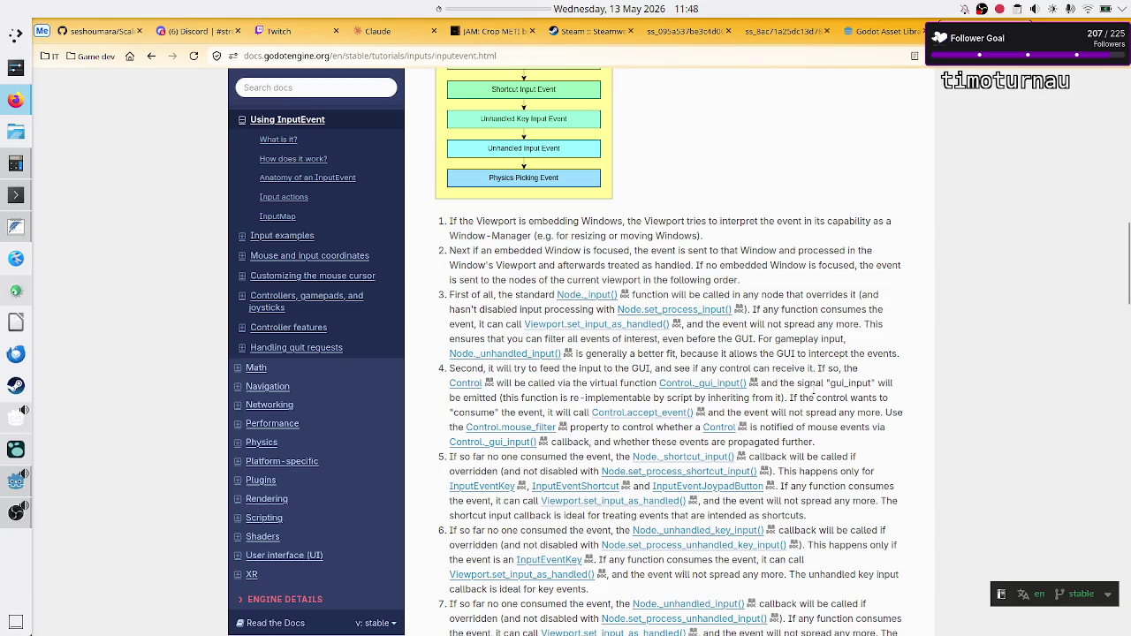
pyautogui.scroll(-2, 812, 398)
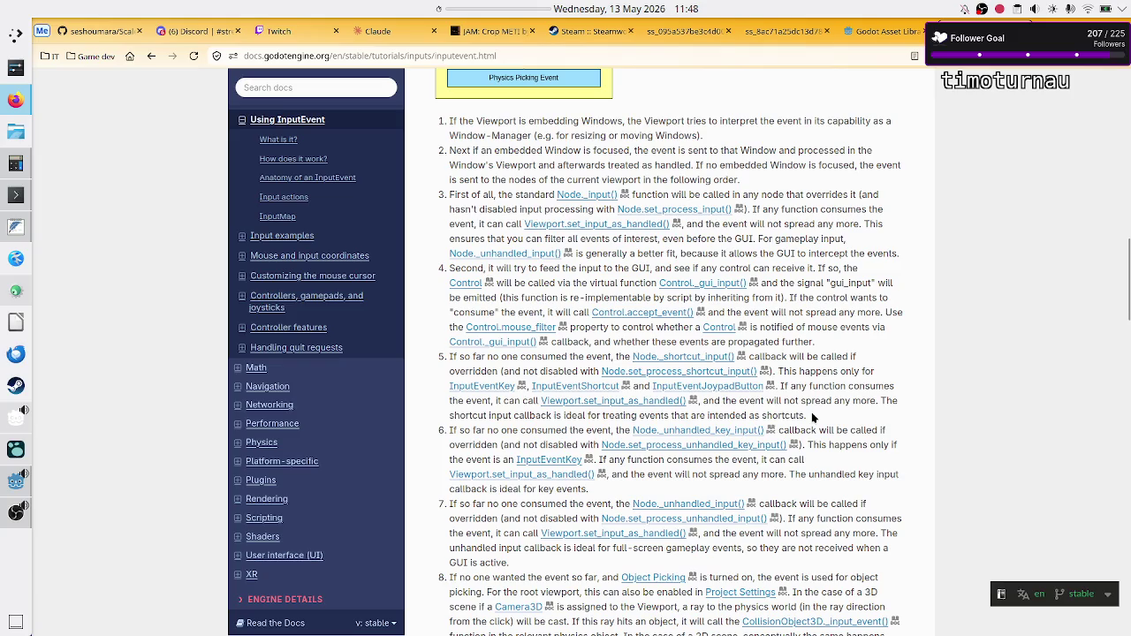
pyautogui.moveTo(523, 360); pyautogui.dragTo(604, 357)
pyautogui.click(604, 356)
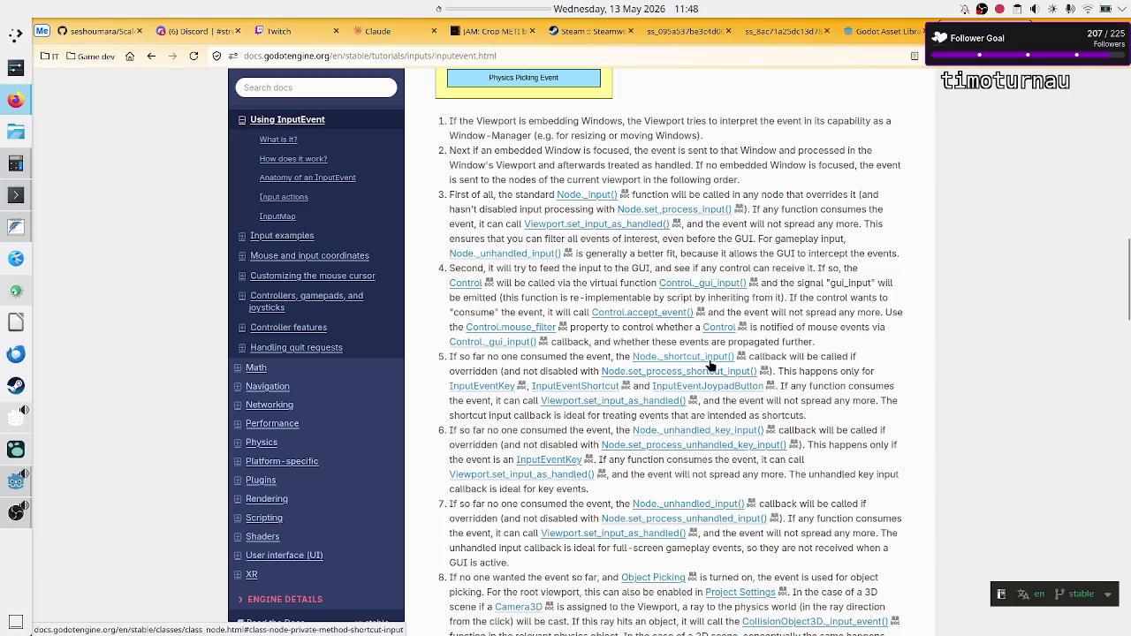
pyautogui.moveTo(477, 430); pyautogui.dragTo(594, 431)
pyautogui.click(594, 430)
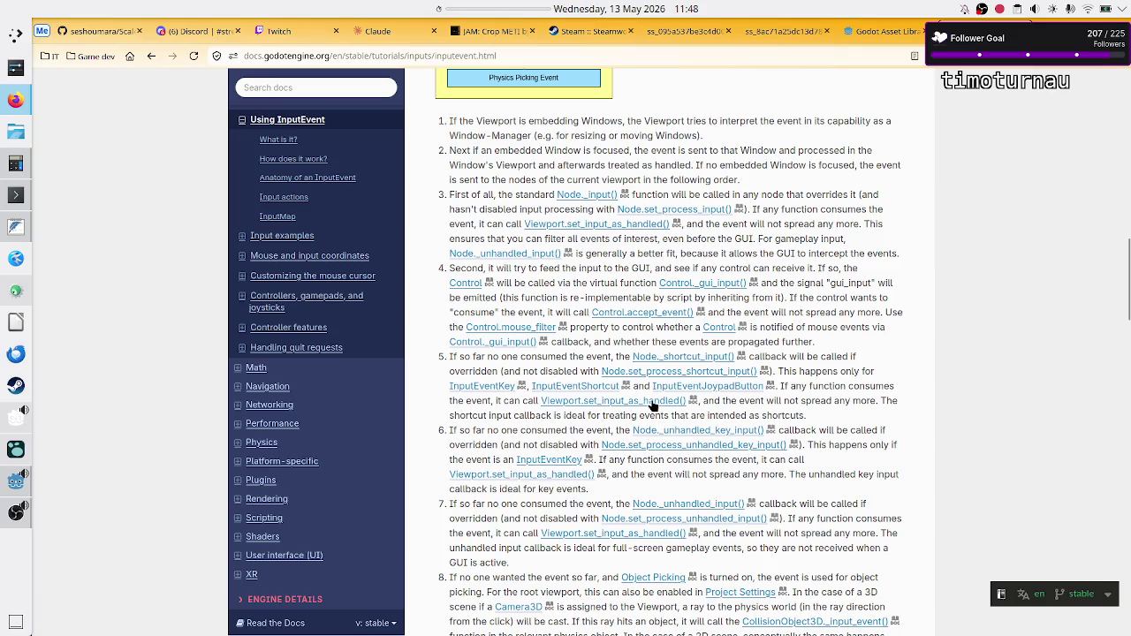
pyautogui.scroll(15, 652, 405)
pyautogui.hotkey('alt', 'Tab')
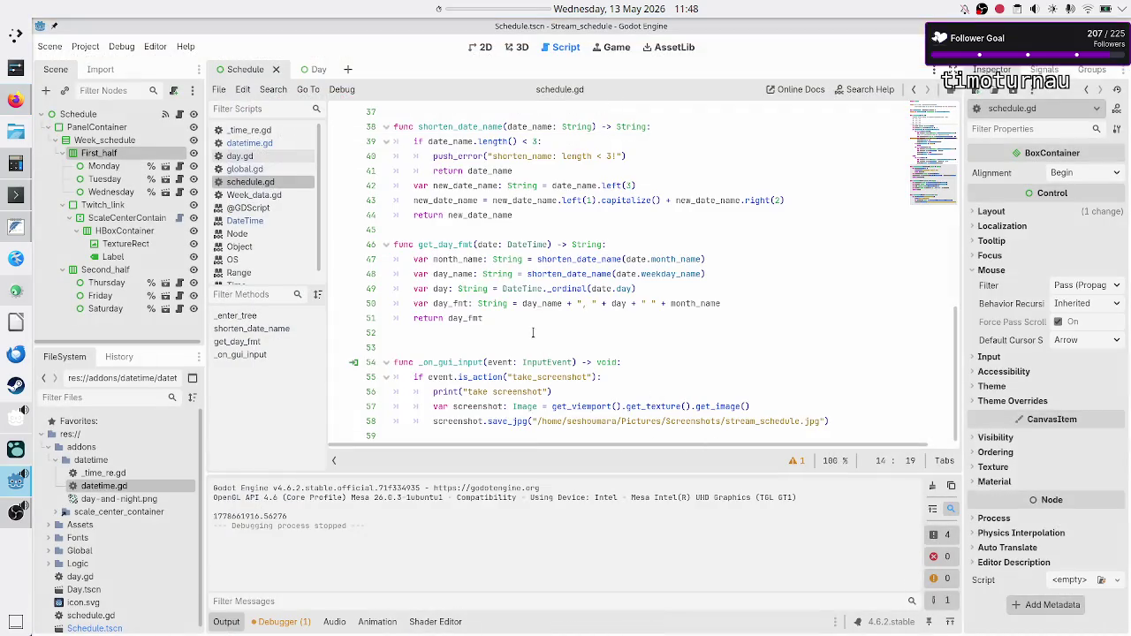
# Step: Rename the line 54 function from _on_gui_input to _unhandled_input using autocomplete
pyautogui.click(480, 362)
pyautogui.press('BackSpace')
pyautogui.press('BackSpace')
pyautogui.press('BackSpace')
pyautogui.write('unh')
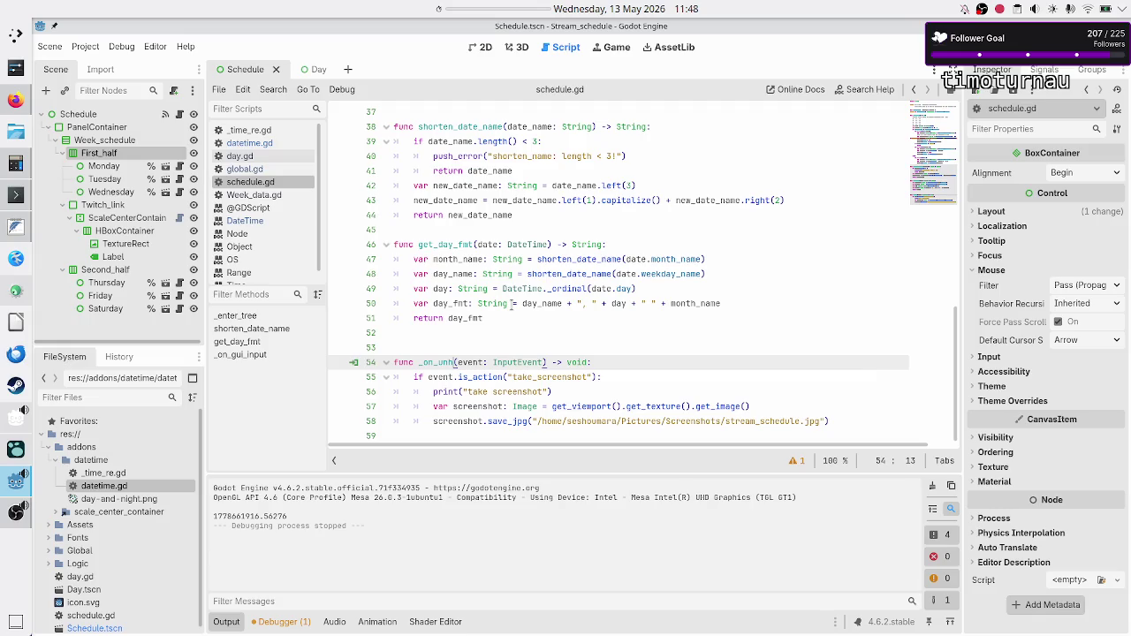
pyautogui.hotkey('alt', 'Tab')
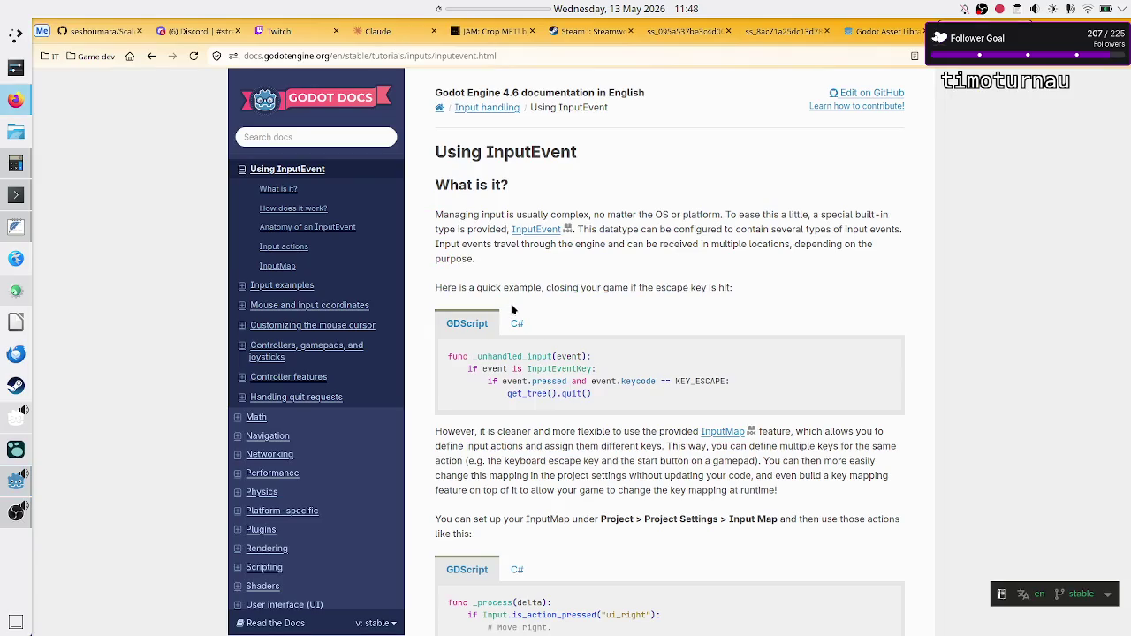
pyautogui.hotkey('alt', 'Tab')
pyautogui.press('BackSpace')
pyautogui.press('BackSpace')
pyautogui.press('BackSpace')
pyautogui.write('_un')
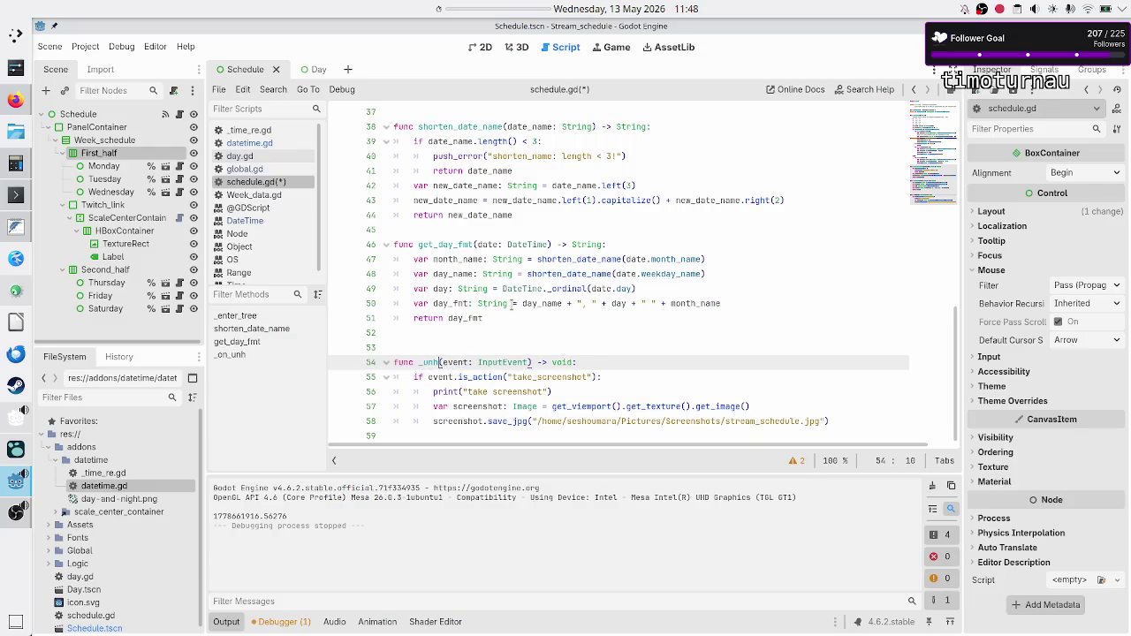
pyautogui.write('ha')
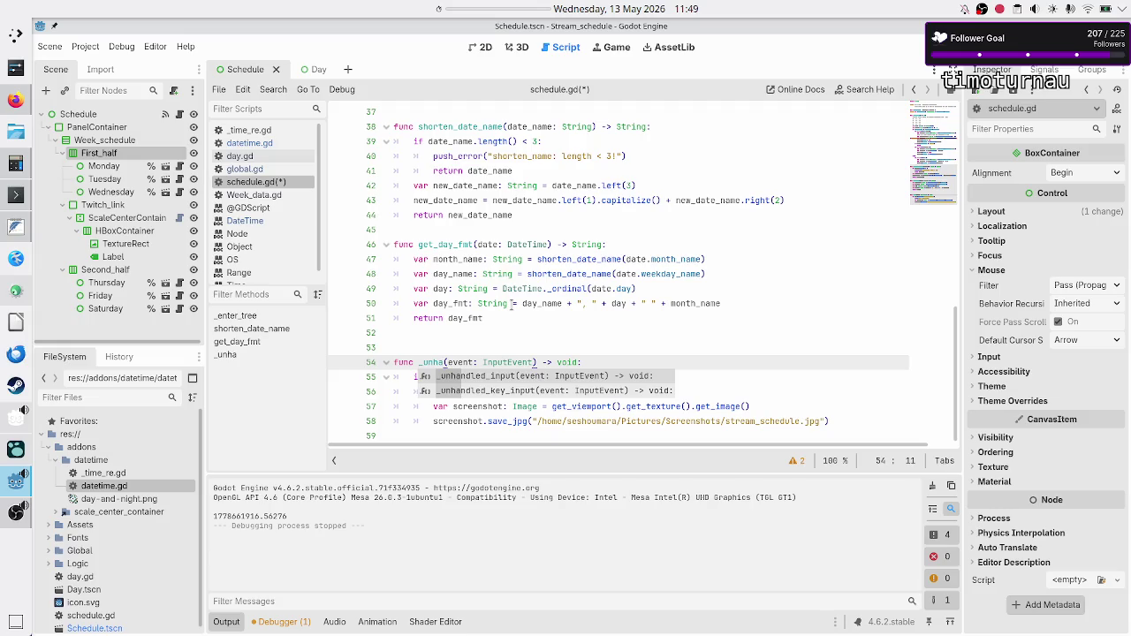
pyautogui.press('Return')
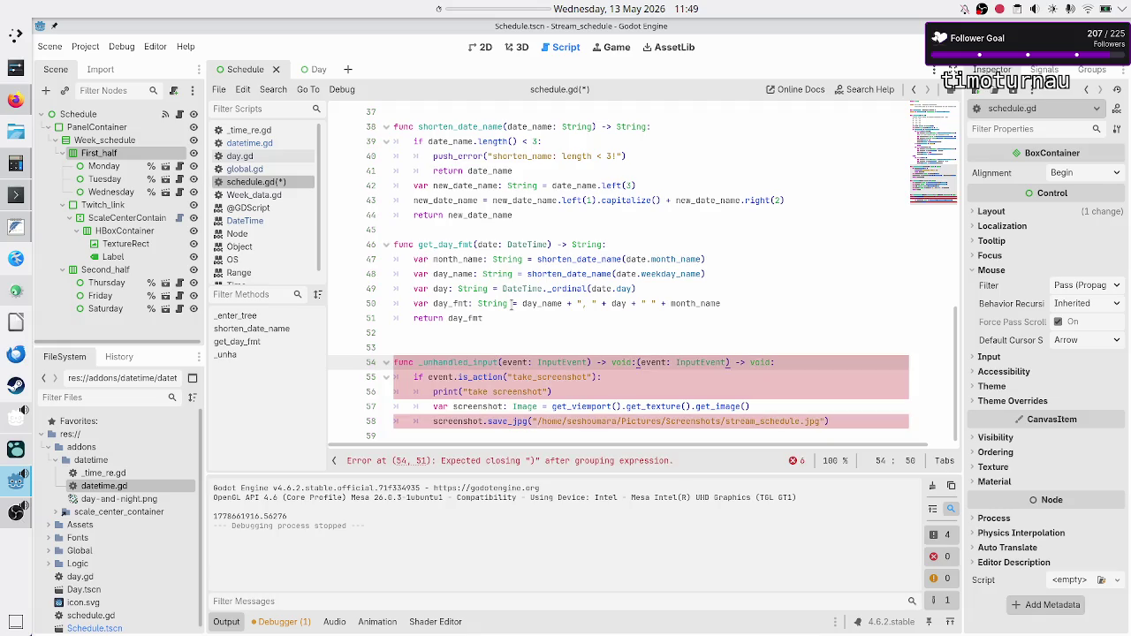
# Step: Remove the duplicated parameter list and the blank line 53, then save schedule.gd
pyautogui.press('BackSpace')
pyautogui.press('BackSpace')
pyautogui.press('BackSpace')
pyautogui.press('BackSpace')
pyautogui.press('BackSpace')
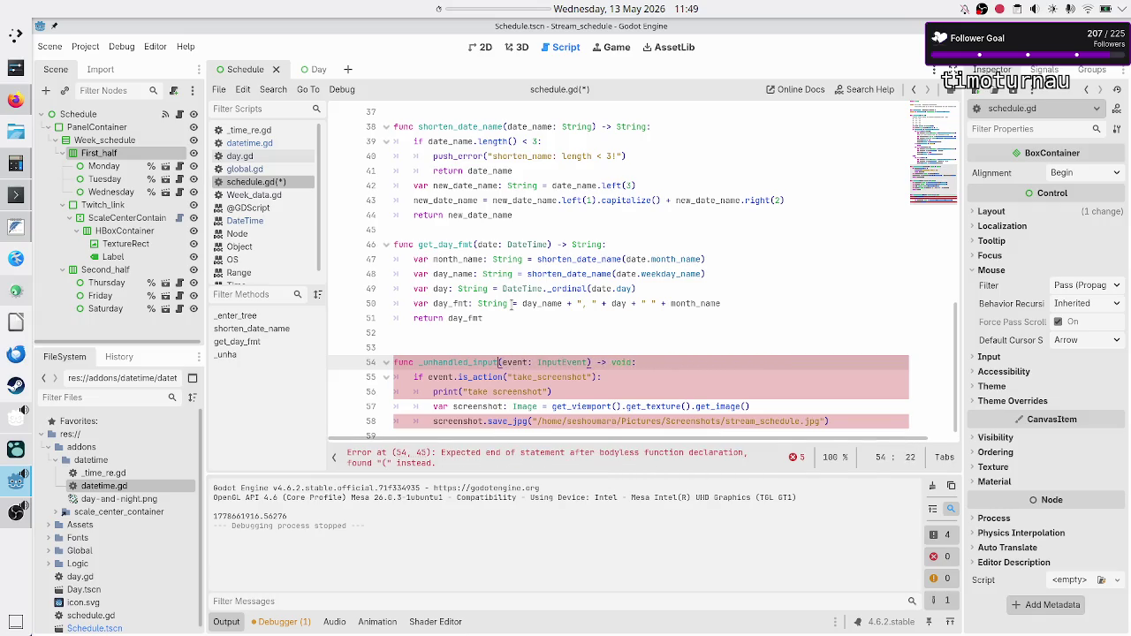
pyautogui.press('Up')
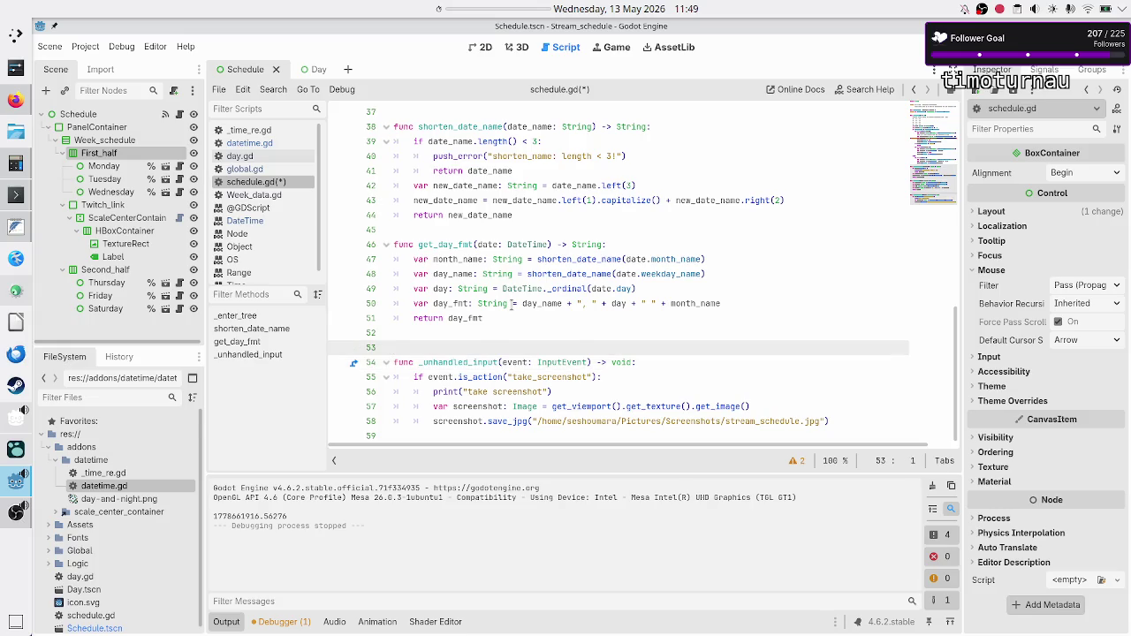
pyautogui.press('BackSpace')
pyautogui.hotkey('ctrl', 's')
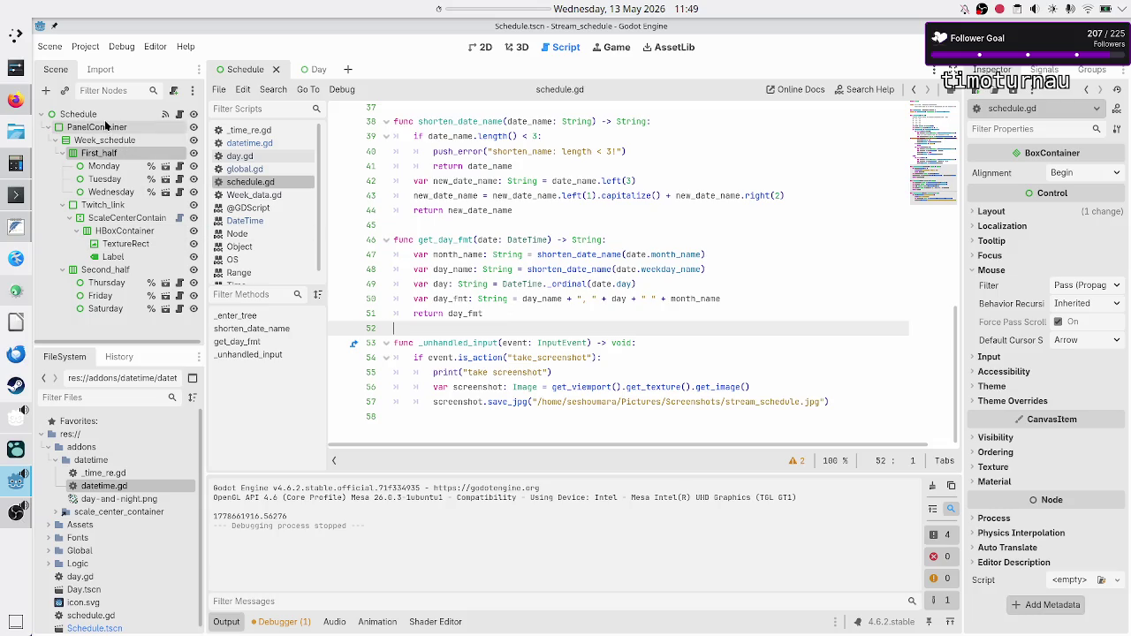
# Step: Disconnect the Schedule node's gui_input signal from _on_gui_input and save the scene
pyautogui.click(104, 116)
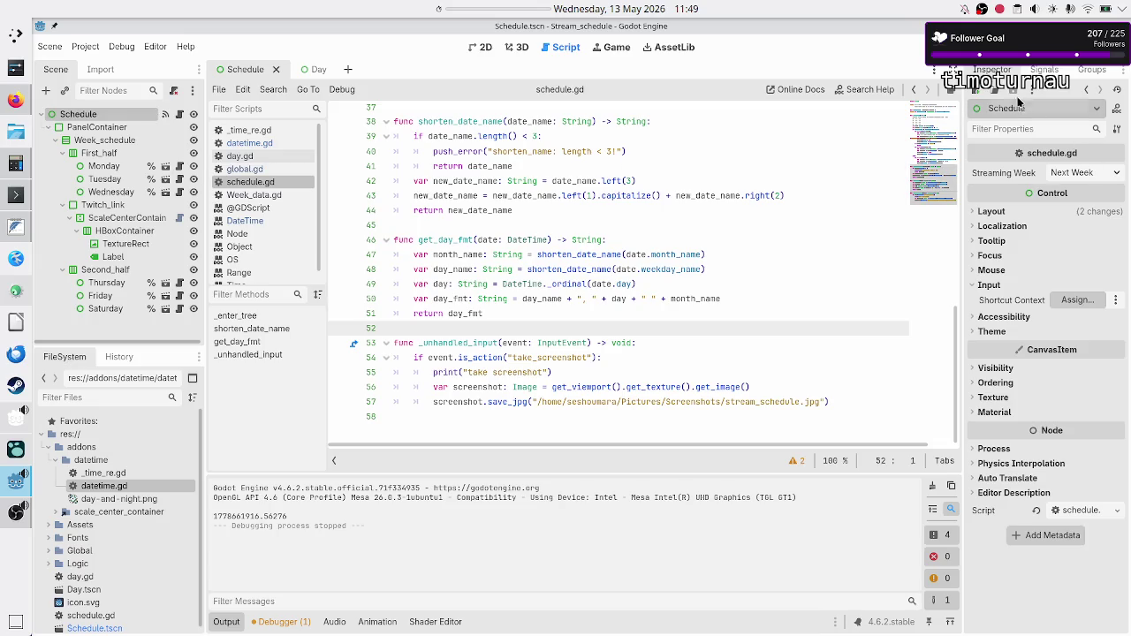
pyautogui.click(1043, 70)
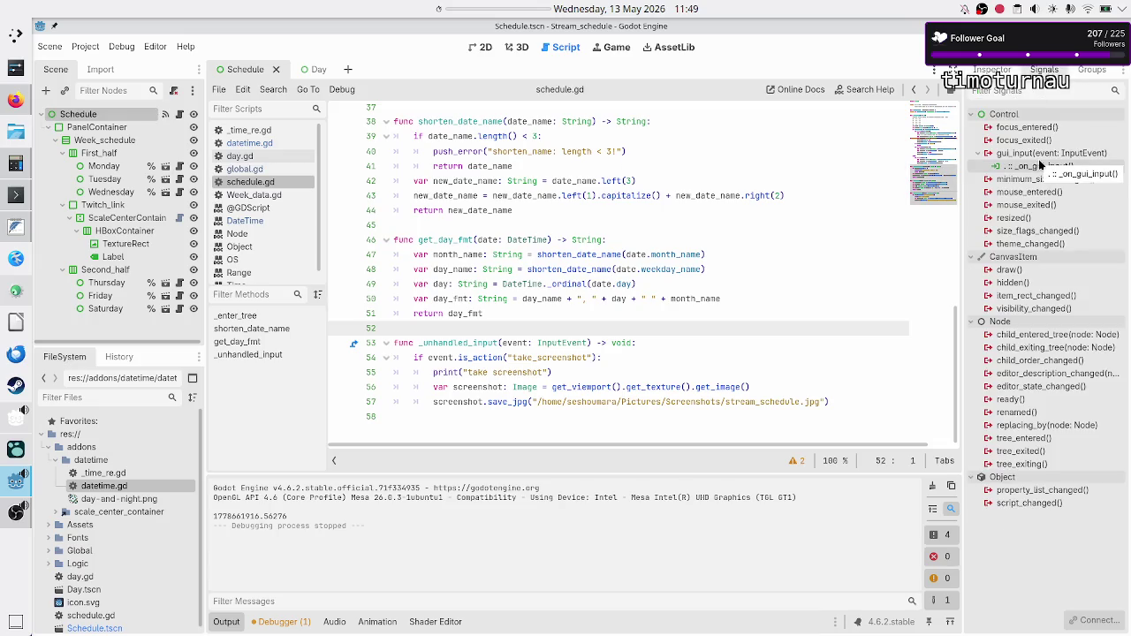
pyautogui.rightClick(1035, 166)
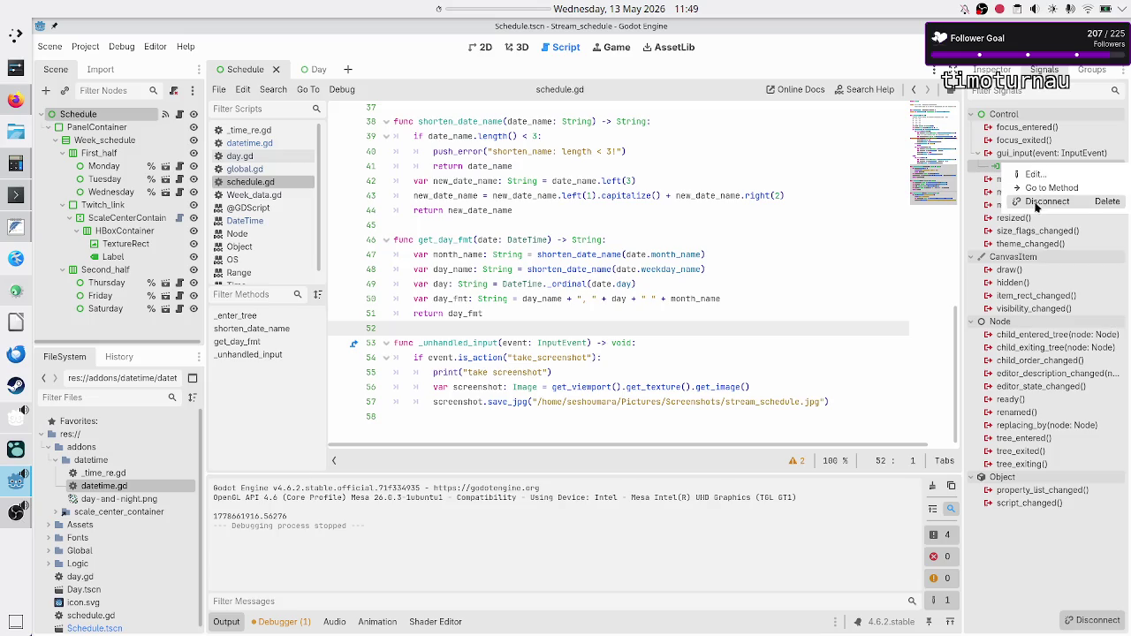
pyautogui.click(1036, 204)
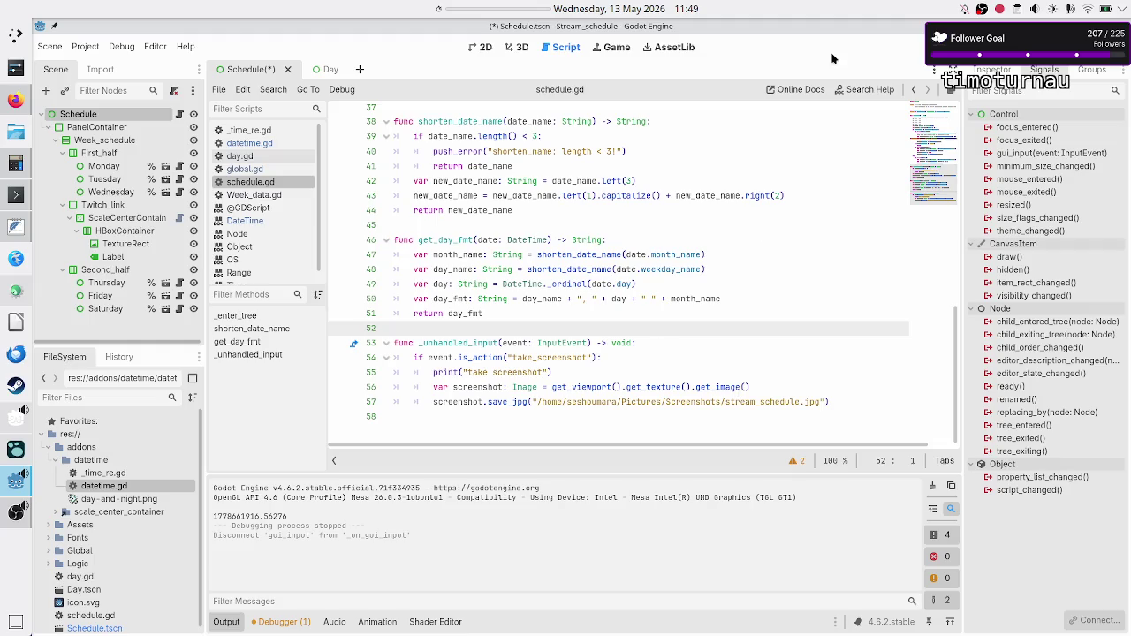
pyautogui.hotkey('ctrl', 's')
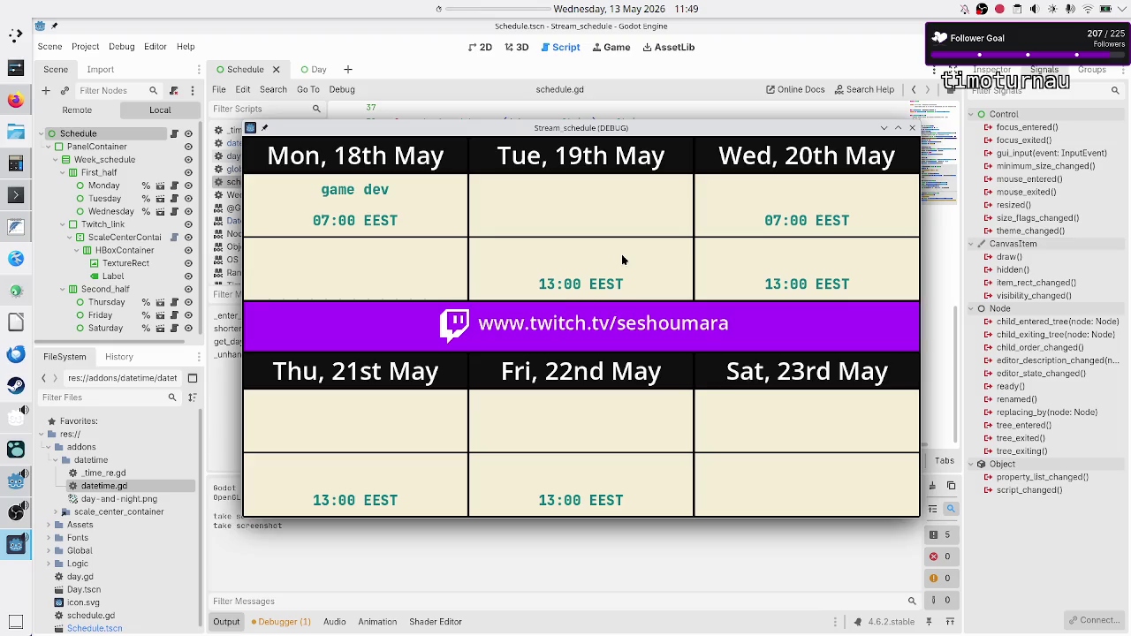
# Step: Move the running schedule window aside, then close the game and switch windows
pyautogui.moveTo(606, 133)
pyautogui.mouseDown()
pyautogui.moveTo(700, 86)
pyautogui.moveTo(602, 100)
pyautogui.mouseUp()
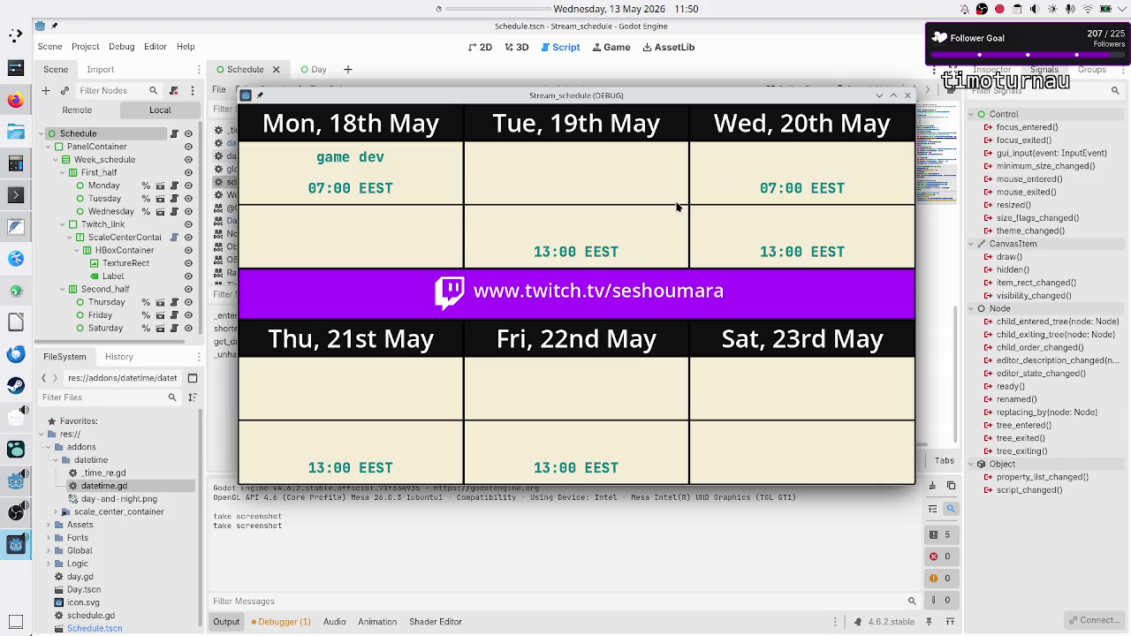
pyautogui.click(906, 95)
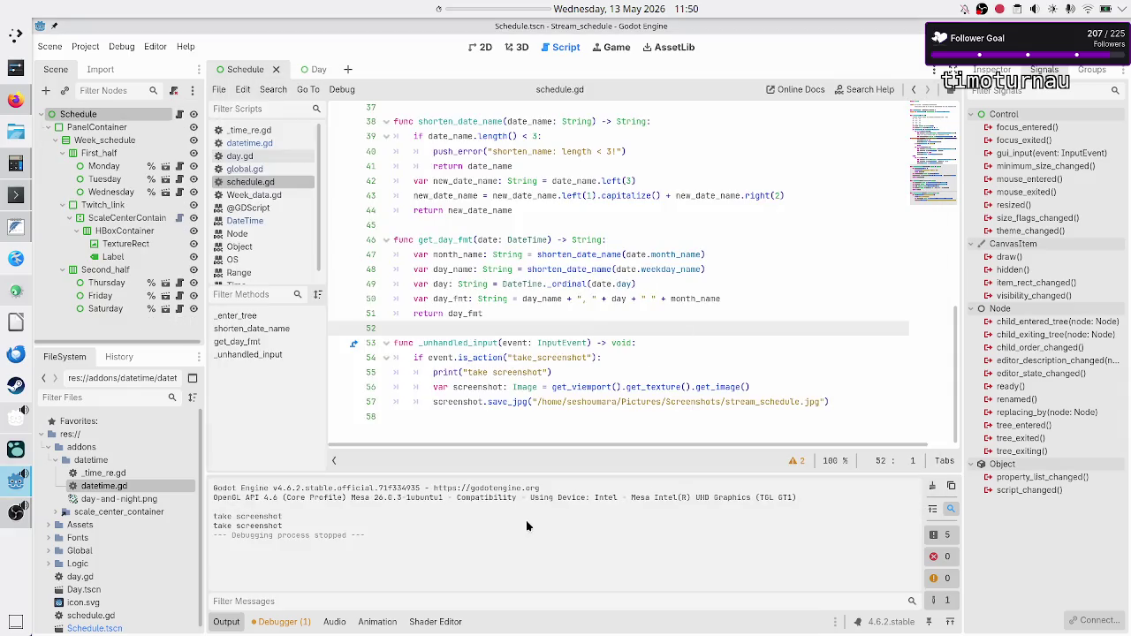
pyautogui.hotkey('alt', 'Tab')
pyautogui.hotkey('alt', 'Tab')
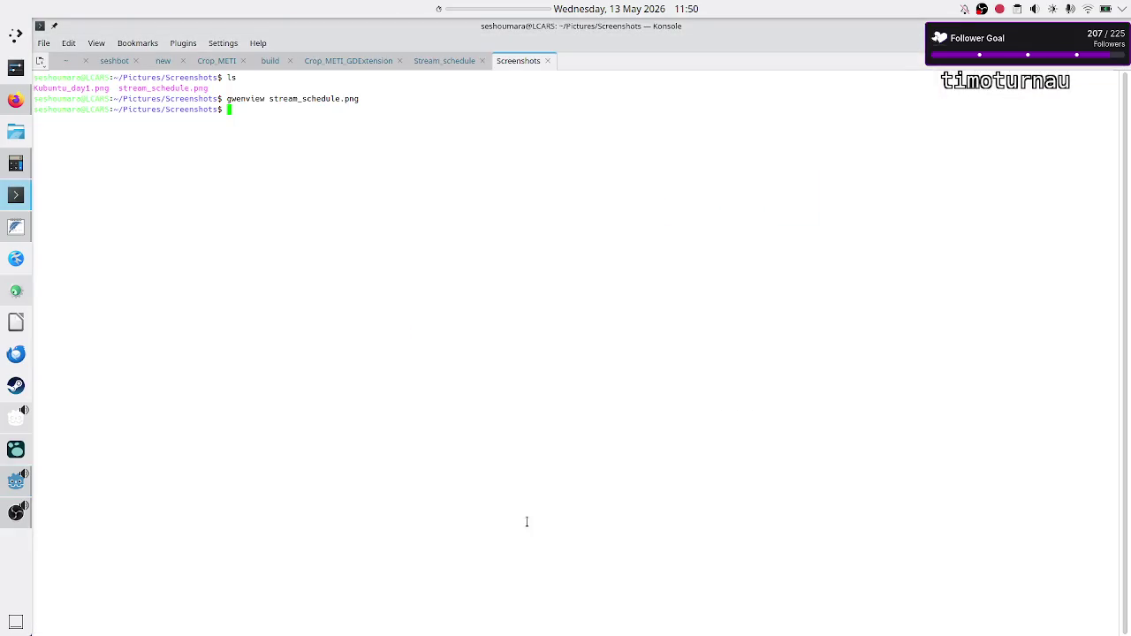
# Step: Try opening stream_schedule.png in Gwenview, close the empty viewer, and list the Screenshots files
pyautogui.press('Up')
pyautogui.press('Return')
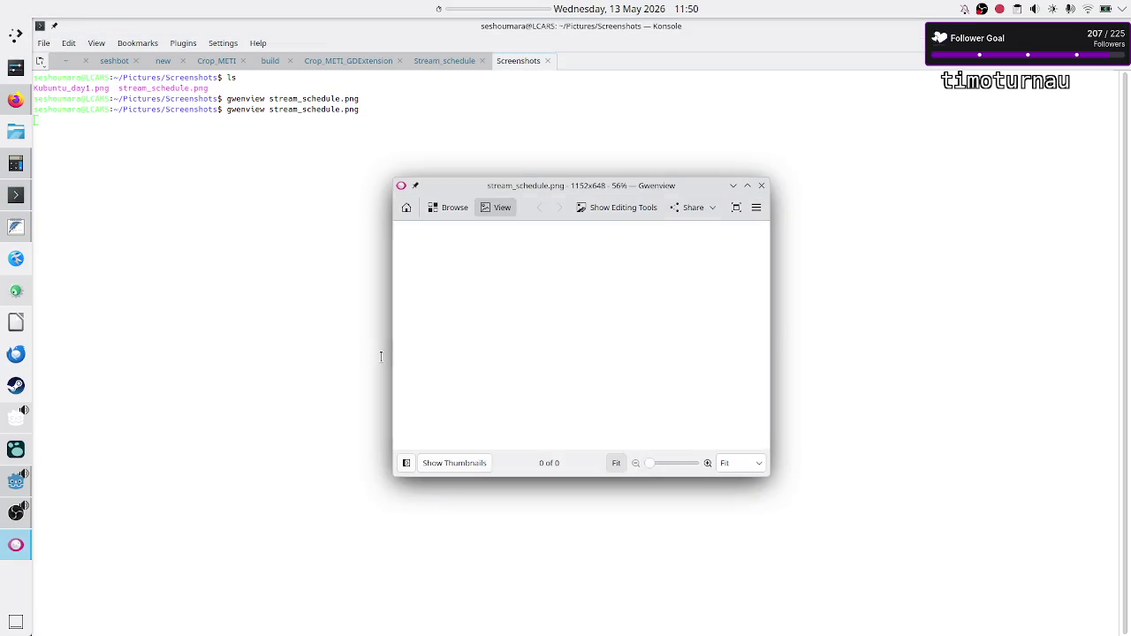
pyautogui.click(761, 185)
pyautogui.press('Return')
pyautogui.press('Return')
pyautogui.write('ls')
pyautogui.press('Return')
# Step: Open stream_schedule.jpg in Gwenview, view it full screen and back, then return to Godot
pyautogui.write('ls')
pyautogui.press('Up')
pyautogui.press('Up')
pyautogui.press('BackSpace')
pyautogui.press('BackSpace')
pyautogui.press('BackSpace')
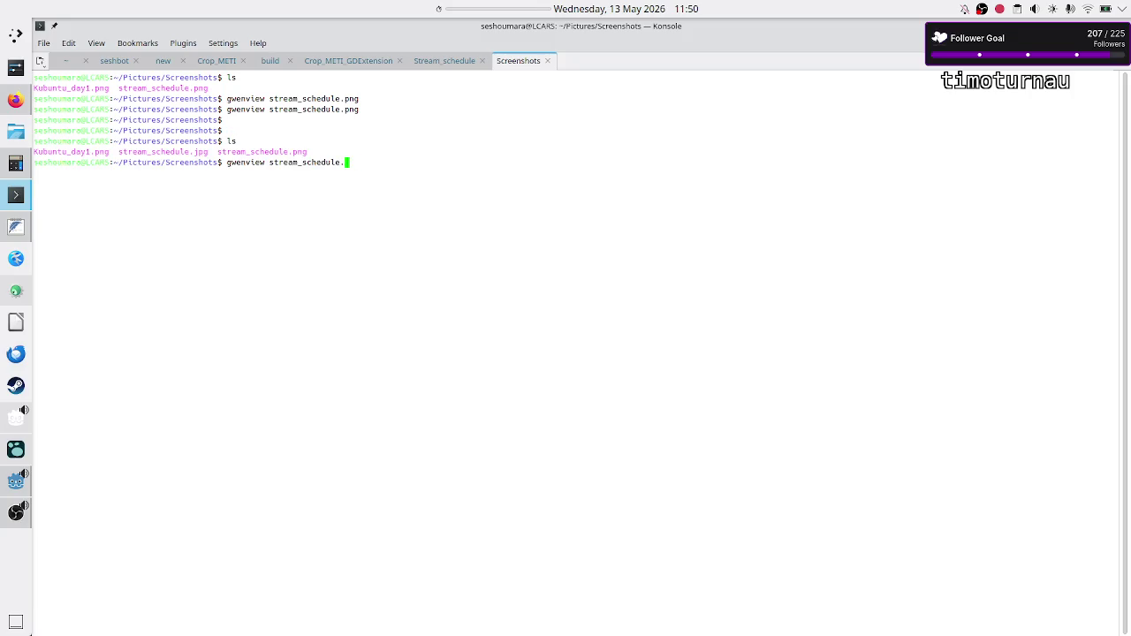
pyautogui.write('jpg')
pyautogui.press('Return')
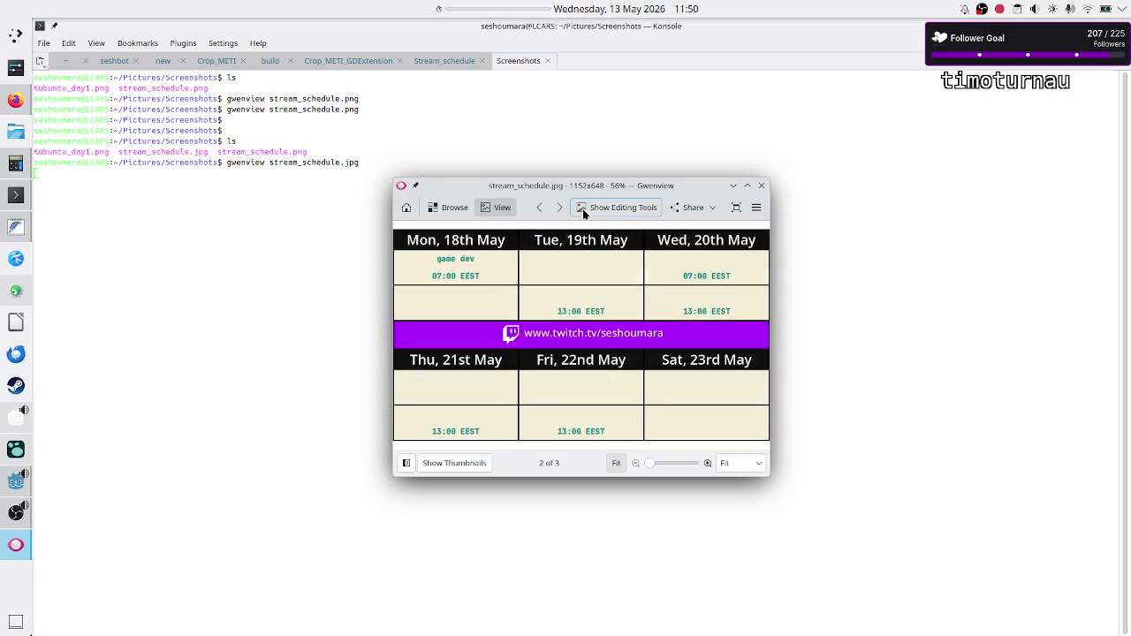
pyautogui.doubleClick(537, 305)
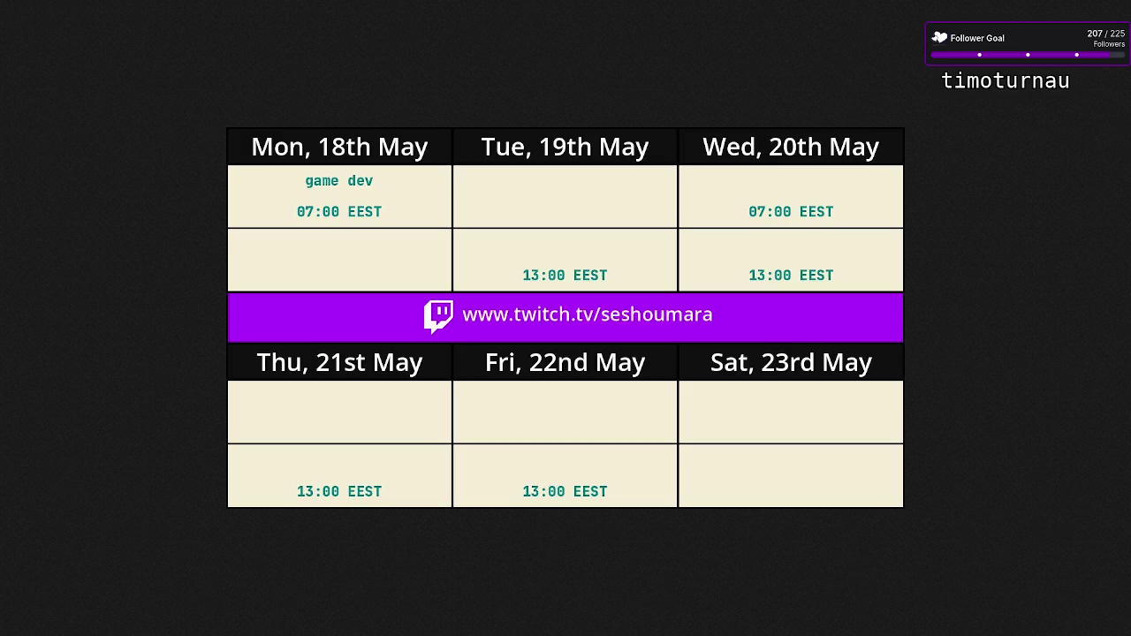
pyautogui.doubleClick(569, 288)
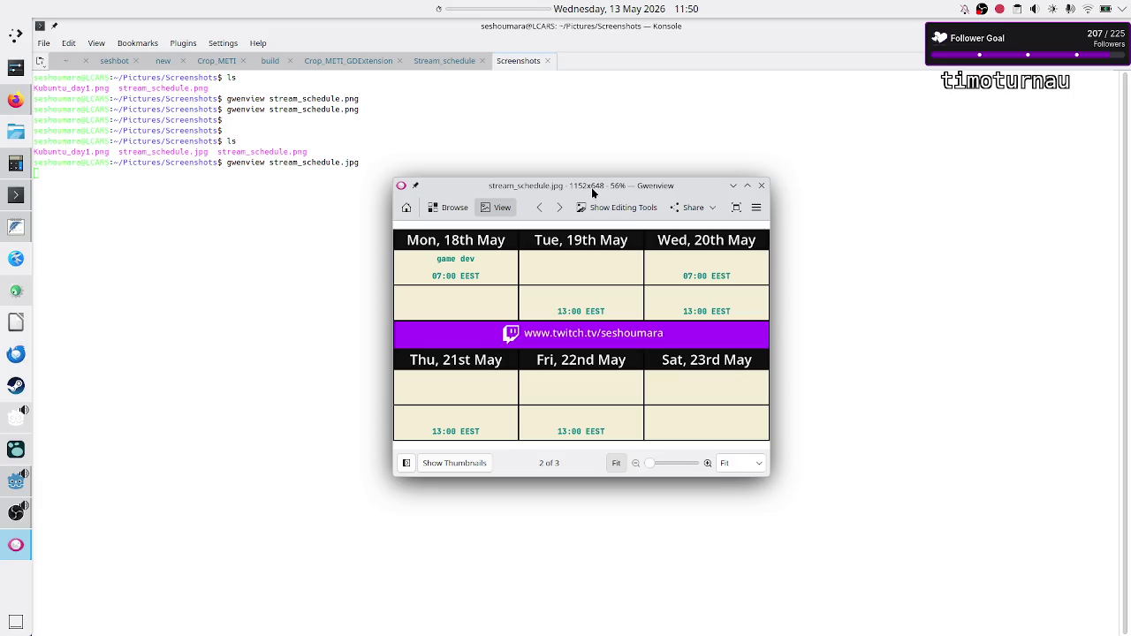
pyautogui.click(13, 479)
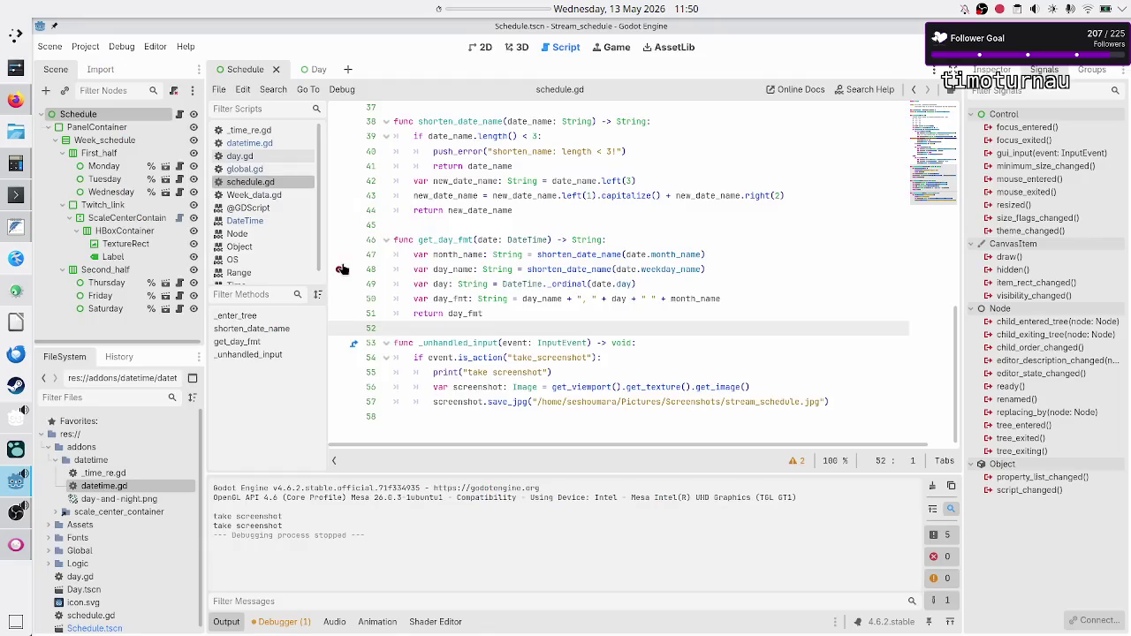
# Step: Show Project Settings' Display > Window size (1152×648), then bring the Gwenview schedule image forward
pyautogui.click(85, 48)
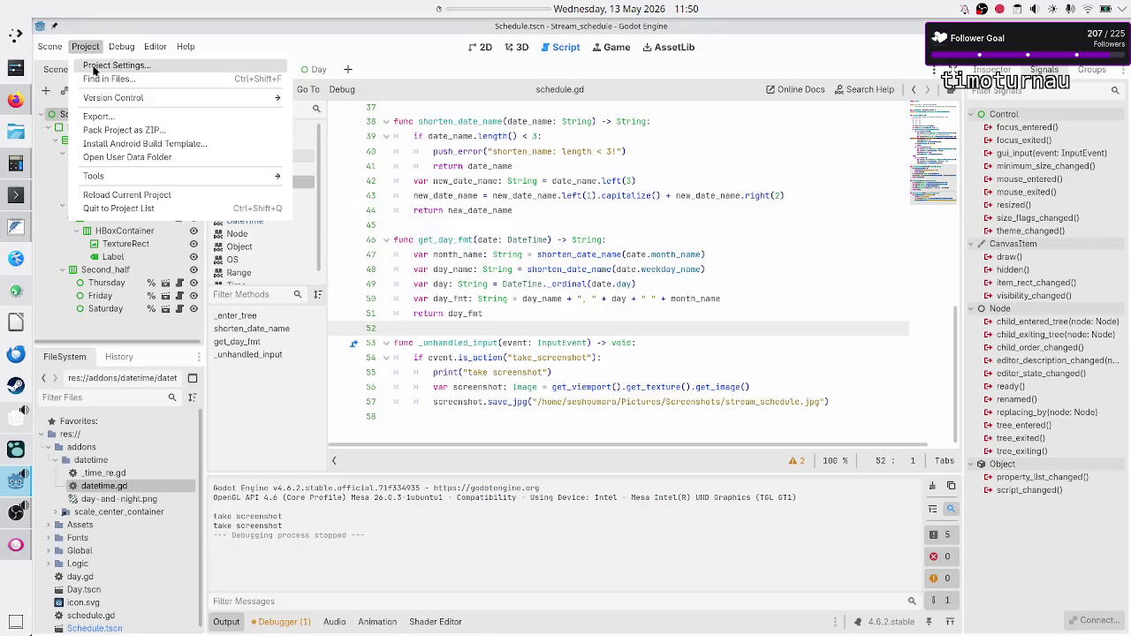
pyautogui.click(115, 65)
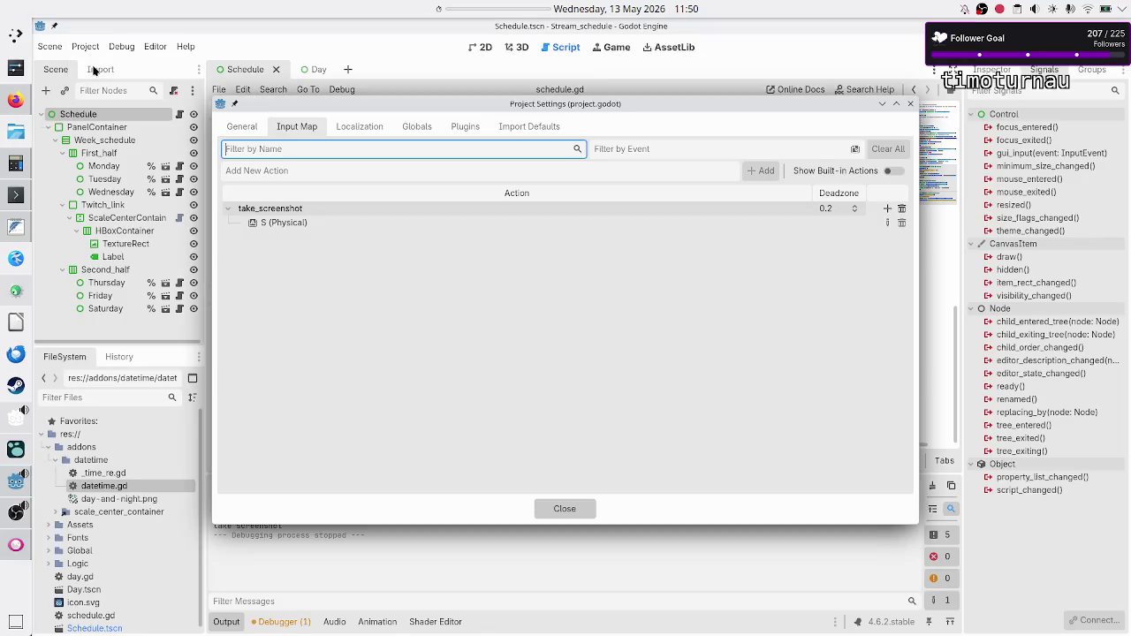
pyautogui.click(242, 128)
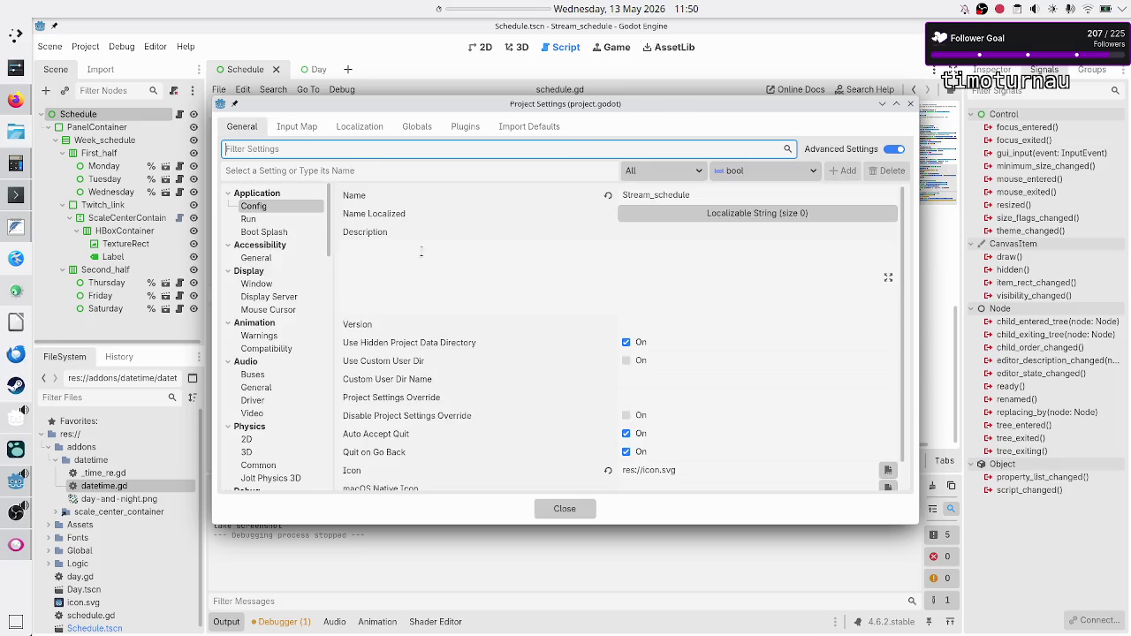
pyautogui.scroll(-1, 522, 263)
pyautogui.scroll(1, 522, 263)
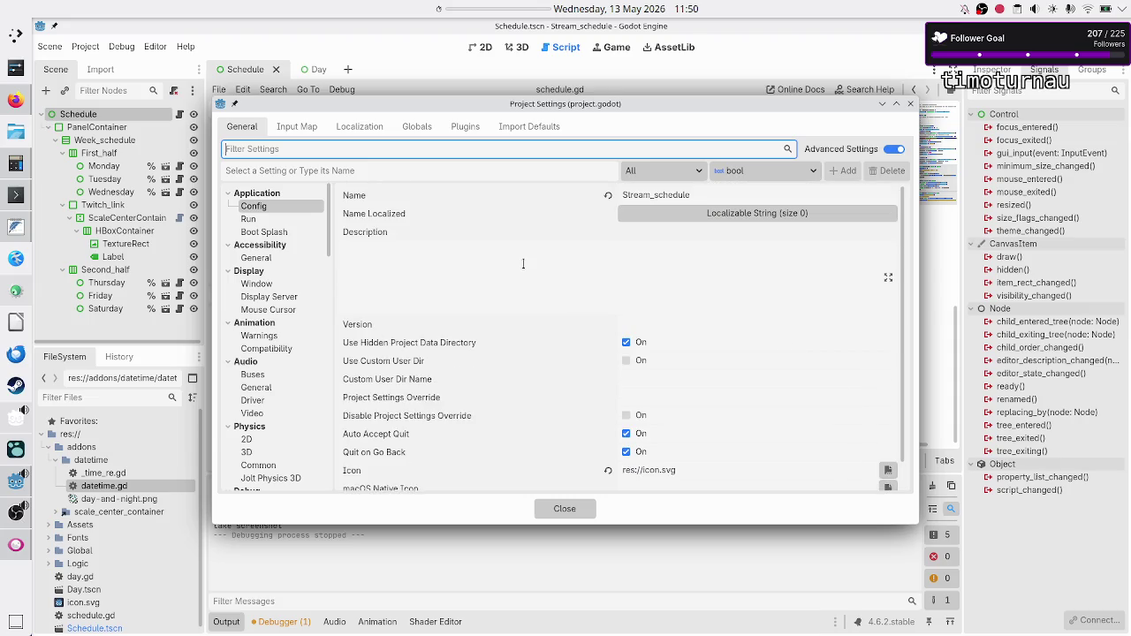
pyautogui.click(280, 221)
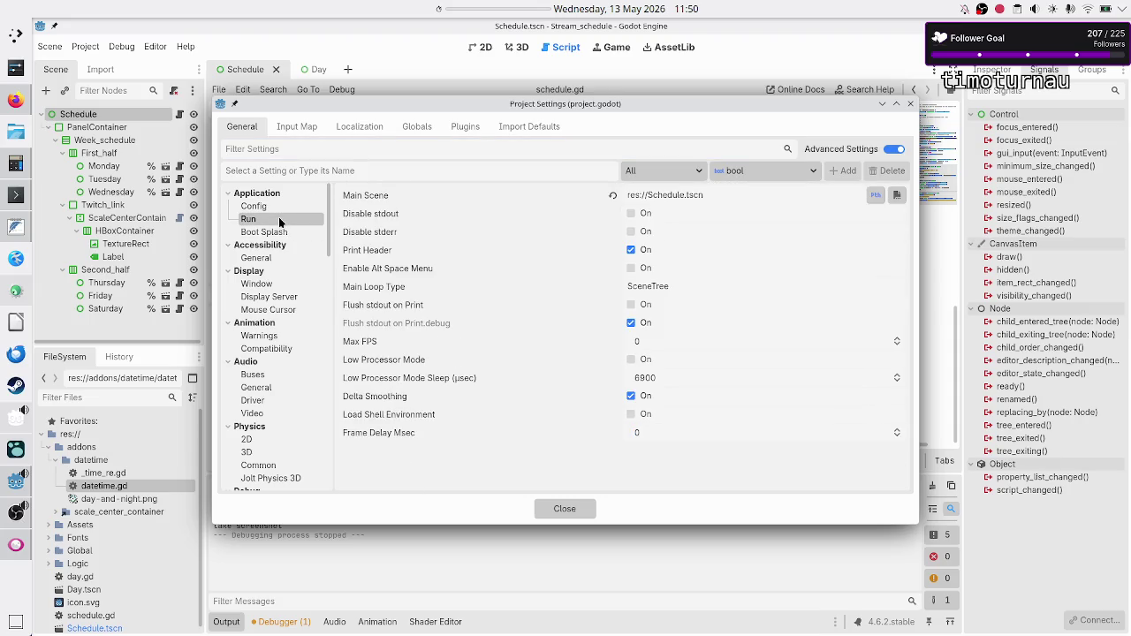
pyautogui.click(279, 283)
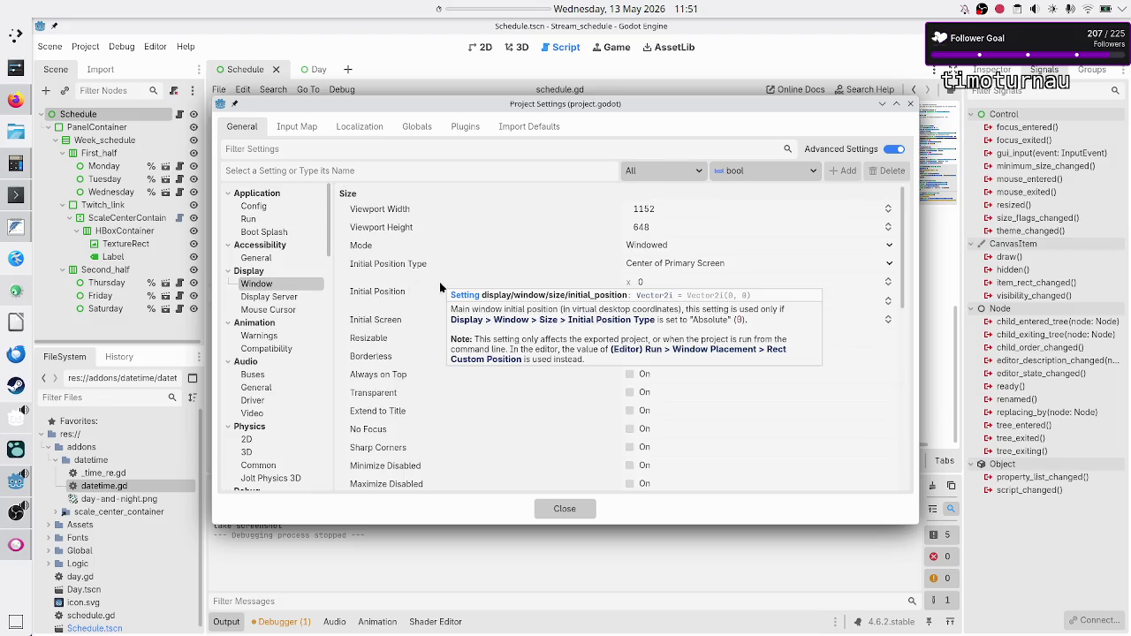
pyautogui.click(16, 545)
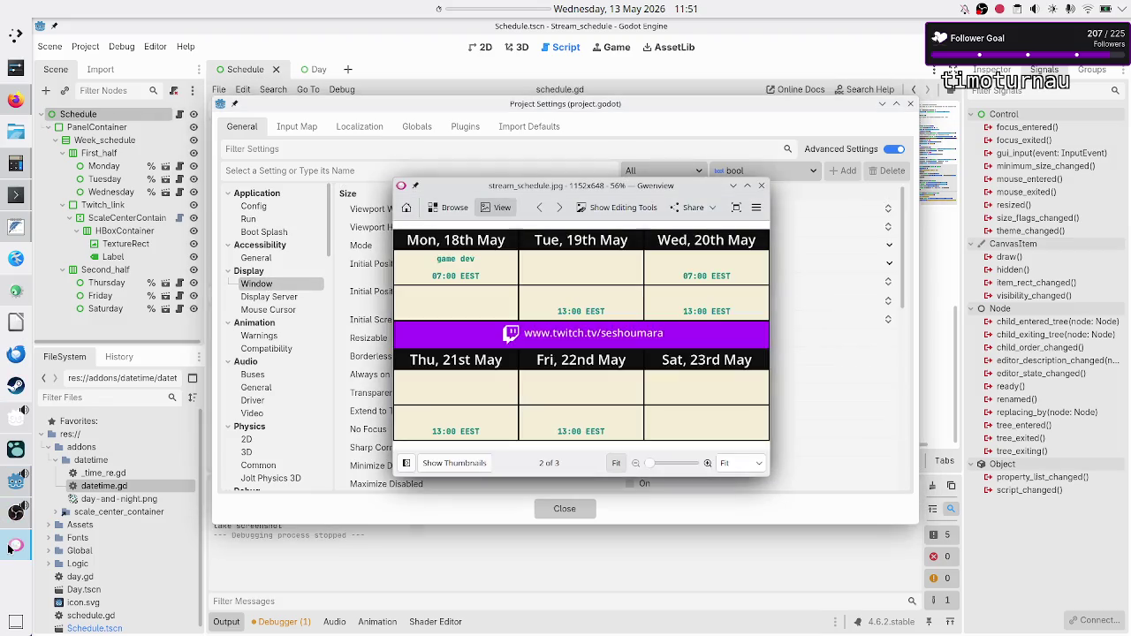
# Step: Compare the image against the 1152×648 window size, then close Gwenview and Project Settings
pyautogui.moveTo(604, 189)
pyautogui.mouseDown()
pyautogui.moveTo(655, 235)
pyautogui.moveTo(655, 256)
pyautogui.mouseUp()
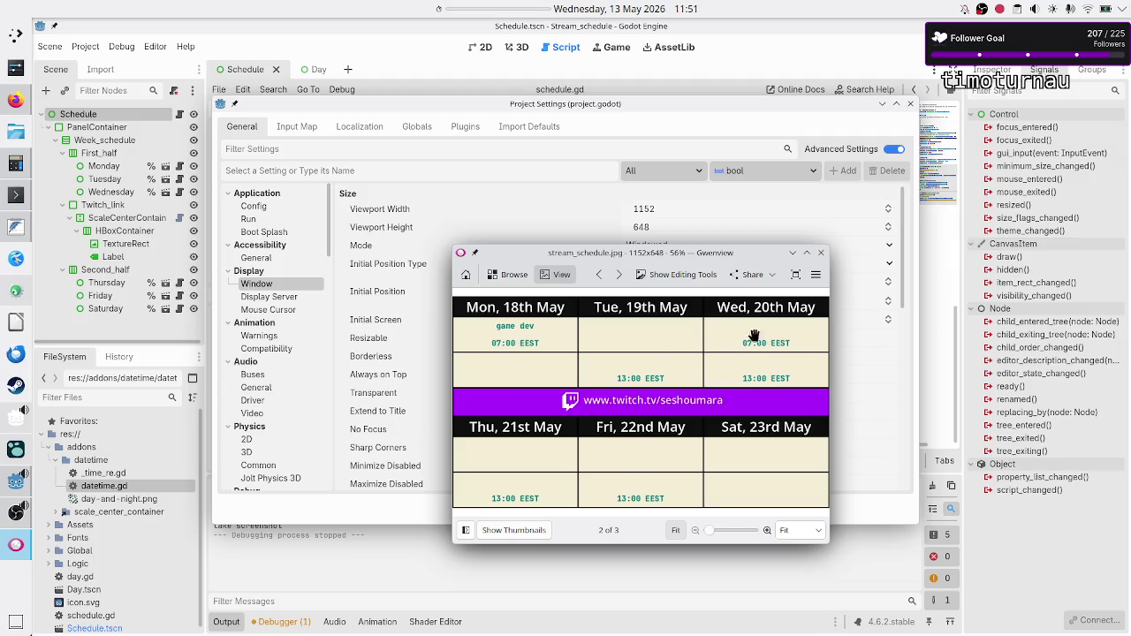
pyautogui.click(818, 254)
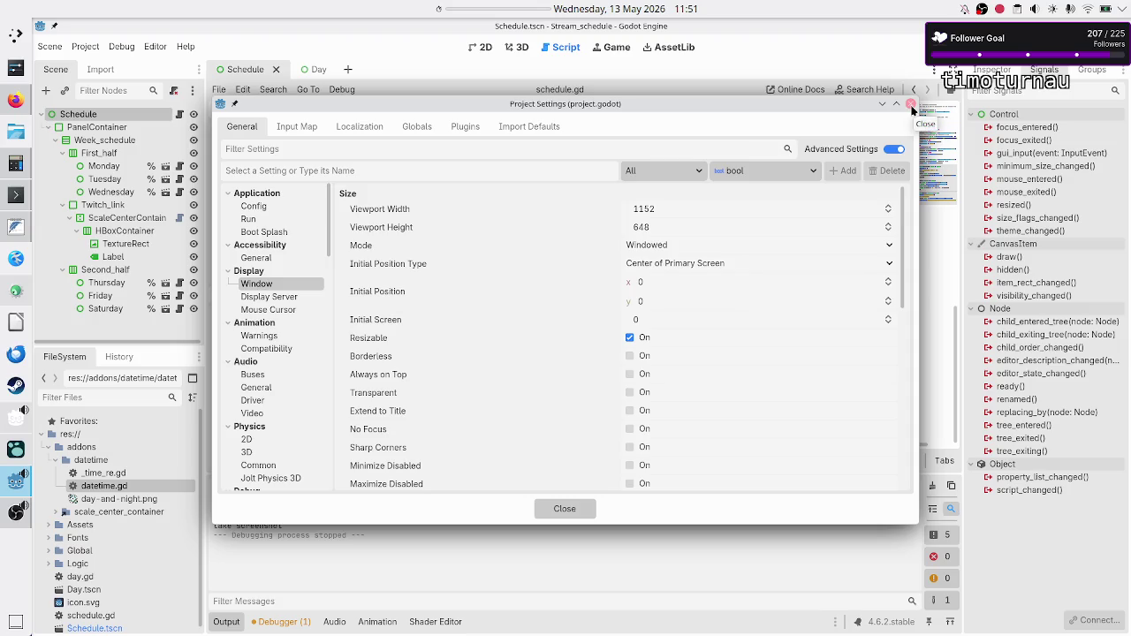
pyautogui.click(911, 106)
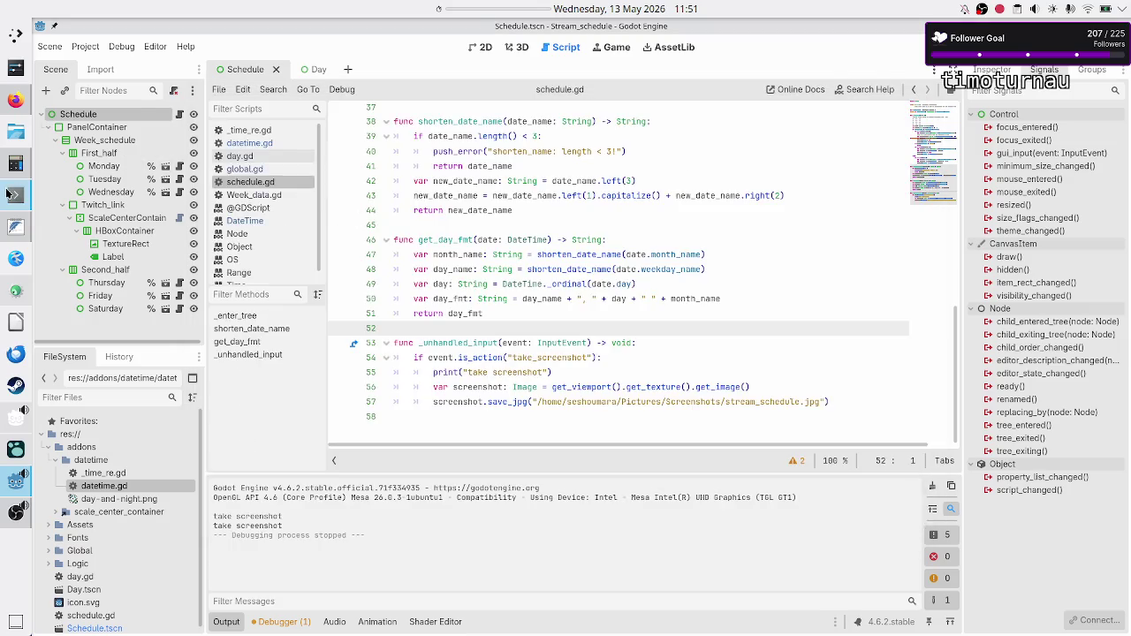
# Step: List the Screenshots folder in Konsole and delete stream_schedule.jpg with rm
pyautogui.click(15, 194)
pyautogui.write('ls')
pyautogui.press('Return')
pyautogui.press('Return')
pyautogui.write('rm strea')
pyautogui.press('Tab')
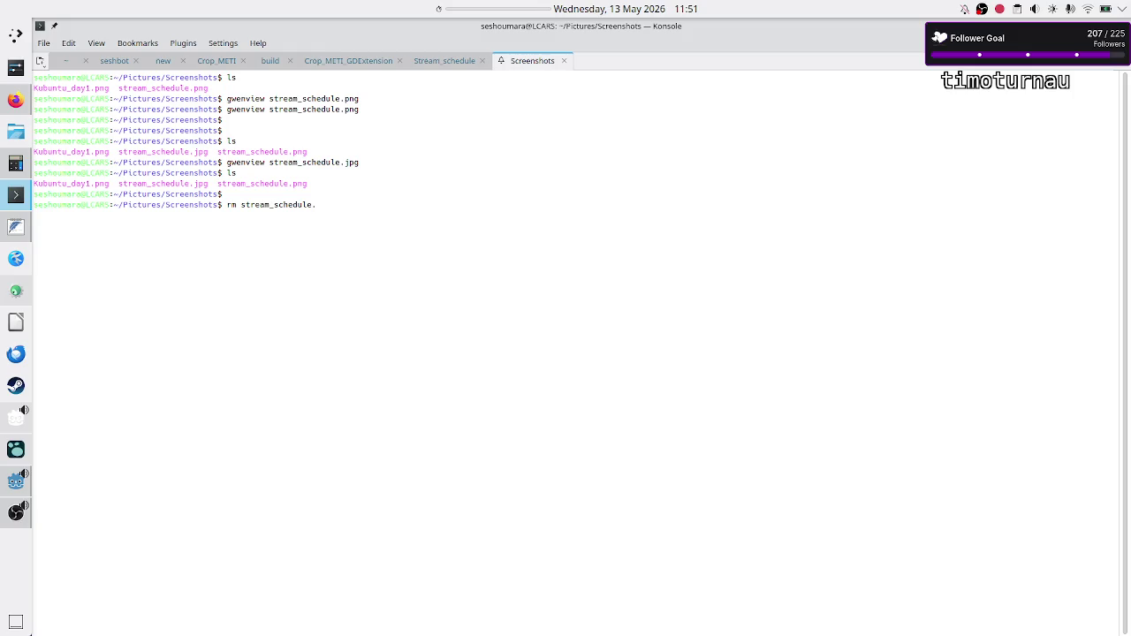
pyautogui.write('jpg')
pyautogui.press('Return')
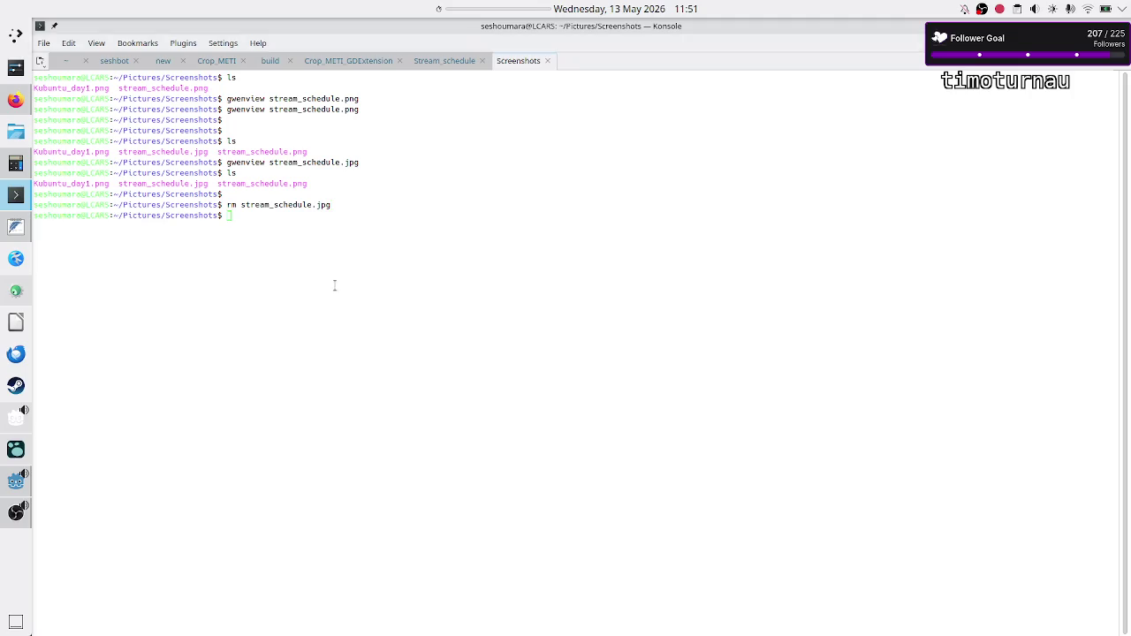
pyautogui.hotkey('alt', 'Tab')
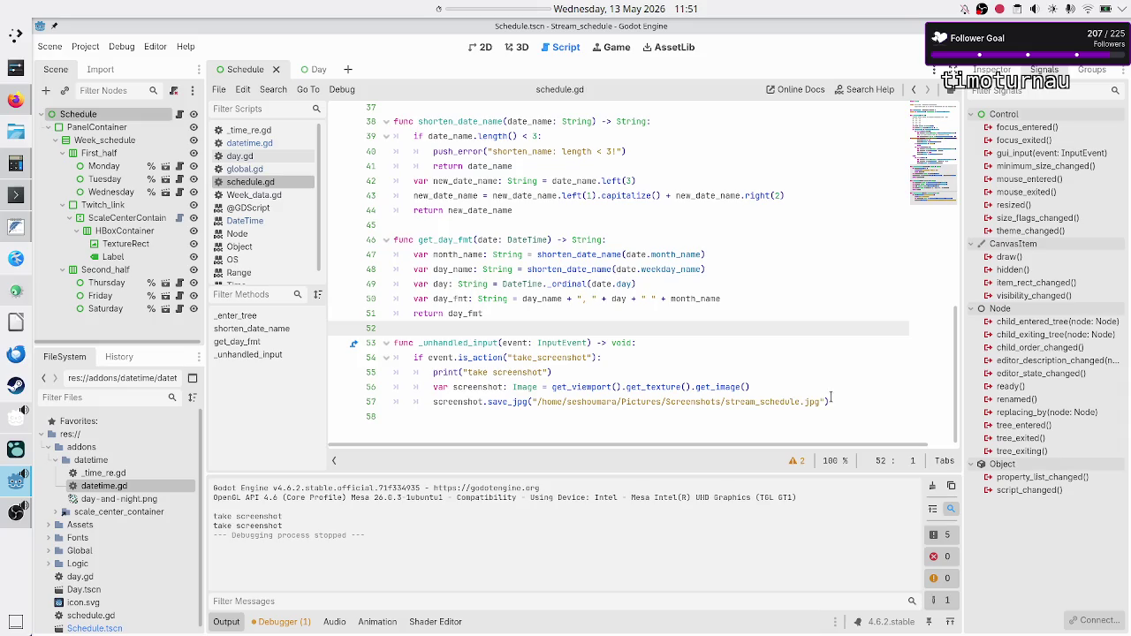
# Step: Change save_jpg to save_png and the .jpg path to .png on line 57, then save
pyautogui.click(524, 399)
pyautogui.press('BackSpace')
pyautogui.press('BackSpace')
pyautogui.press('Delete')
pyautogui.write('png')
pyautogui.press('Escape')
pyautogui.press('End')
pyautogui.press('BackSpace')
pyautogui.press('BackSpace')
pyautogui.press('BackSpace')
pyautogui.write('png')
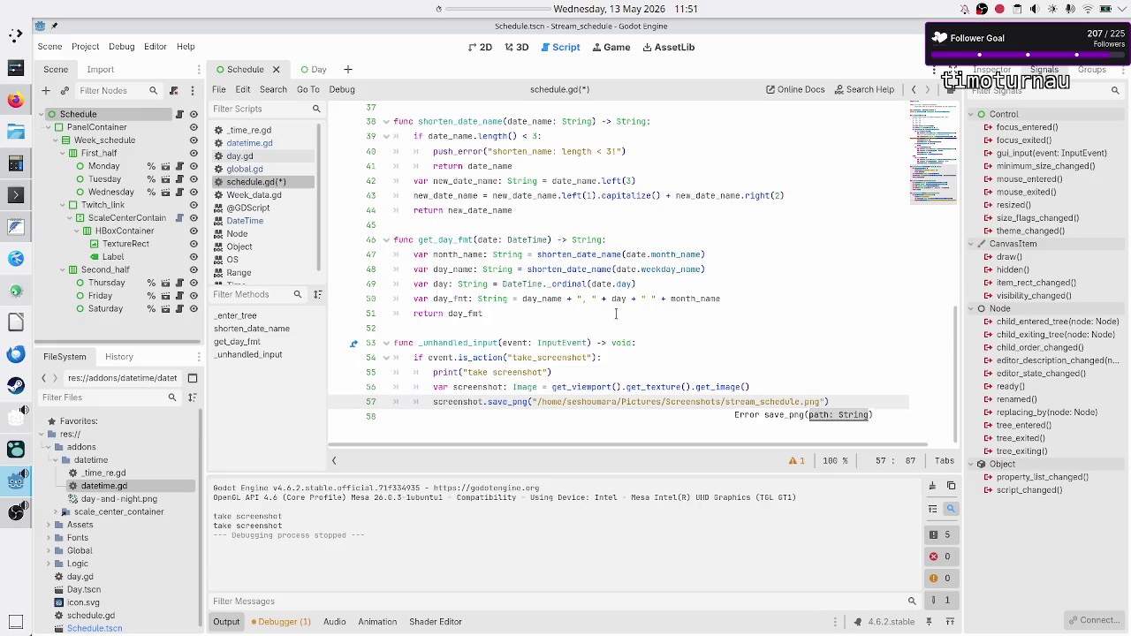
pyautogui.press('Escape')
pyautogui.hotkey('ctrl', 's')
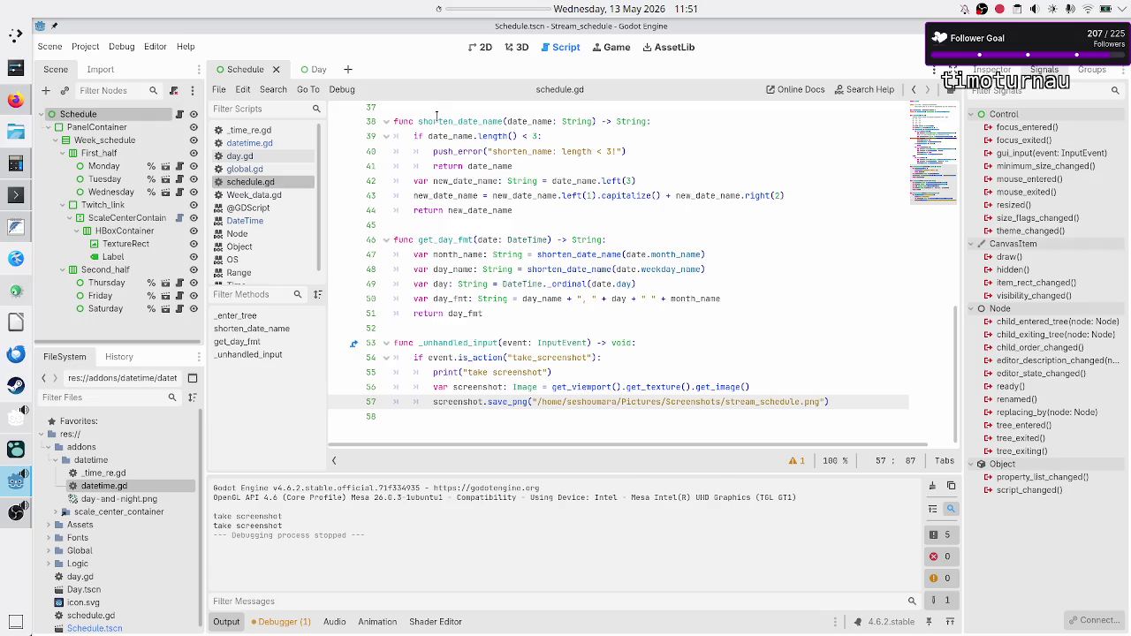
# Step: Open the Day scene in 2D, run the project with F5, and take a screenshot
pyautogui.click(472, 47)
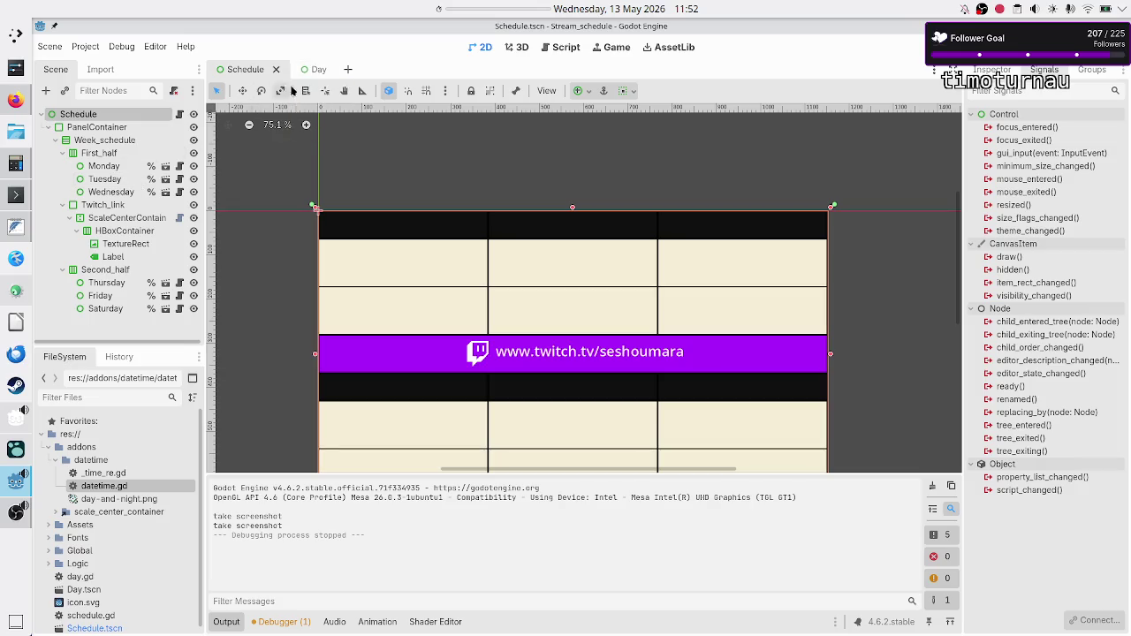
pyautogui.click(315, 71)
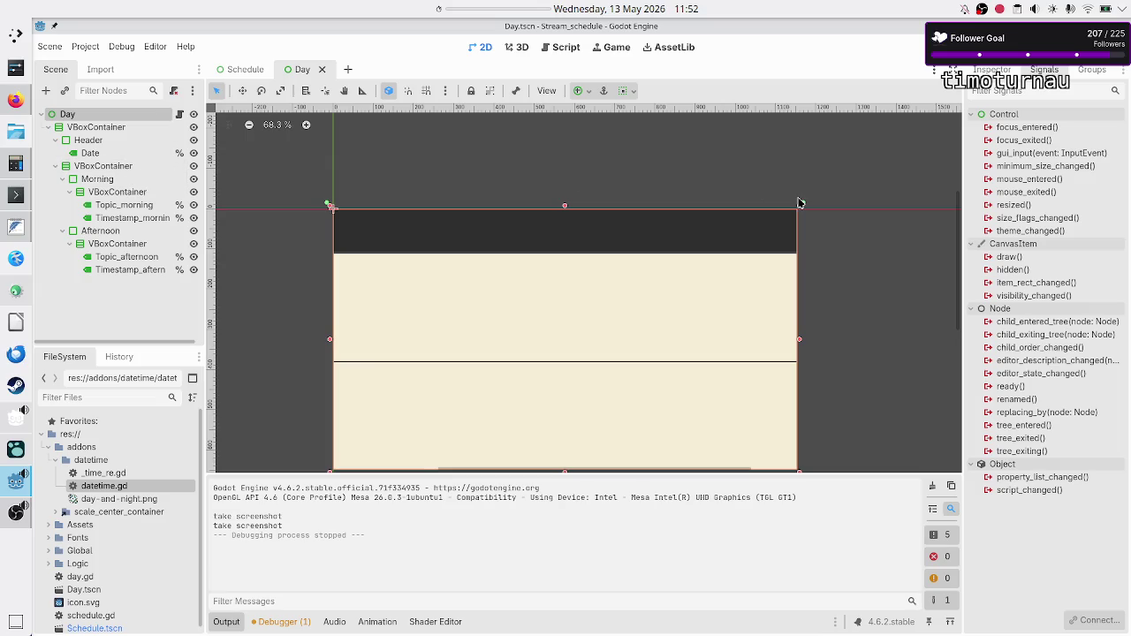
pyautogui.press('F5')
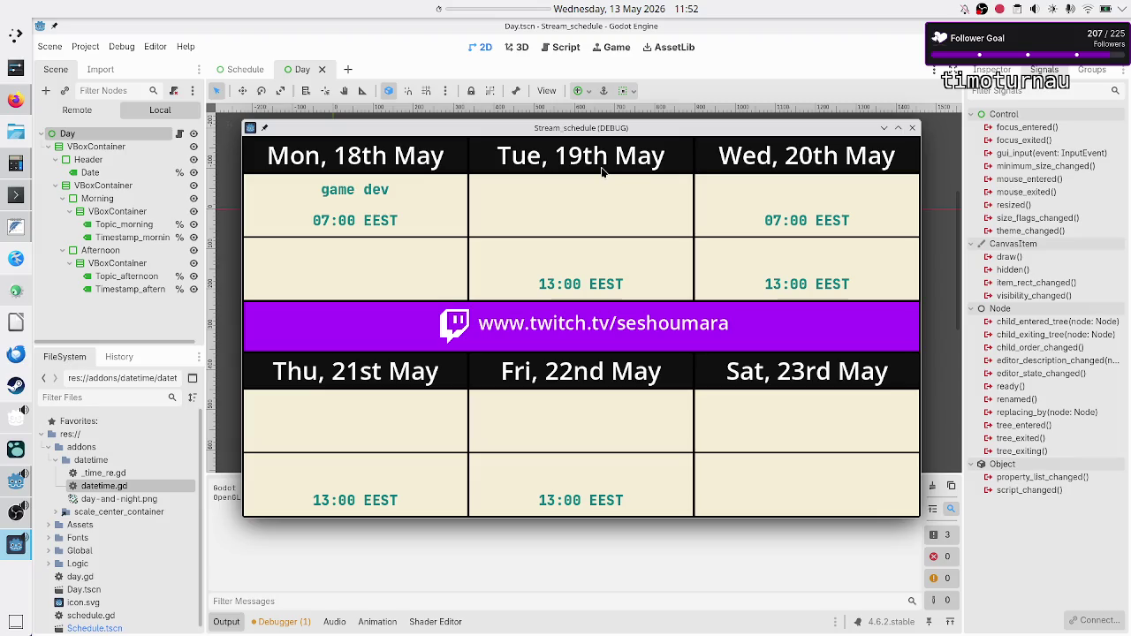
pyautogui.press('F12')
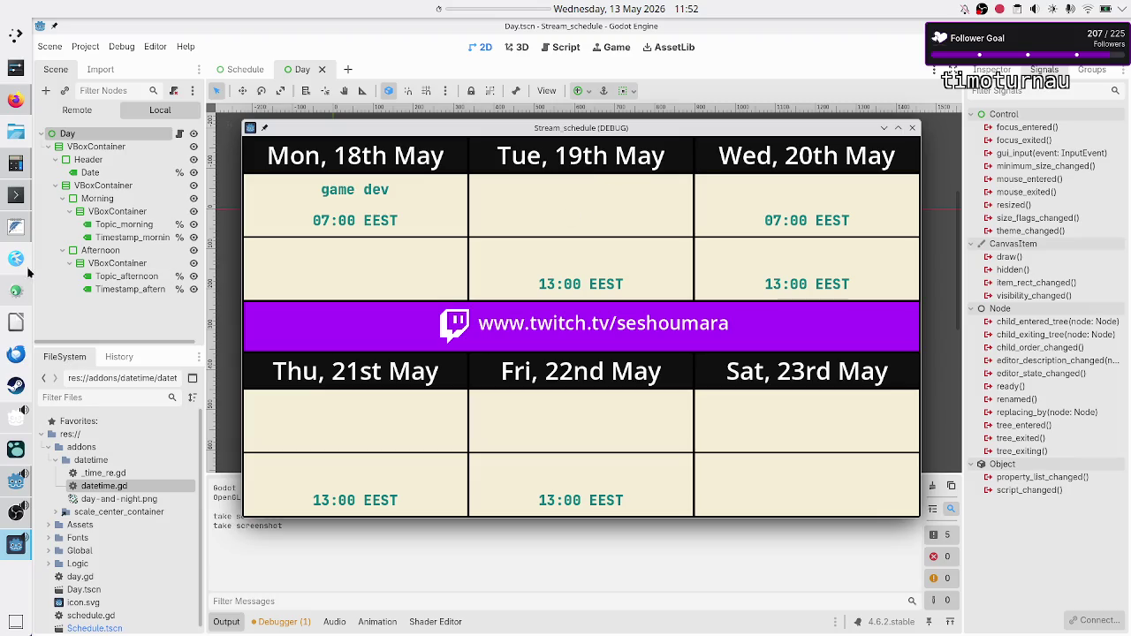
pyautogui.click(304, 575)
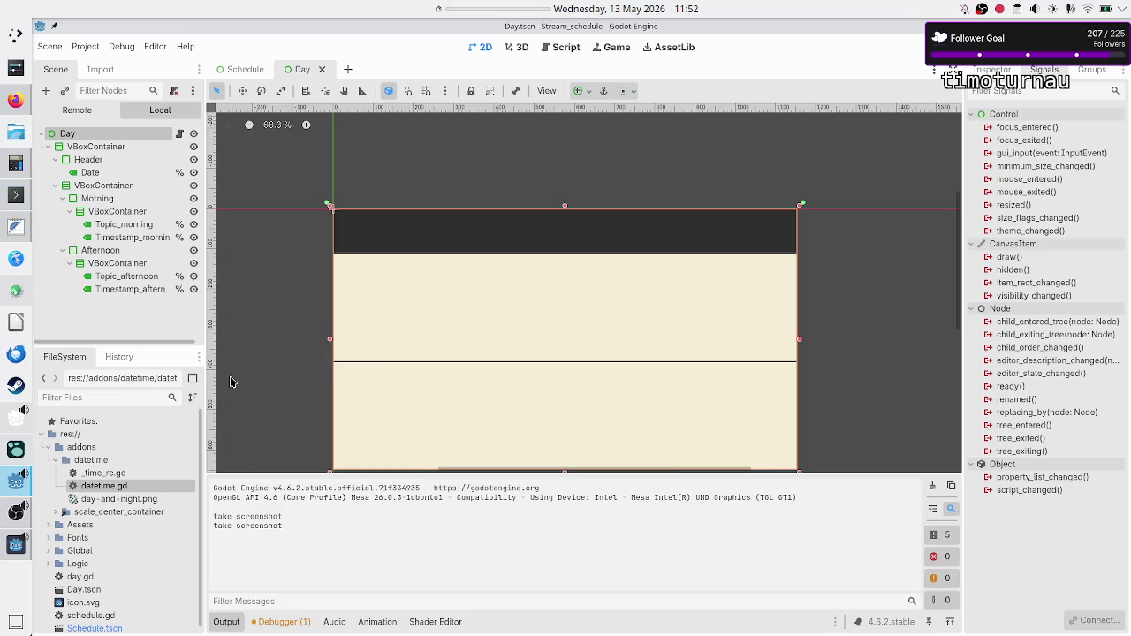
# Step: Open stream_schedule.png in Gwenview from Konsole, check the week schedule, then close it
pyautogui.click(18, 194)
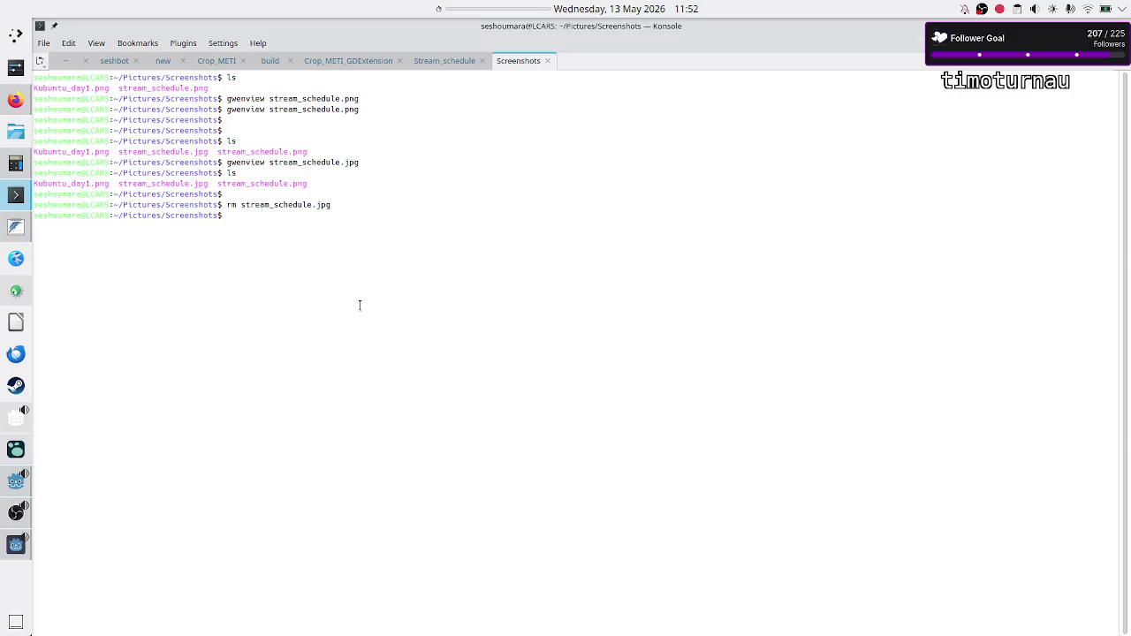
pyautogui.press('Return')
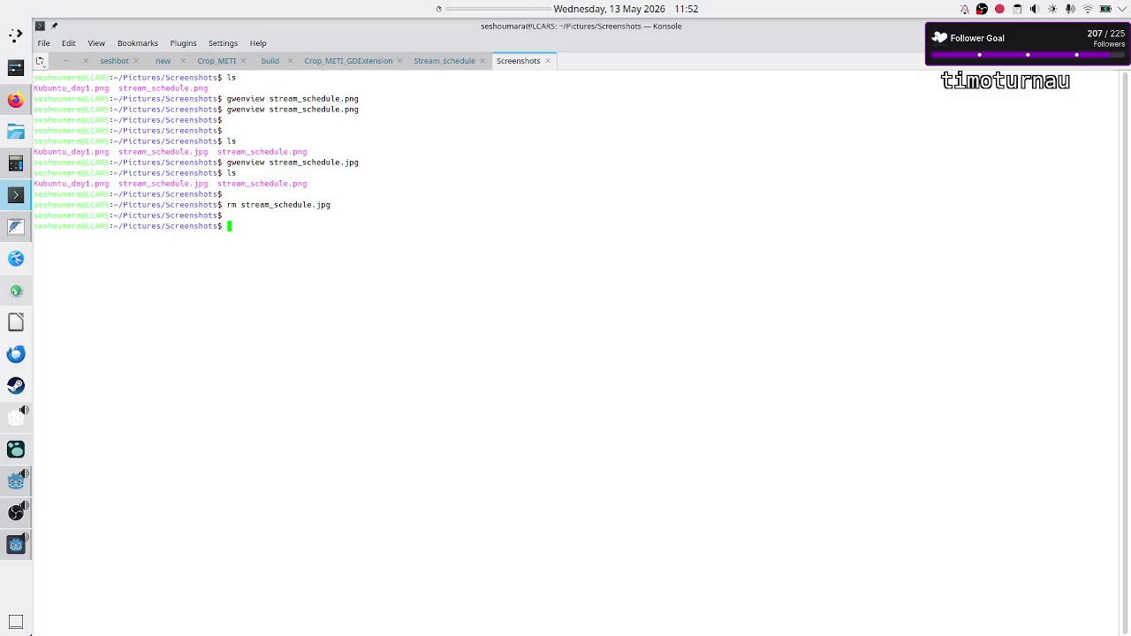
pyautogui.write('gwenview st')
pyautogui.press('Tab')
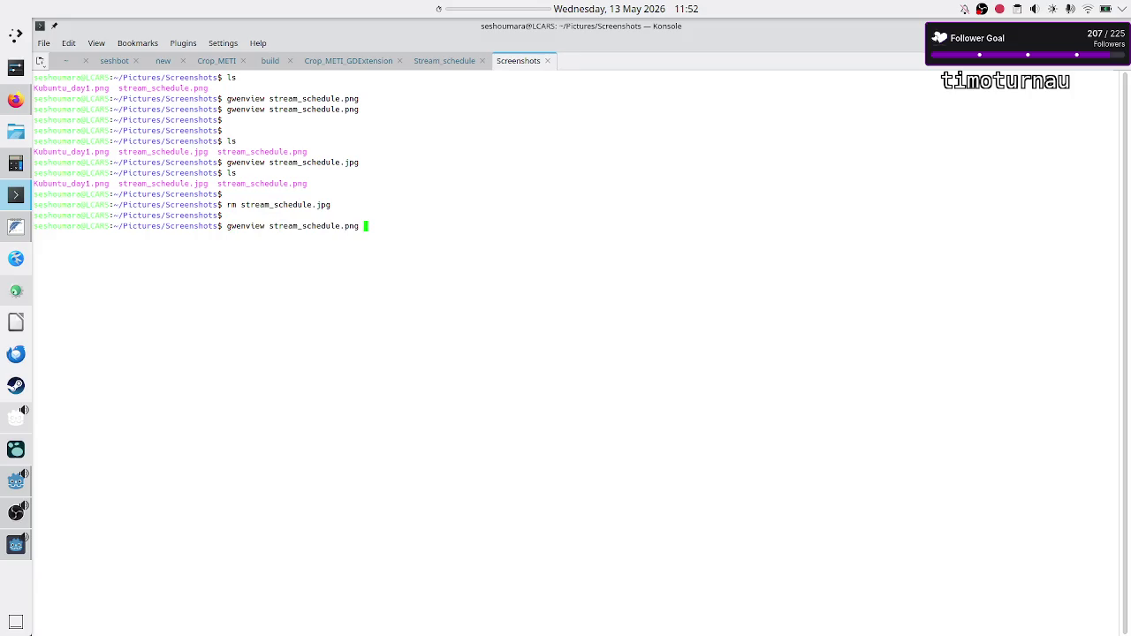
pyautogui.press('Return')
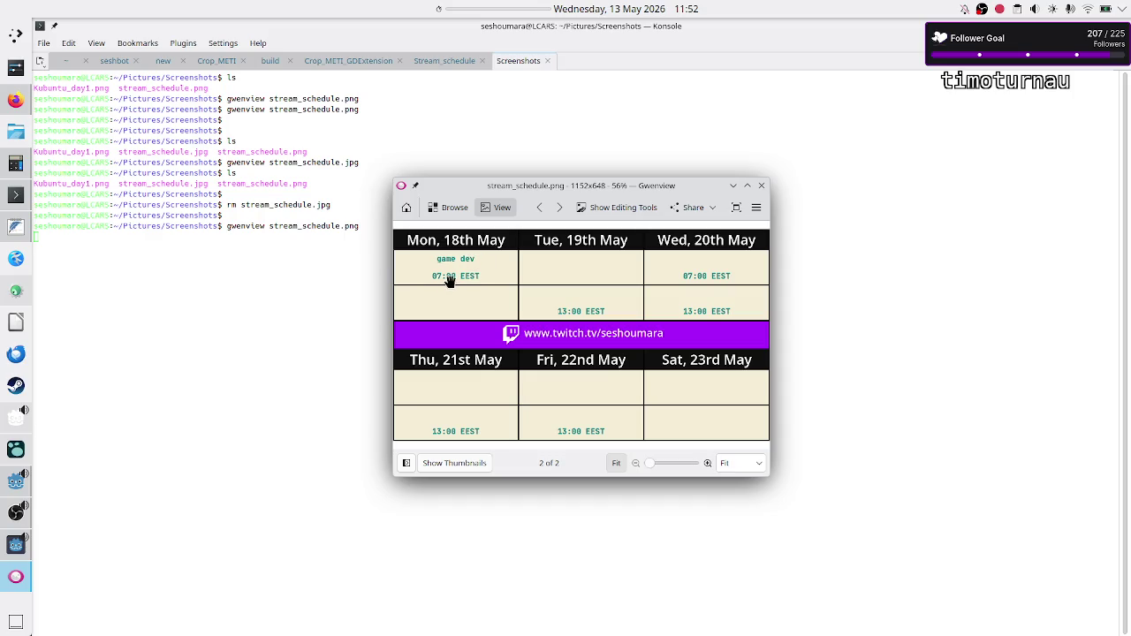
pyautogui.click(761, 187)
pyautogui.hotkey('alt', 'Tab')
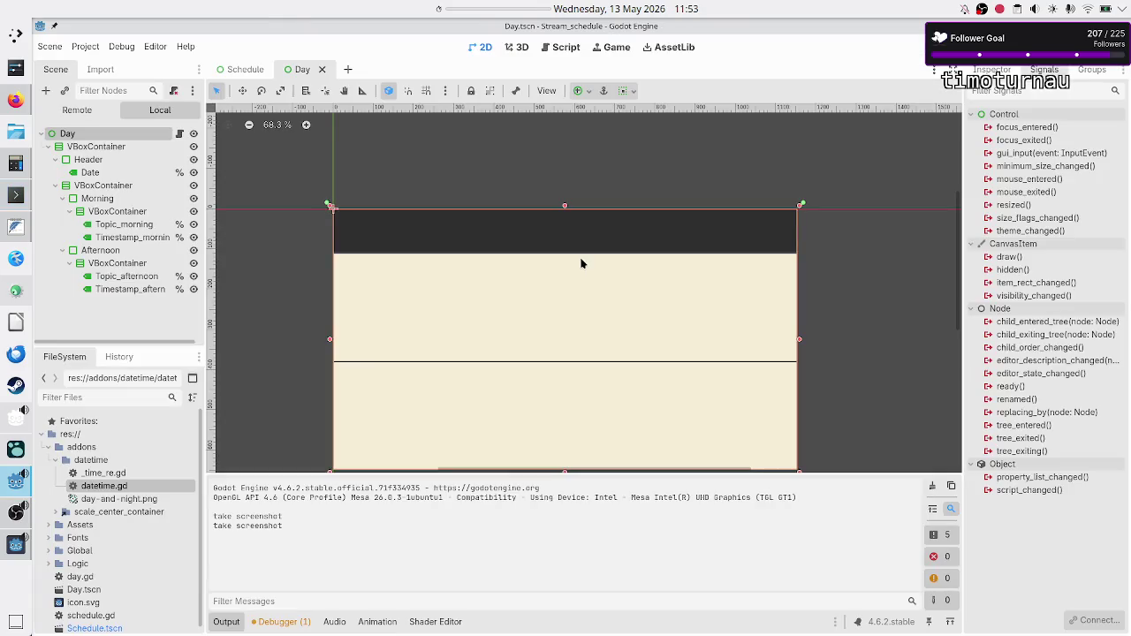
# Step: Select the four morning and afternoon topic and timestamp labels and expand their theme font overrides
pyautogui.click(125, 277)
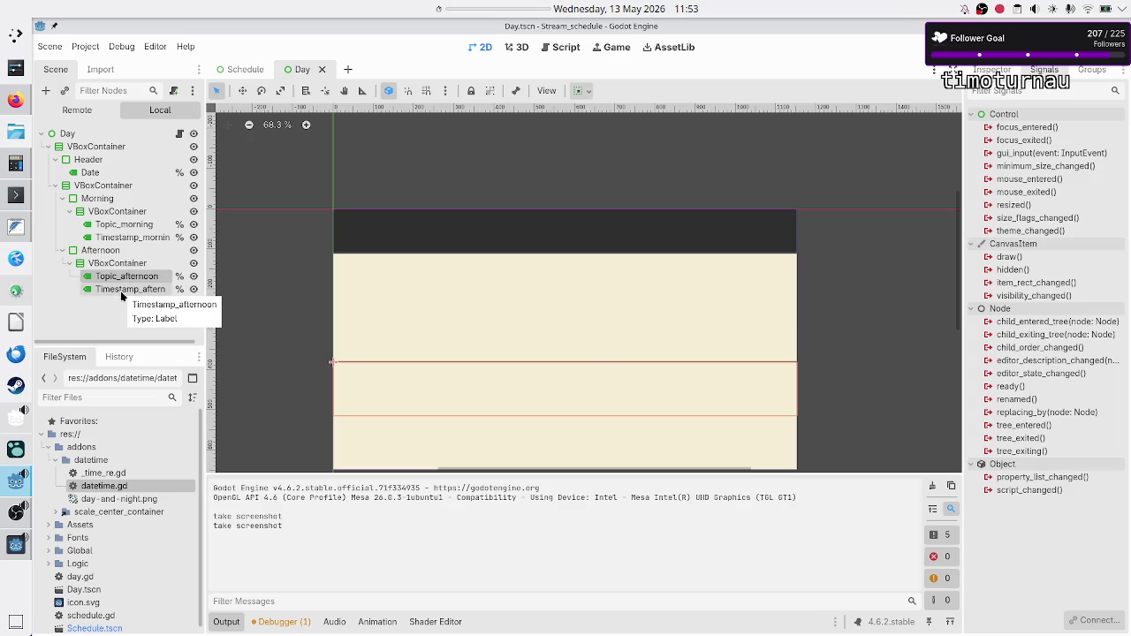
pyautogui.keyDown('shift'); pyautogui.click(121, 291); pyautogui.keyUp('shift')
pyautogui.keyDown('ctrl'); pyautogui.click(122, 227); pyautogui.keyUp('ctrl')
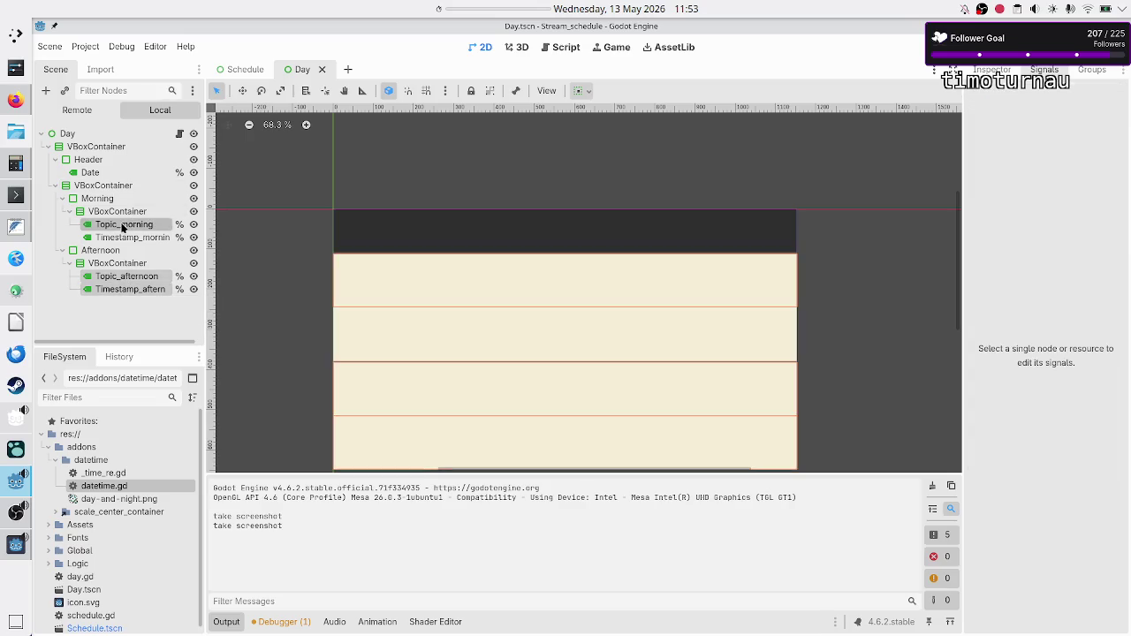
pyautogui.keyDown('ctrl'); pyautogui.click(128, 238); pyautogui.keyUp('ctrl')
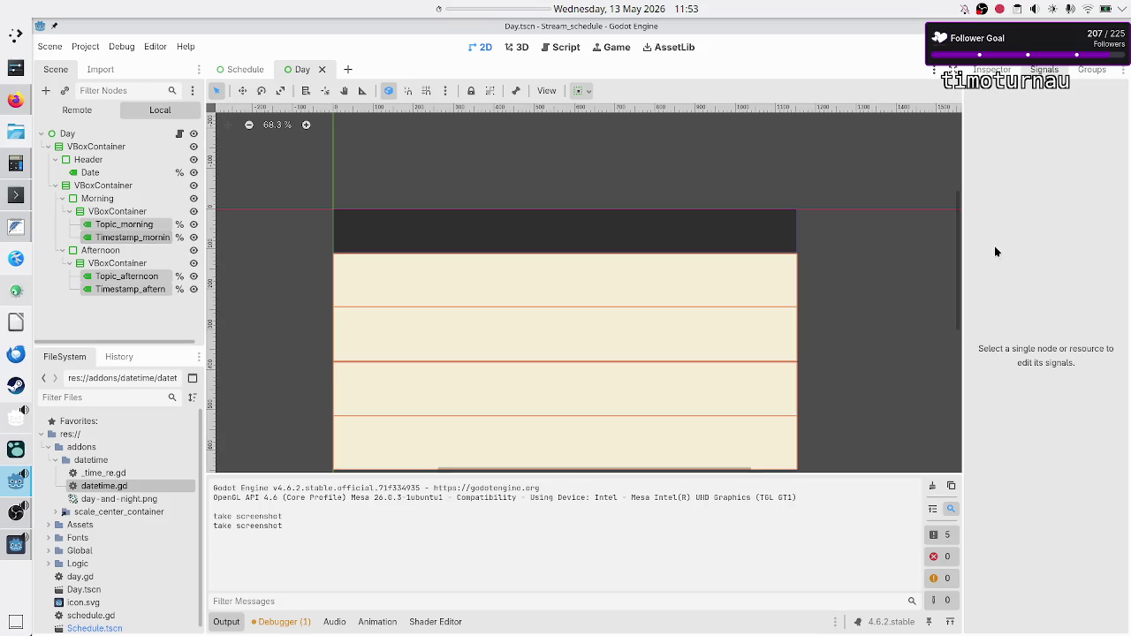
pyautogui.click(991, 69)
pyautogui.scroll(-5, 1021, 365)
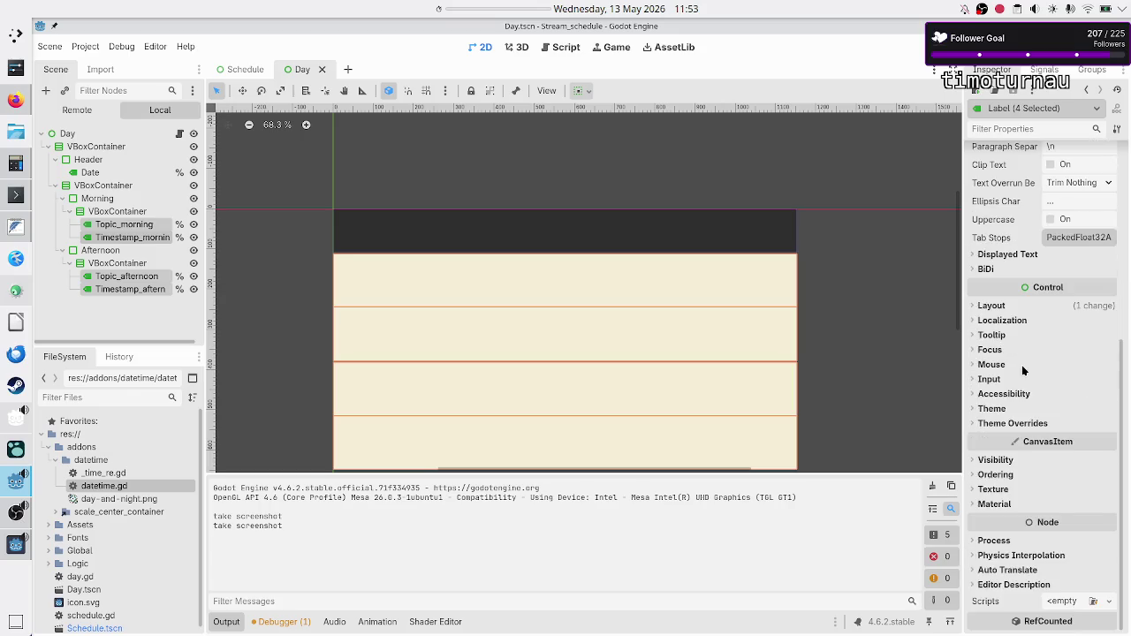
pyautogui.click(1013, 423)
pyautogui.click(1005, 466)
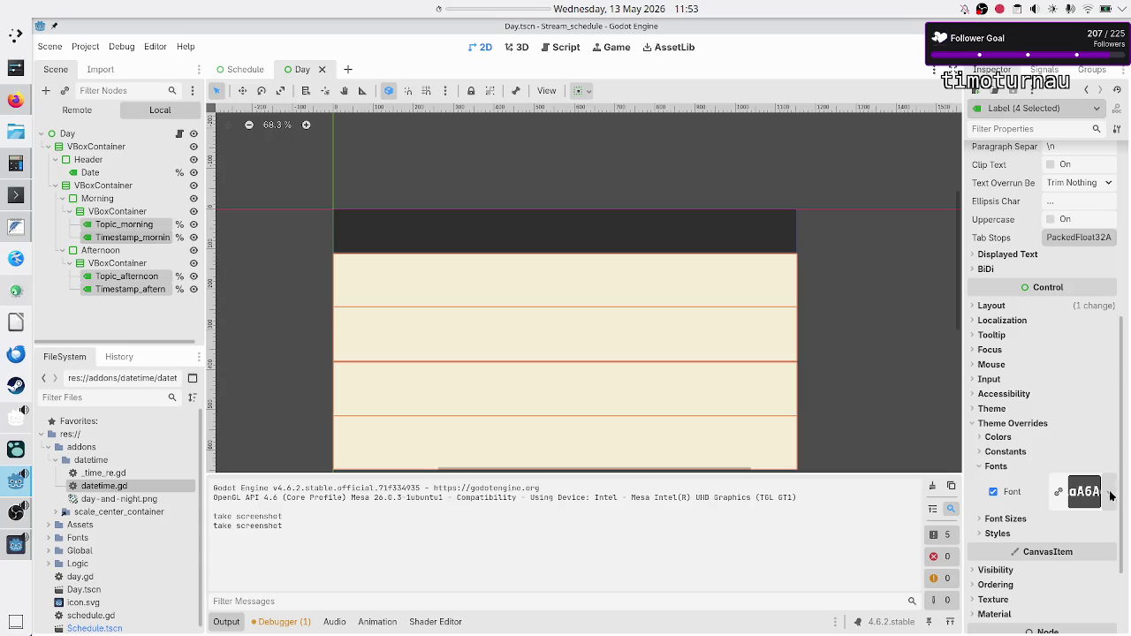
pyautogui.click(1092, 497)
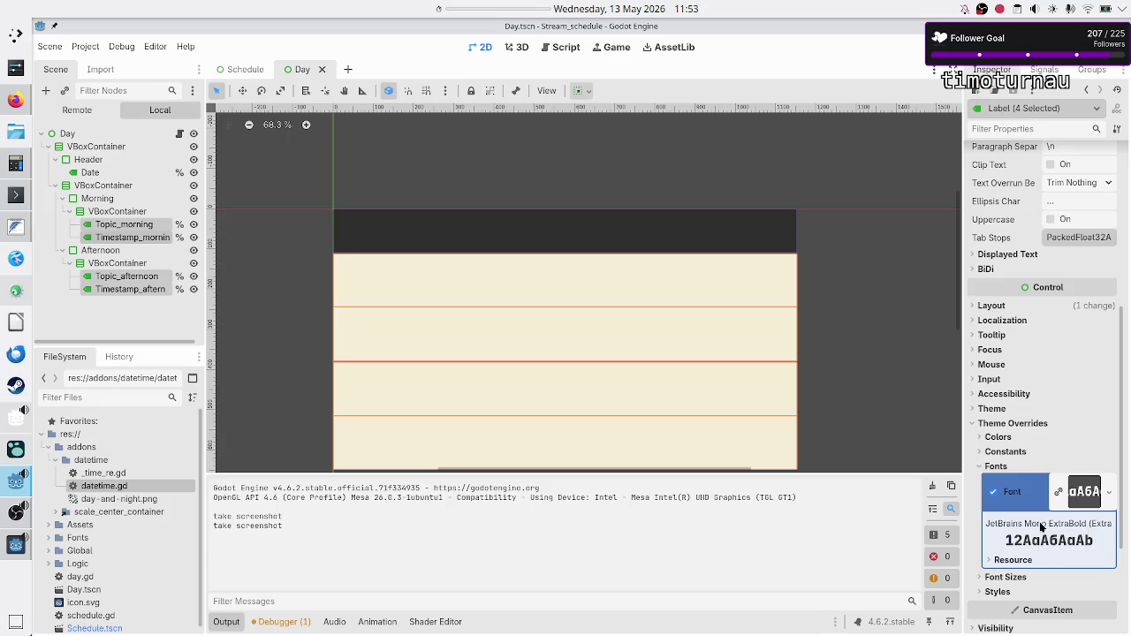
# Step: Change the four labels' font size override from 24 to 32
pyautogui.scroll(-2, 1046, 528)
pyautogui.click(1016, 518)
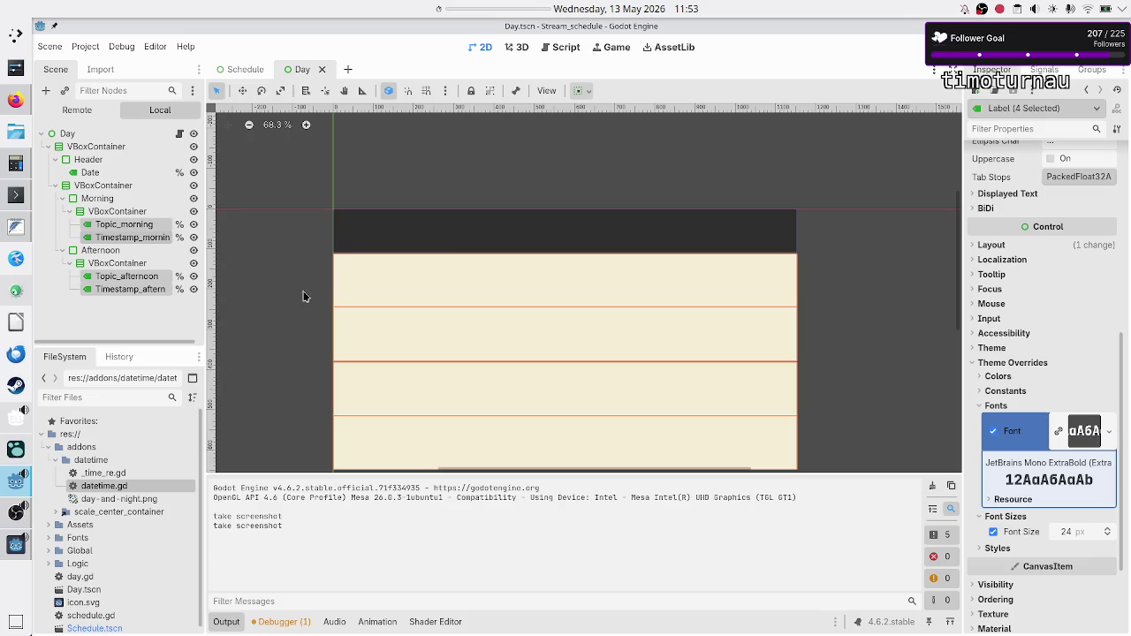
pyautogui.click(1083, 533)
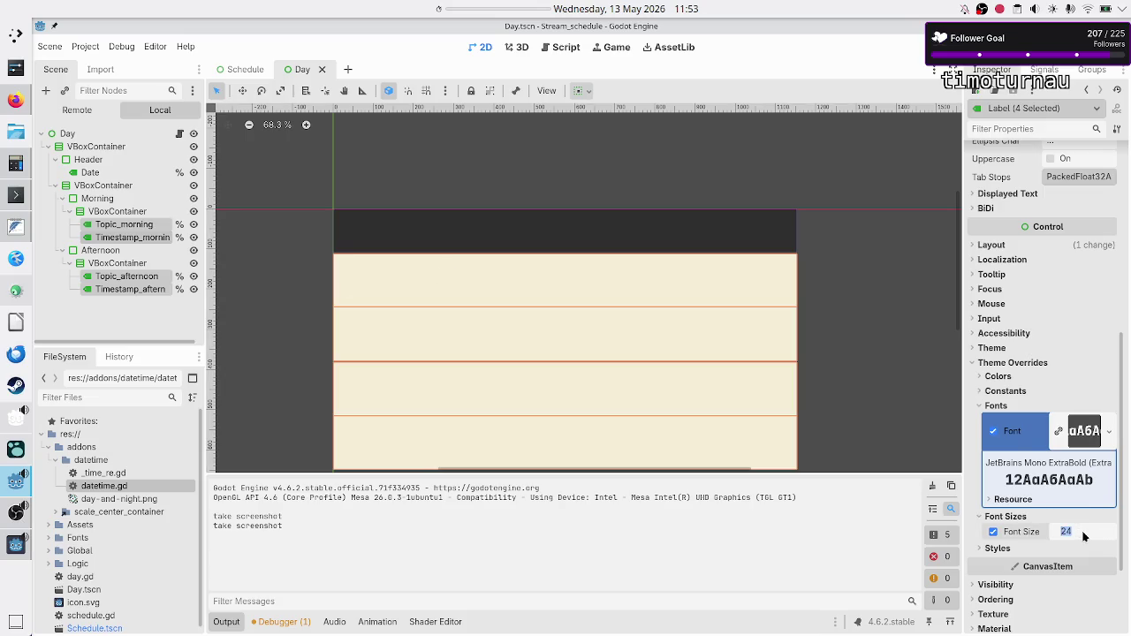
pyautogui.write('32')
pyautogui.press('Return')
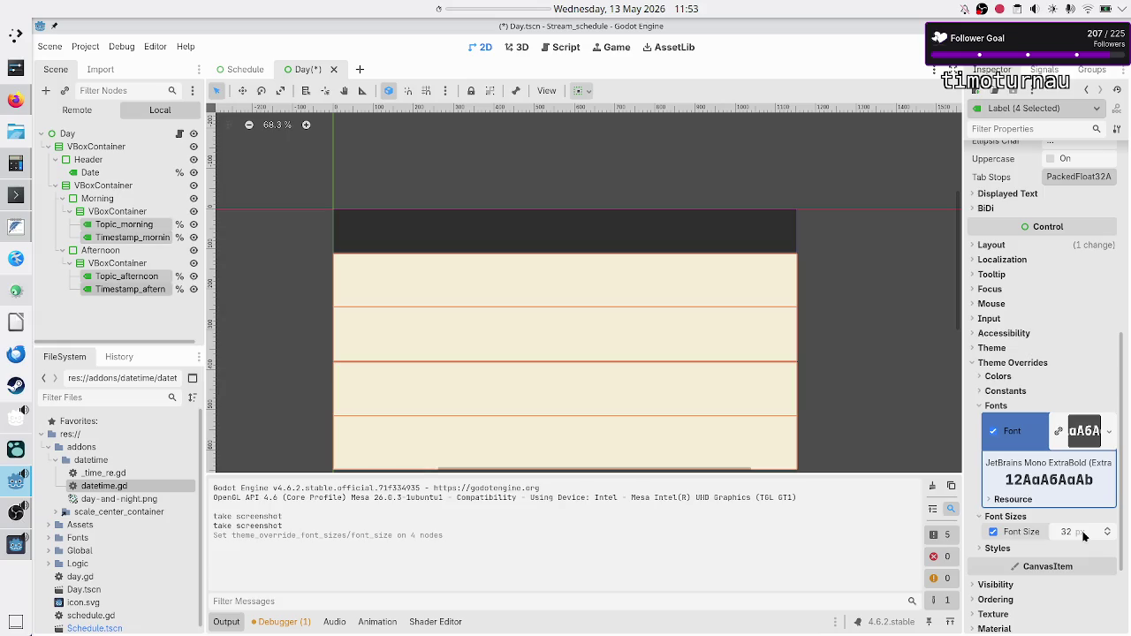
# Step: Replace the Date label's Open Sans SemiBold font override with JetBrainsMono-ExtraBold.ttf via Quick Load
pyautogui.click(114, 174)
pyautogui.scroll(-5, 1043, 477)
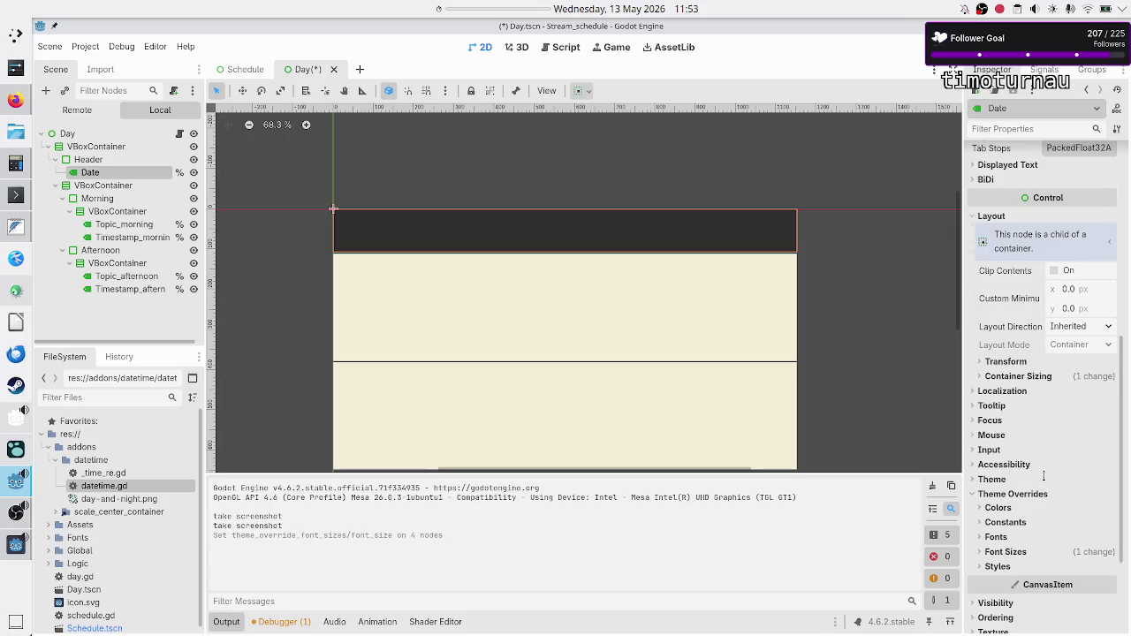
pyautogui.click(1012, 552)
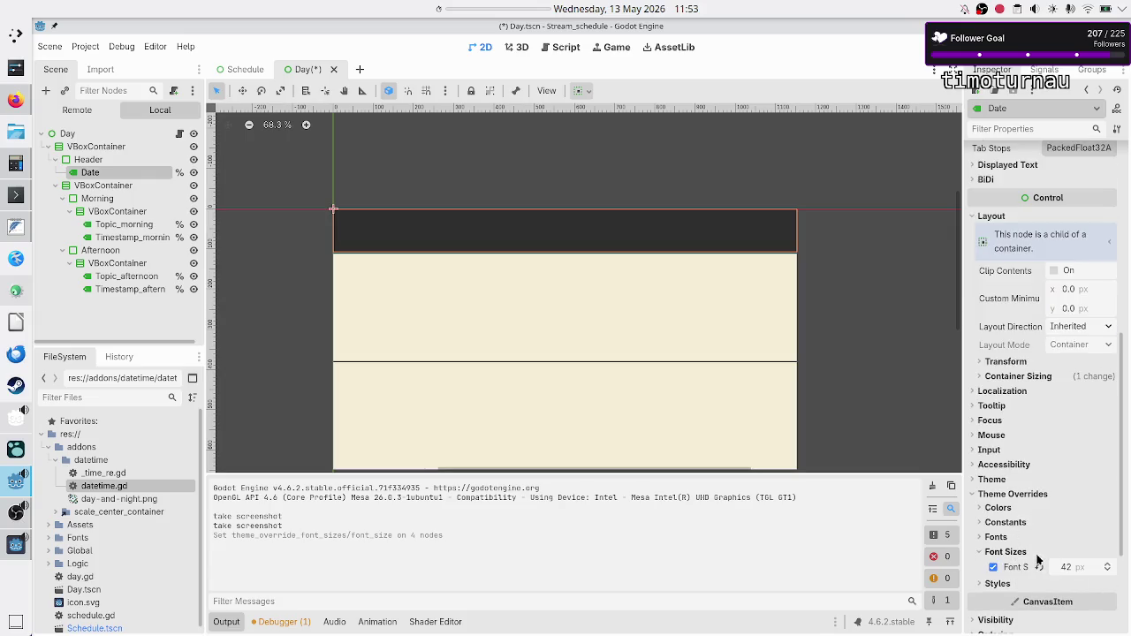
pyautogui.click(1016, 539)
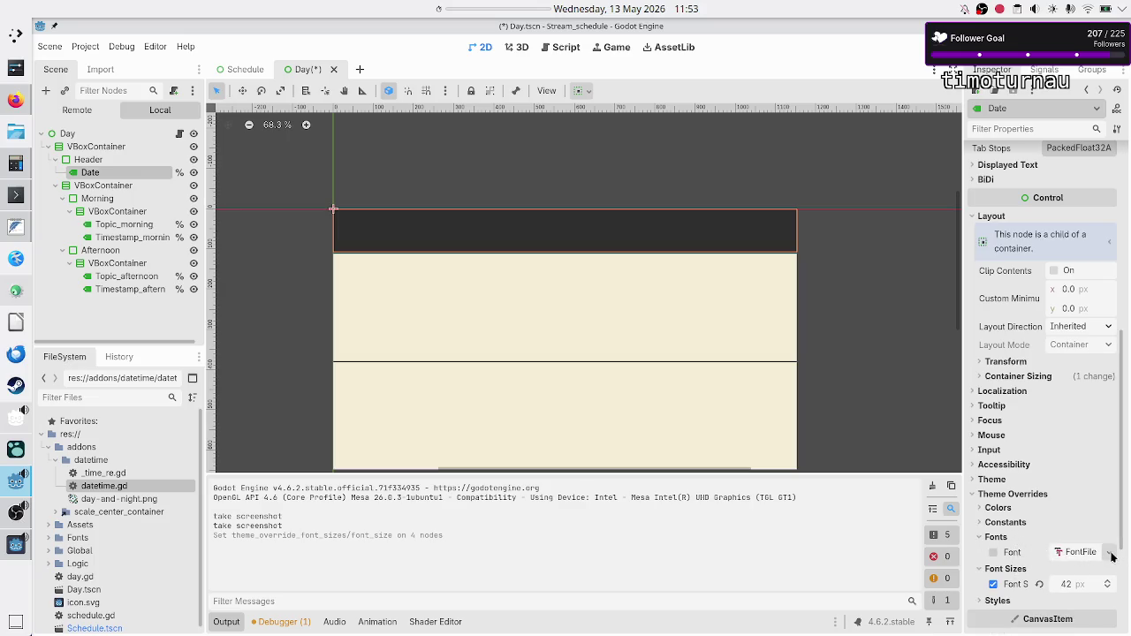
pyautogui.click(1088, 554)
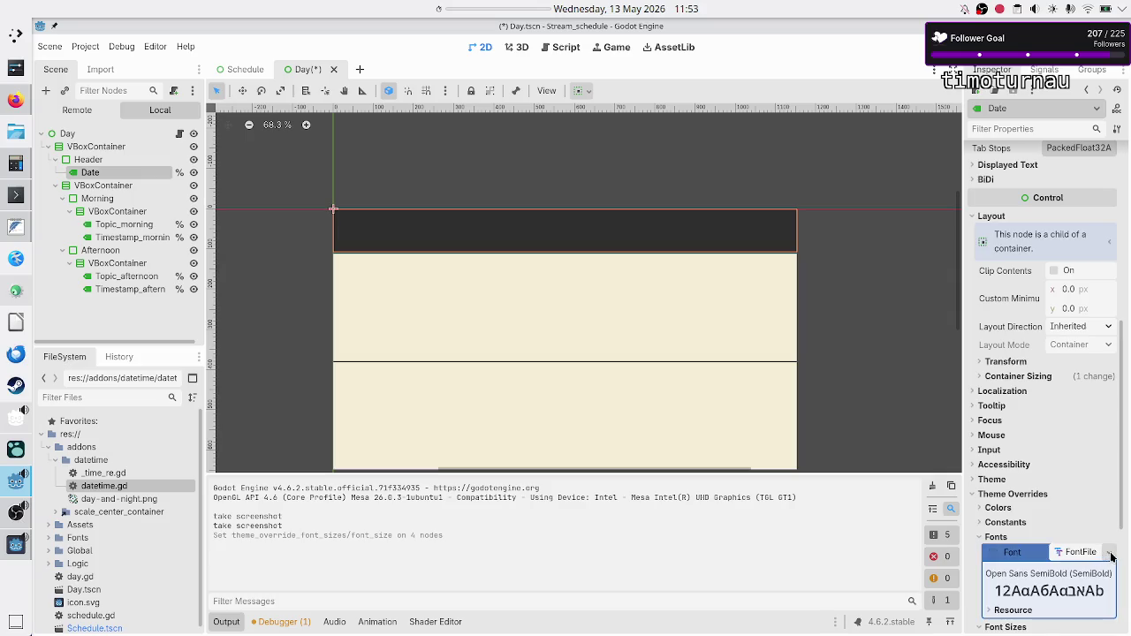
pyautogui.click(1109, 552)
pyautogui.click(1025, 511)
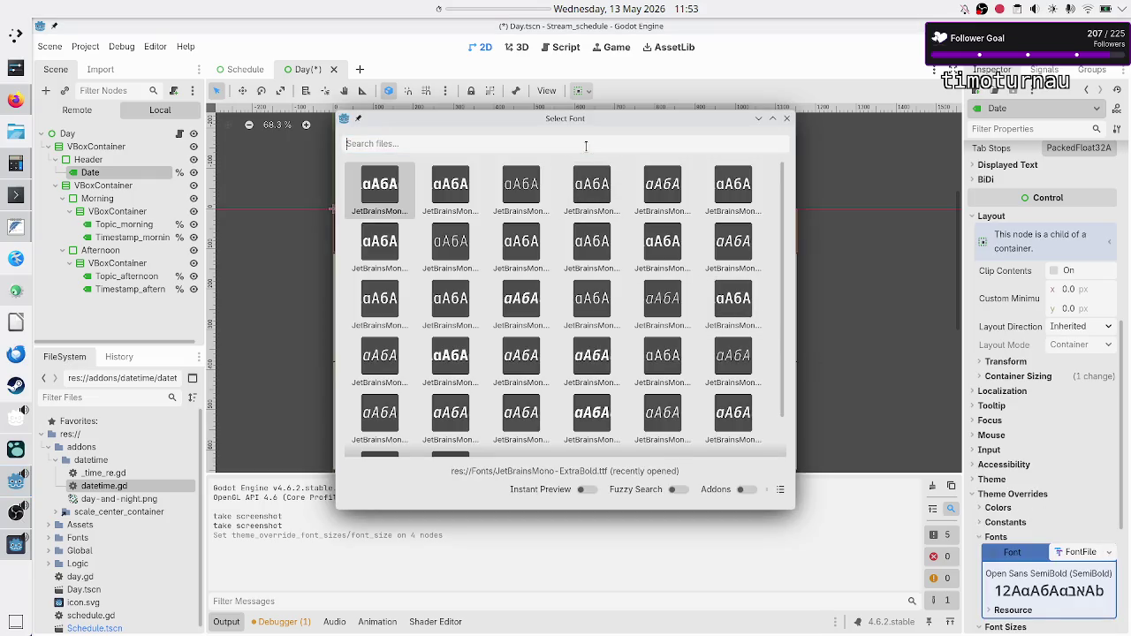
pyautogui.write('extrabold')
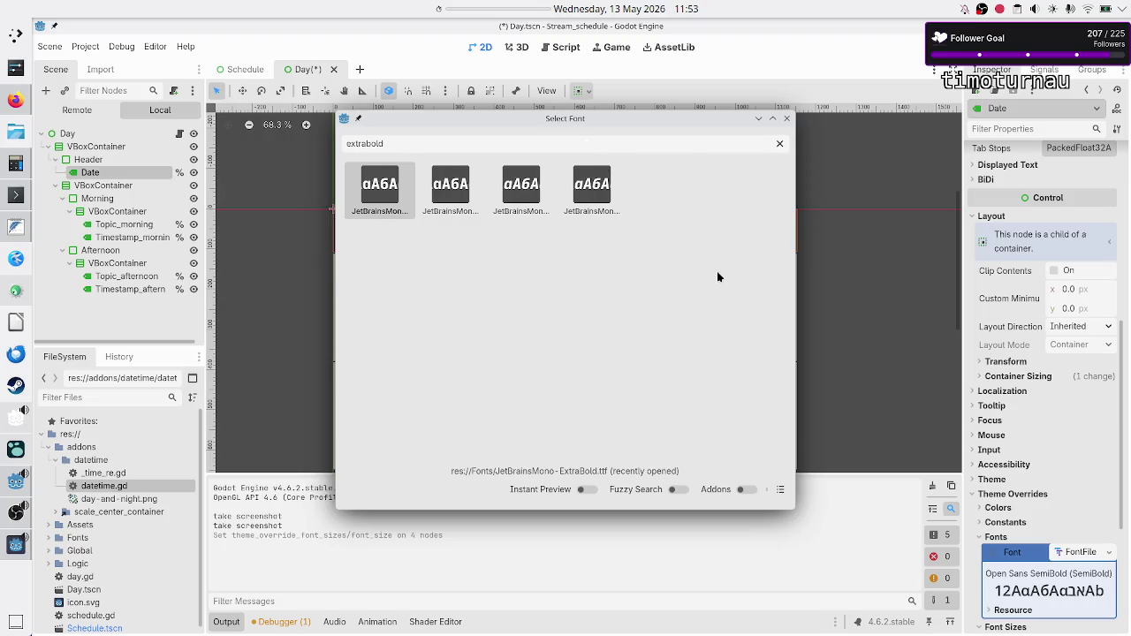
pyautogui.click(782, 489)
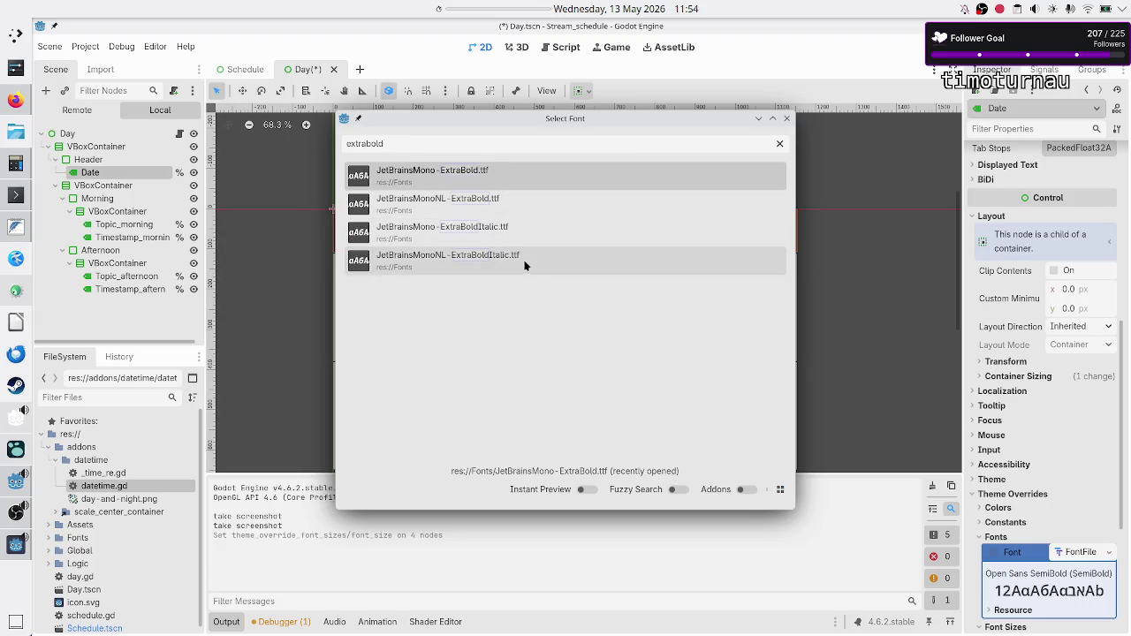
pyautogui.doubleClick(508, 176)
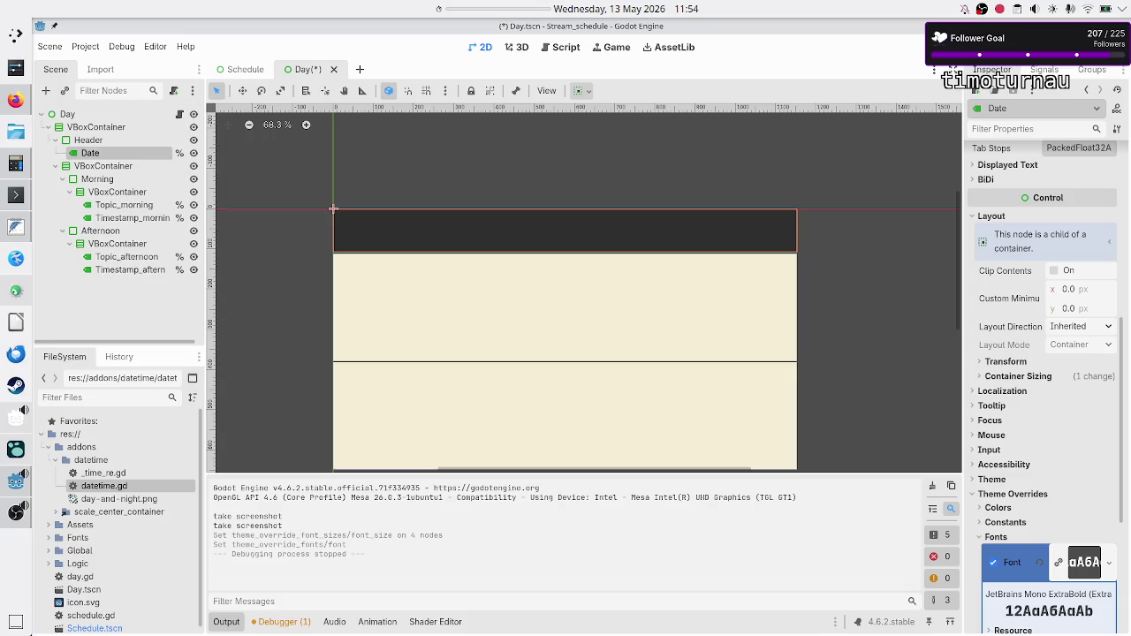
# Step: Save and run the schedule to preview the bolder fonts, then select Monday in the Schedule scene
pyautogui.press('F5')
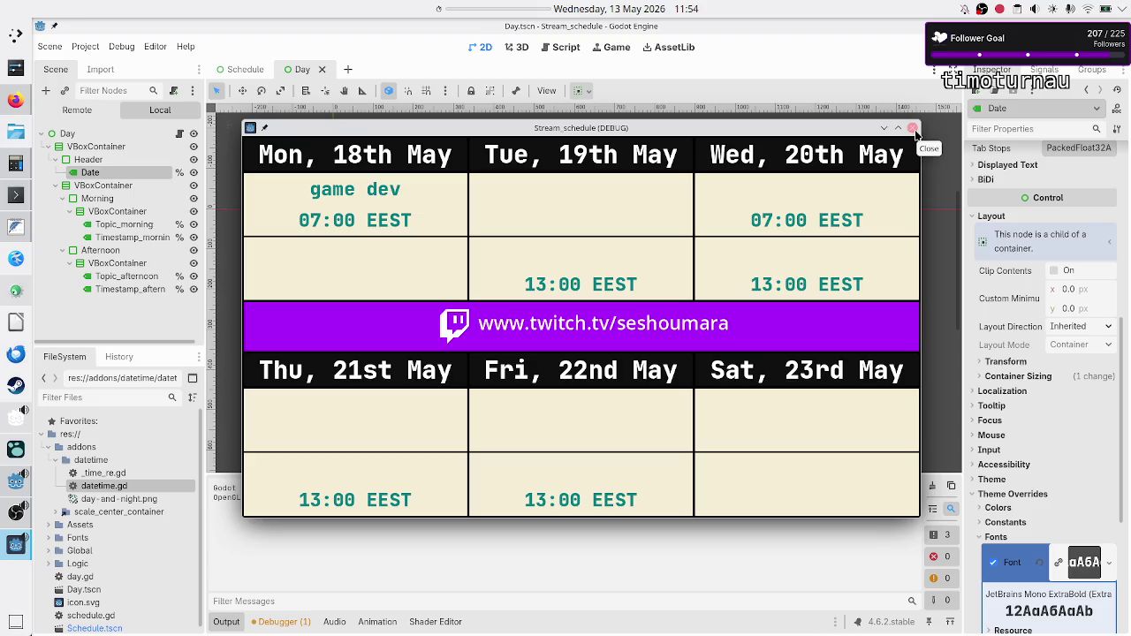
pyautogui.click(914, 130)
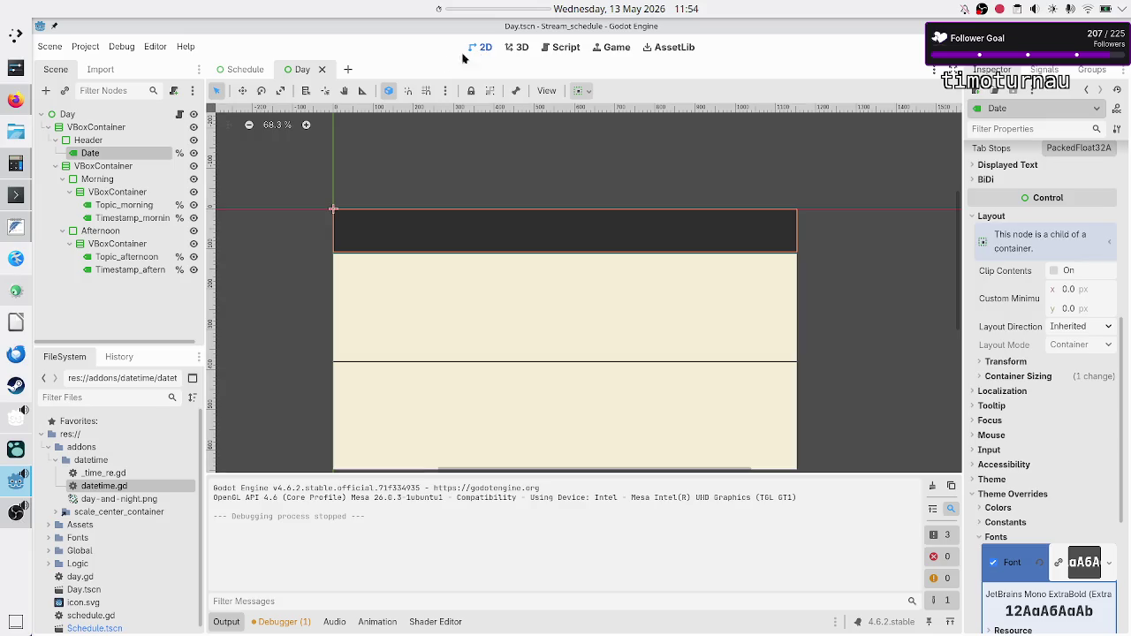
pyautogui.click(248, 71)
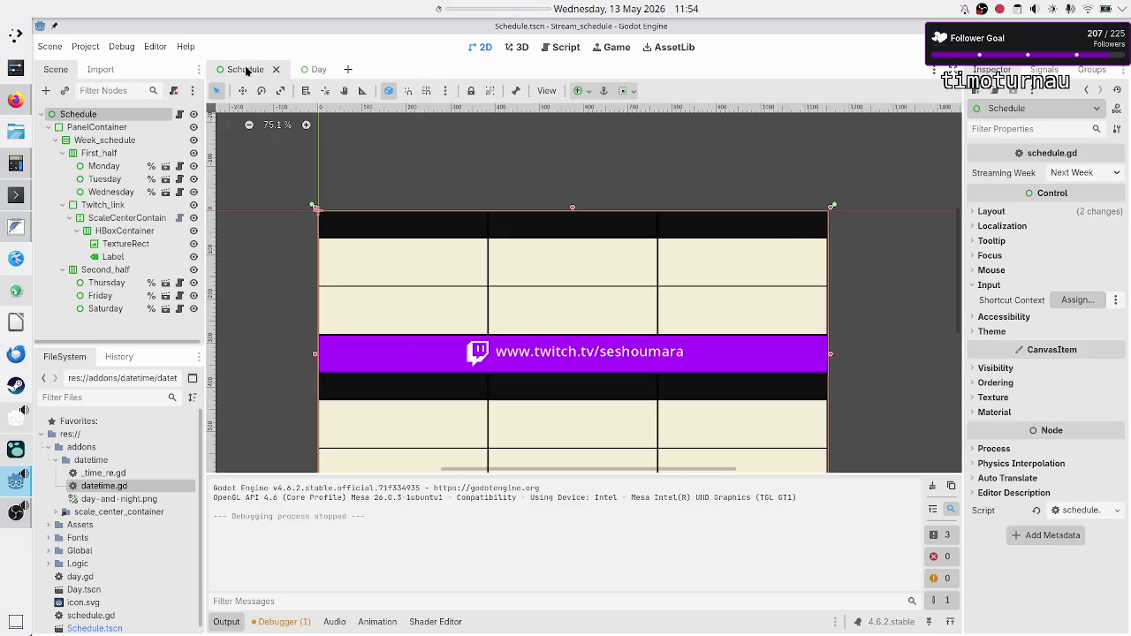
pyautogui.click(104, 168)
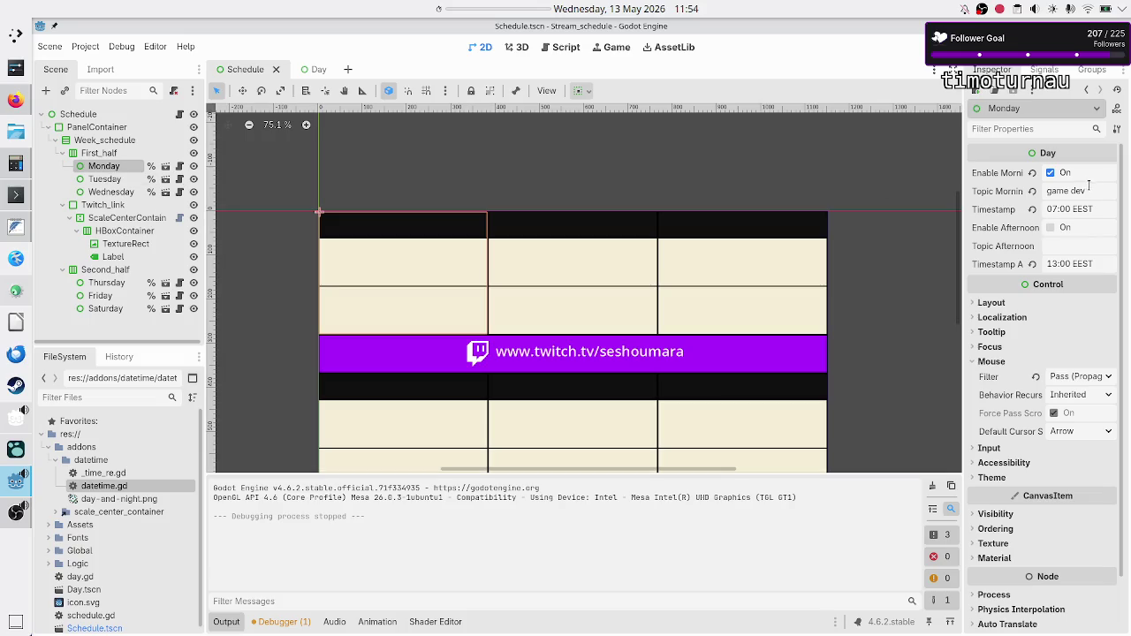
pyautogui.press('Return')
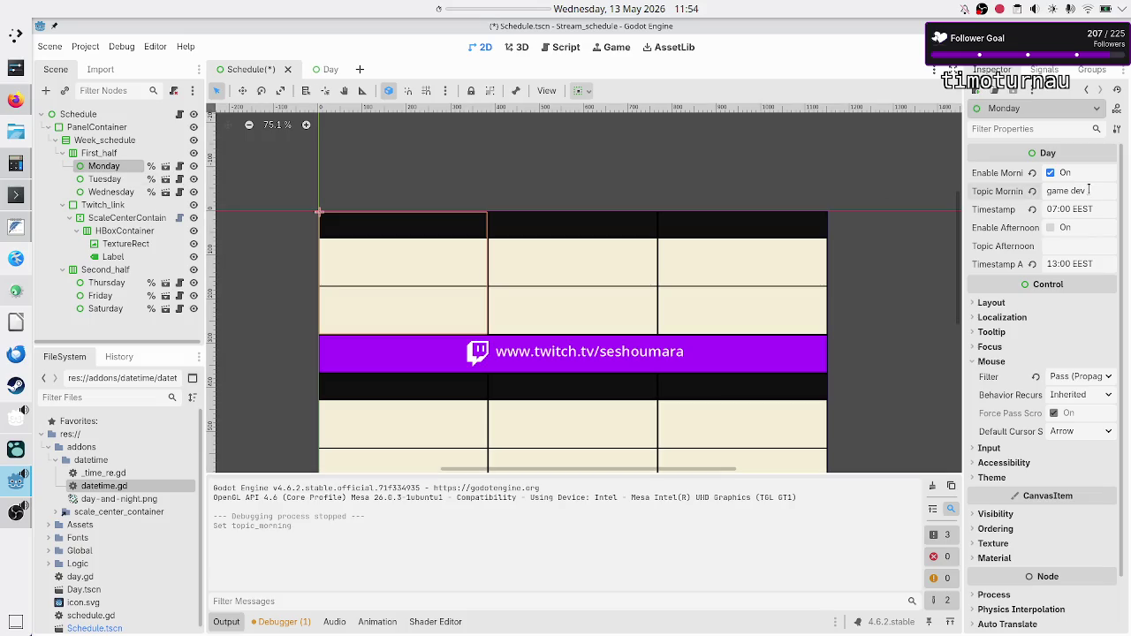
# Step: Extend Monday's morning topic with 'stream with a long topic name' and test-run it to check overflow
pyautogui.write('stream wi')
pyautogui.write('th a long top')
pyautogui.write('ic name')
pyautogui.press('F5')
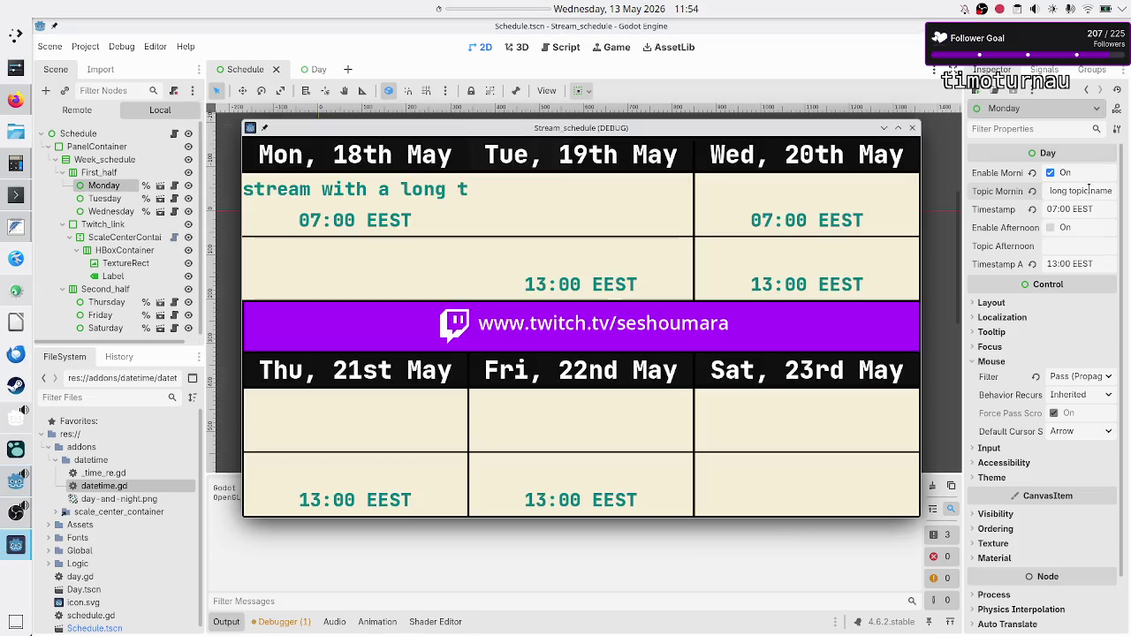
pyautogui.click(912, 128)
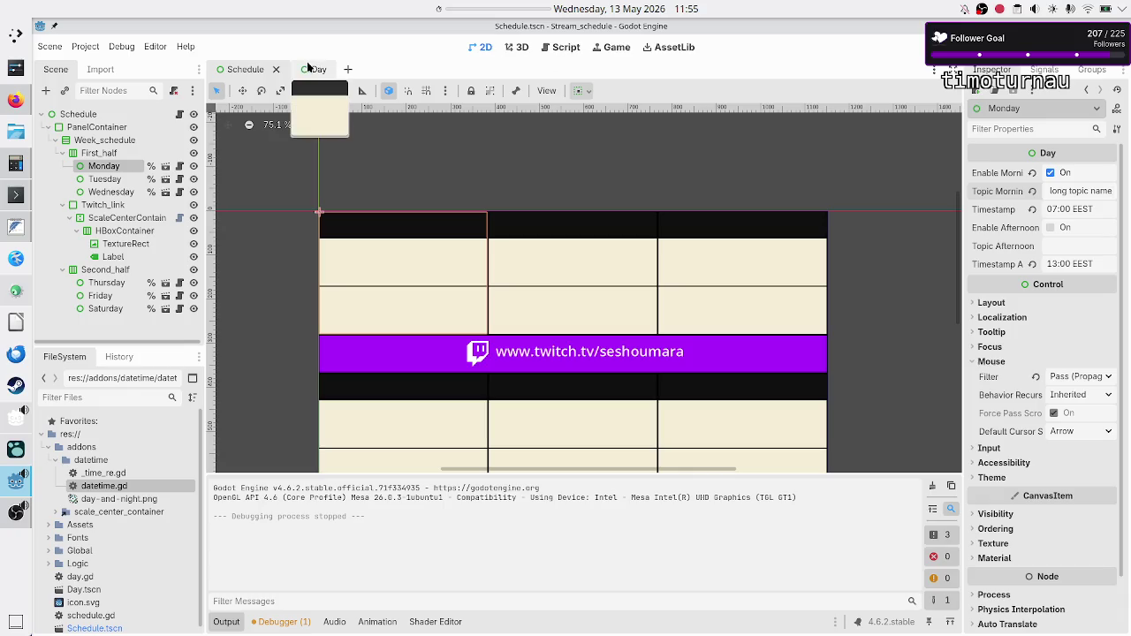
pyautogui.click(306, 68)
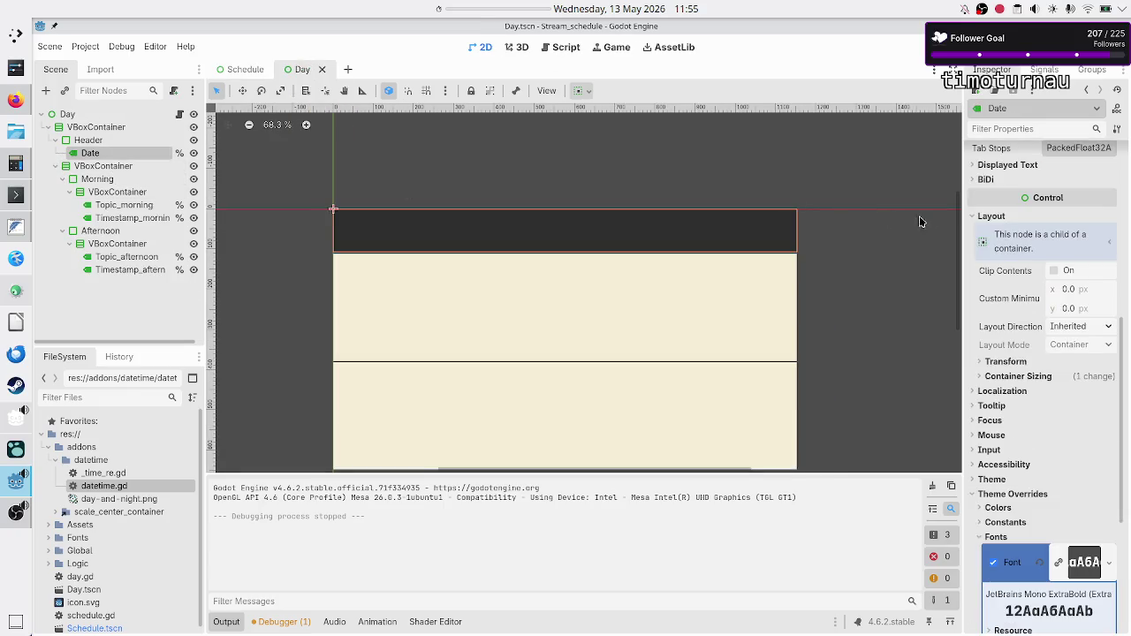
# Step: Select both Topic_morning and Topic_afternoon labels together in the Scene dock
pyautogui.click(153, 203)
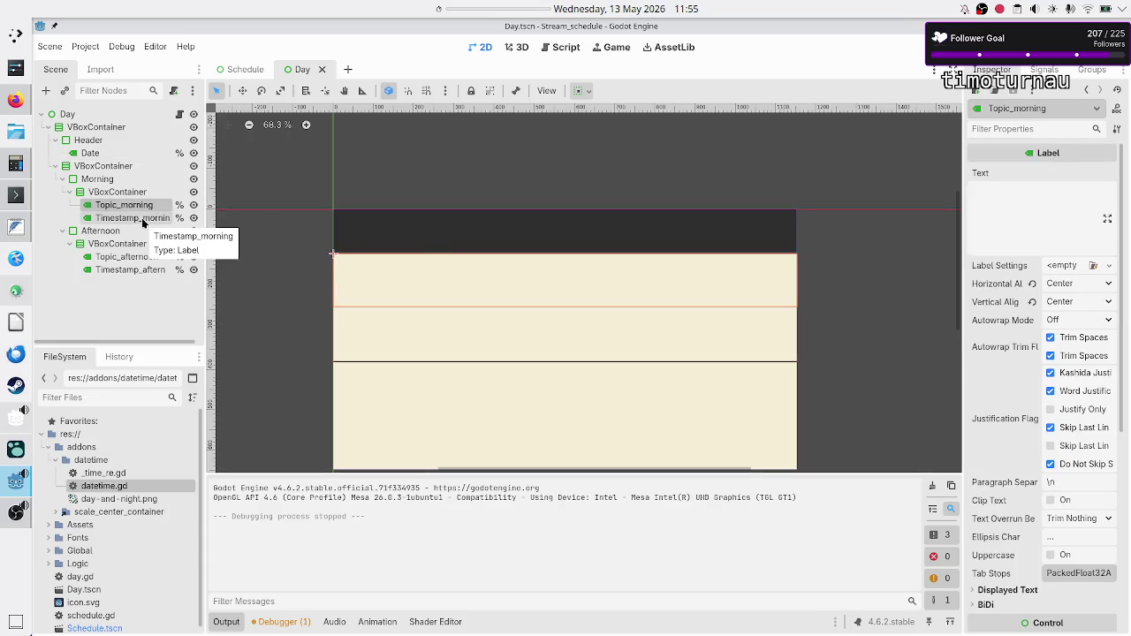
pyautogui.keyDown('ctrl'); pyautogui.click(142, 218); pyautogui.keyUp('ctrl')
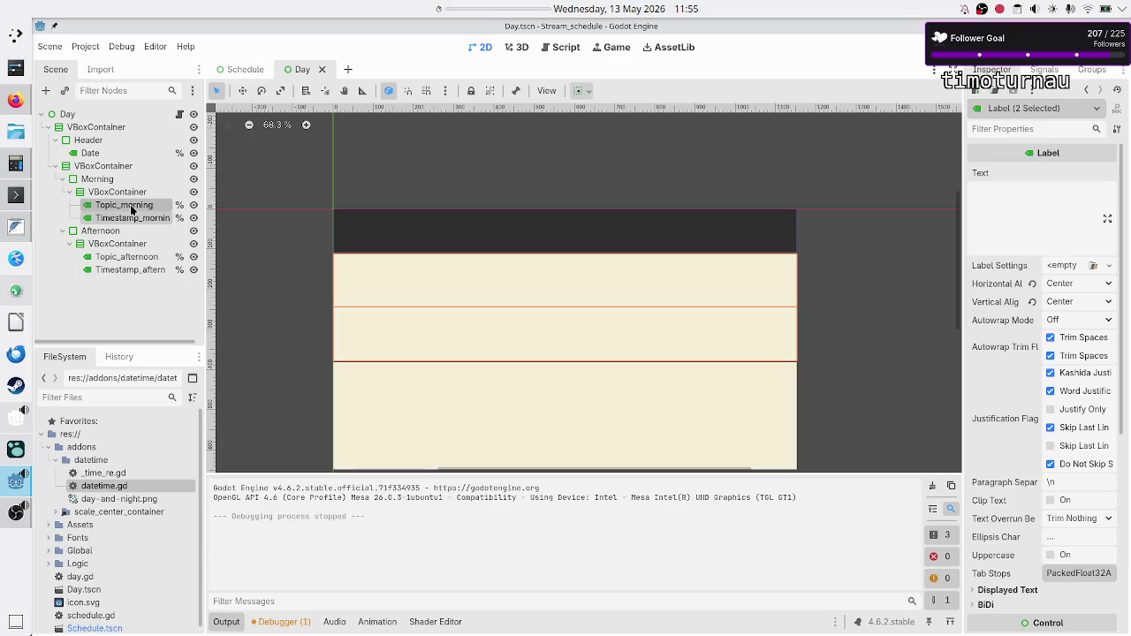
pyautogui.keyDown('ctrl'); pyautogui.click(133, 217); pyautogui.keyUp('ctrl')
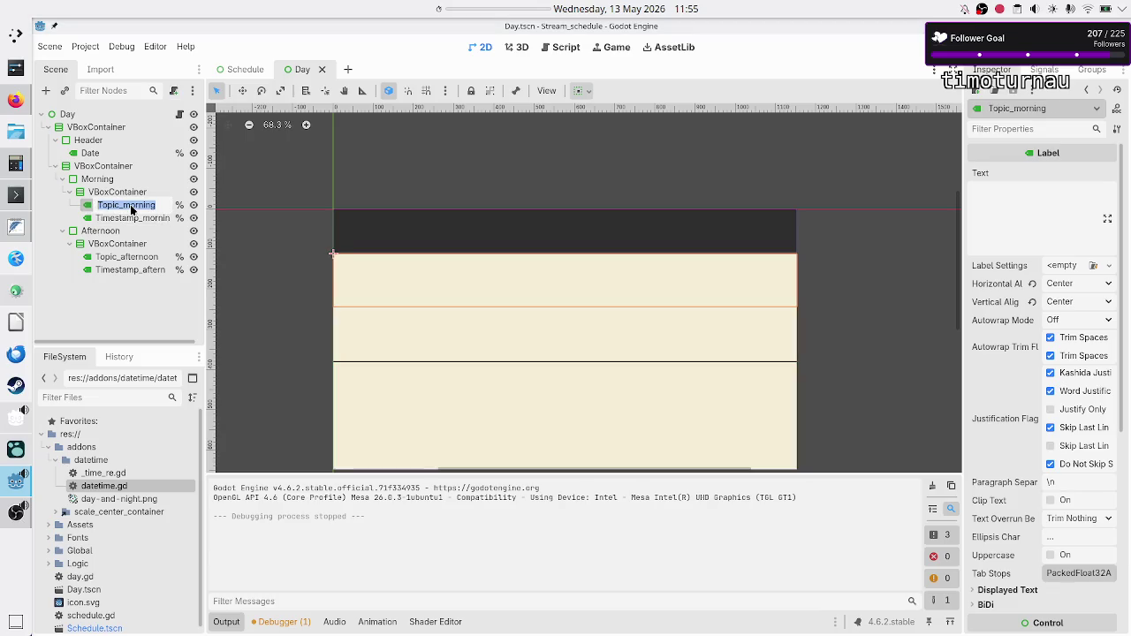
pyautogui.keyDown('ctrl'); pyautogui.click(120, 257); pyautogui.keyUp('ctrl')
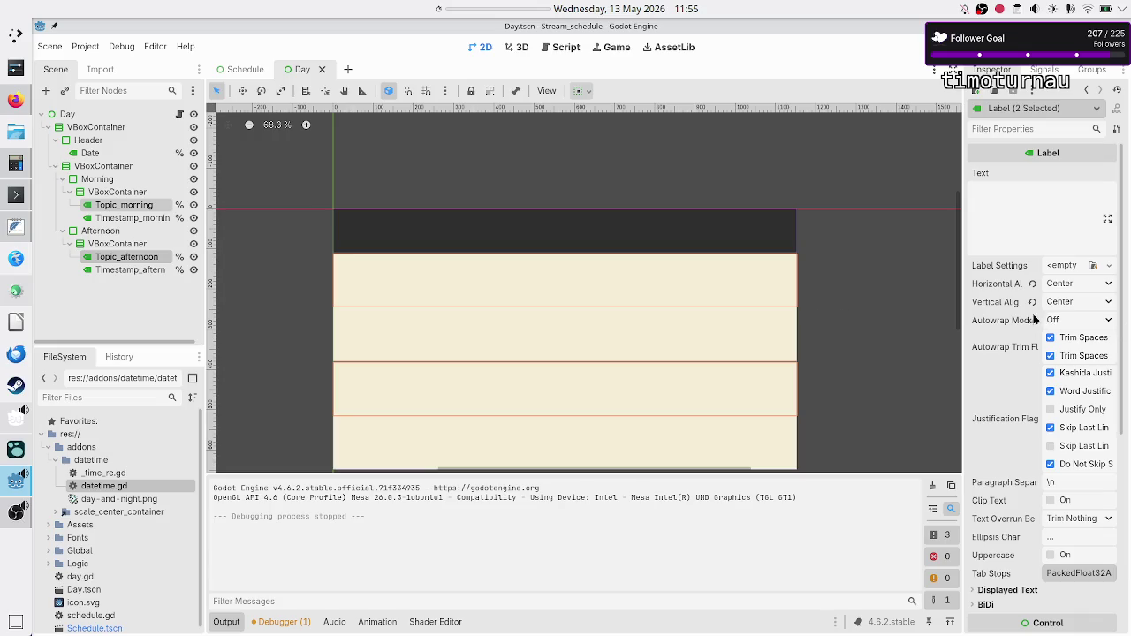
# Step: Review the labels' autowrap and Displayed Text overrun options, leaving overrun at Trim Nothing
pyautogui.click(1070, 323)
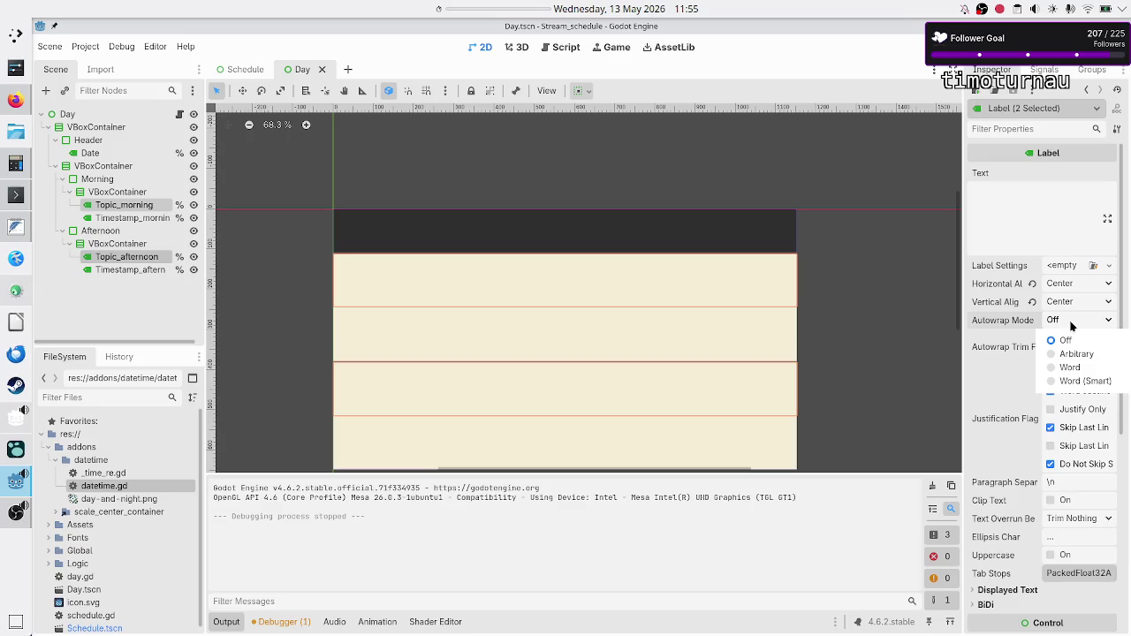
pyautogui.click(1070, 318)
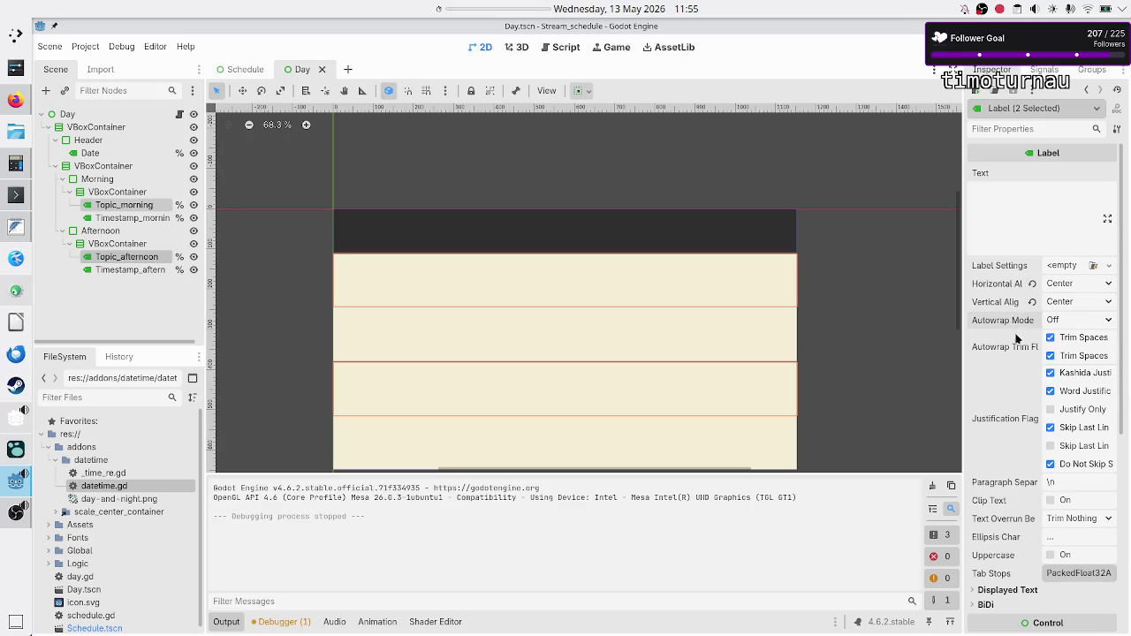
pyautogui.scroll(-4, 1010, 391)
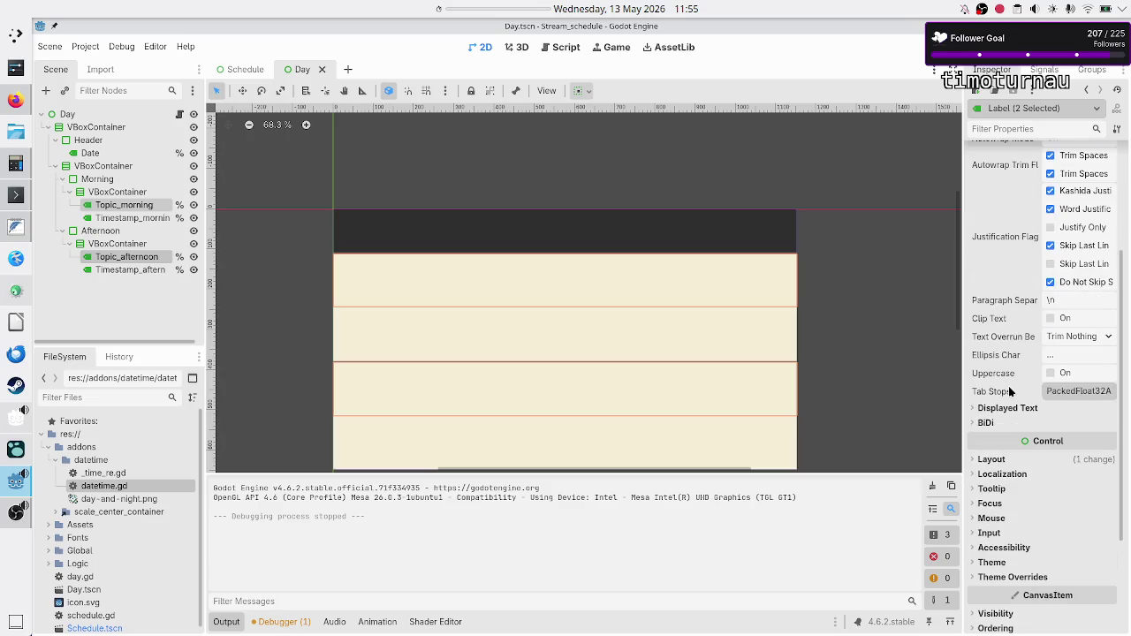
pyautogui.moveTo(1006, 400)
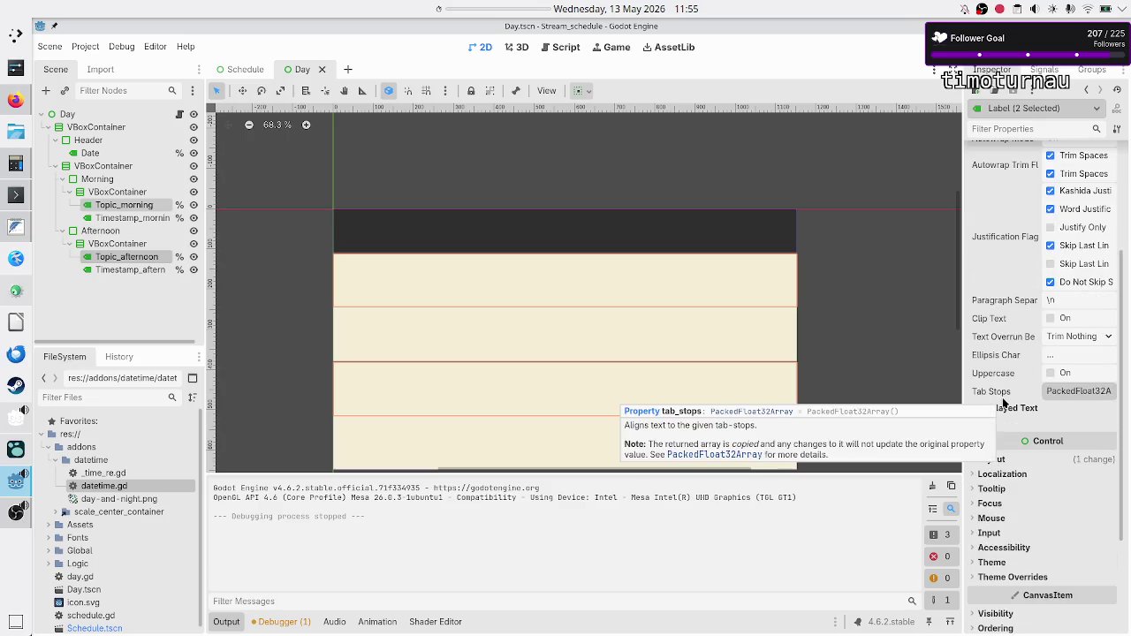
pyautogui.moveTo(1013, 360)
pyautogui.scroll(-2, 1010, 408)
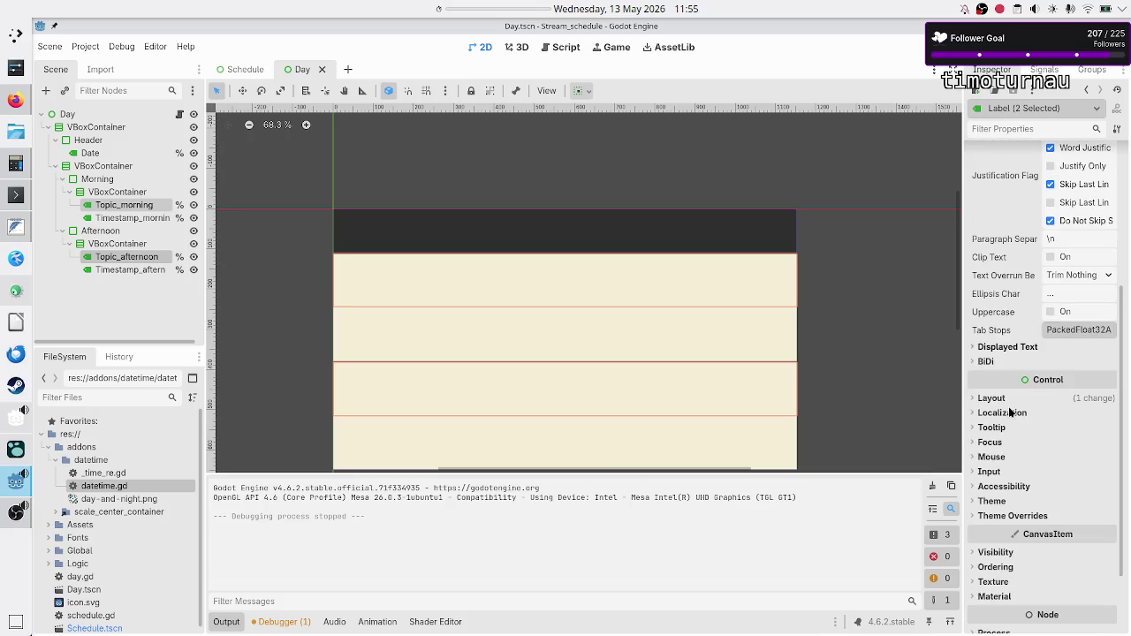
pyautogui.scroll(5, 1007, 406)
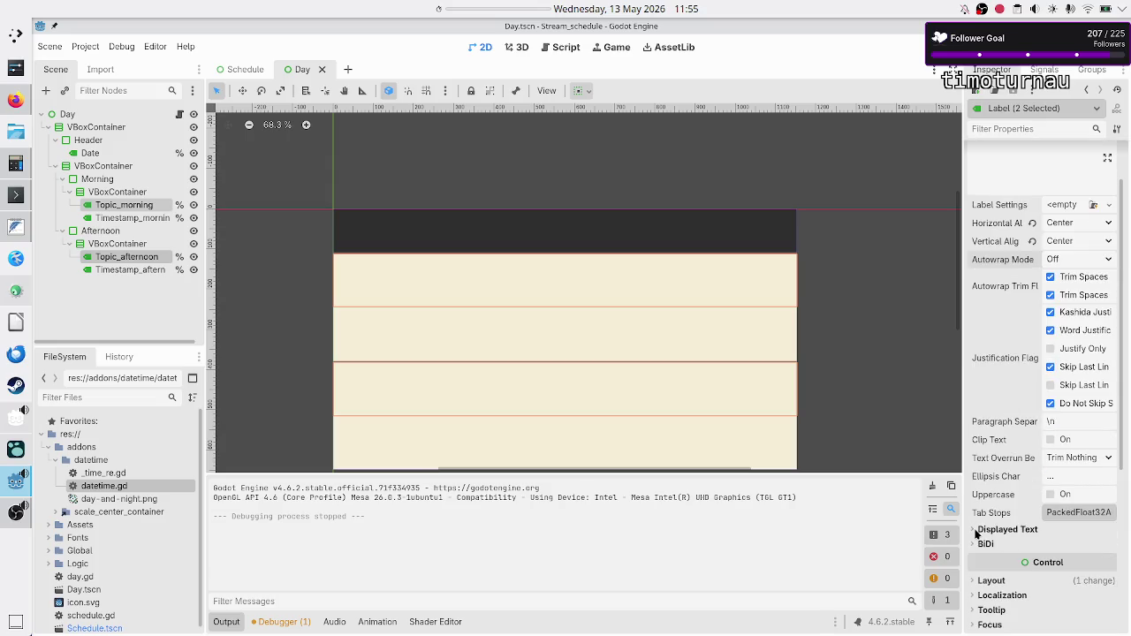
pyautogui.click(976, 531)
pyautogui.scroll(-5, 978, 537)
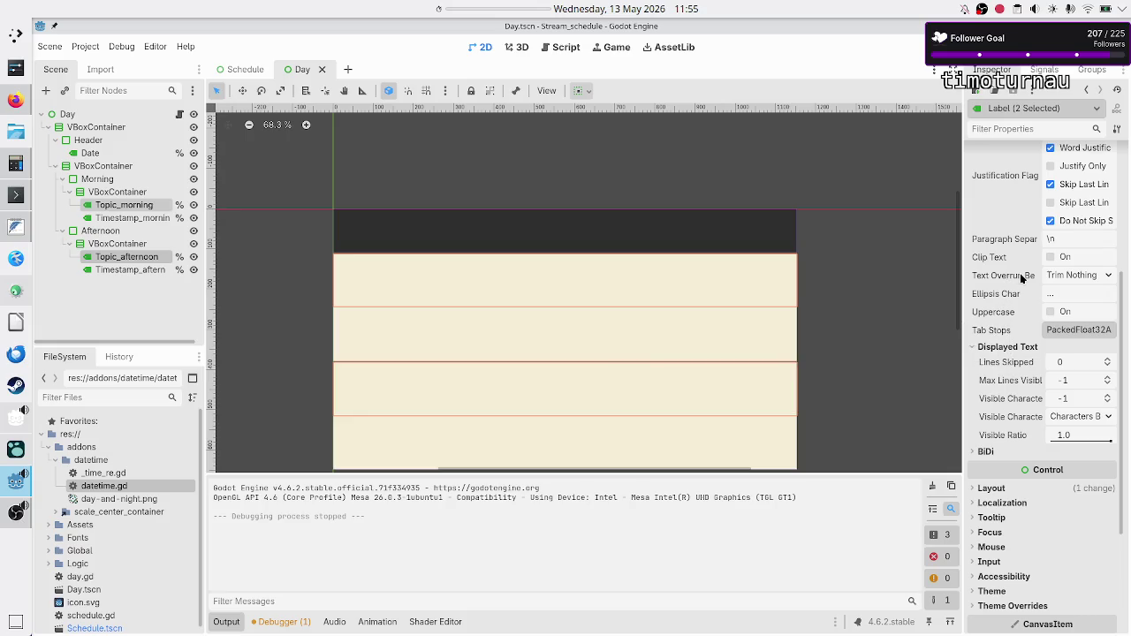
pyautogui.moveTo(1021, 278)
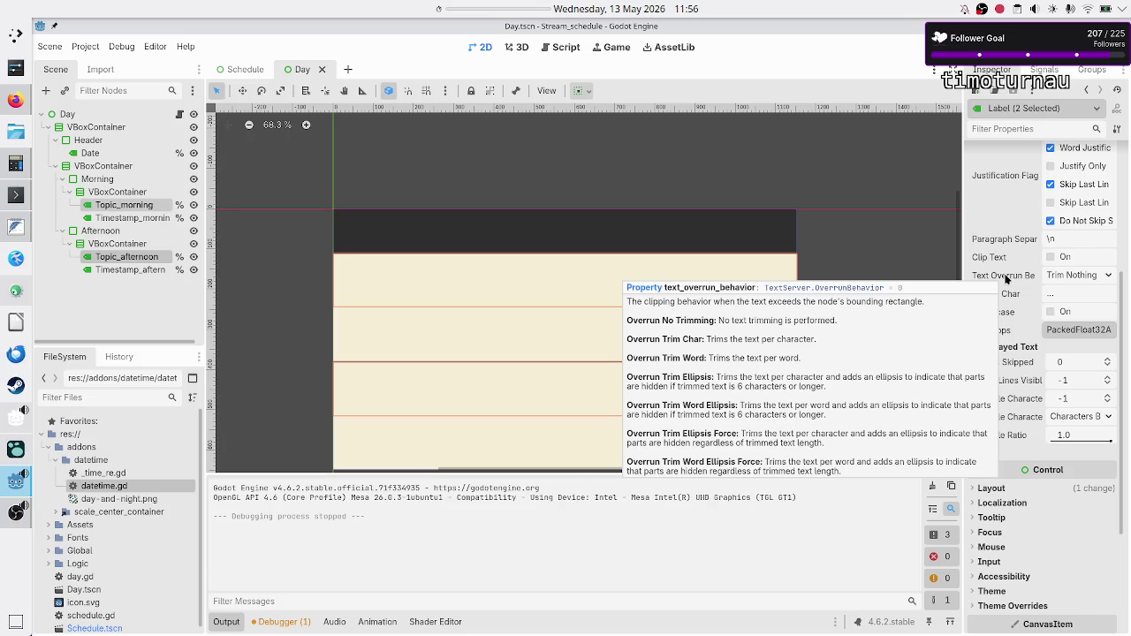
pyautogui.click(1093, 276)
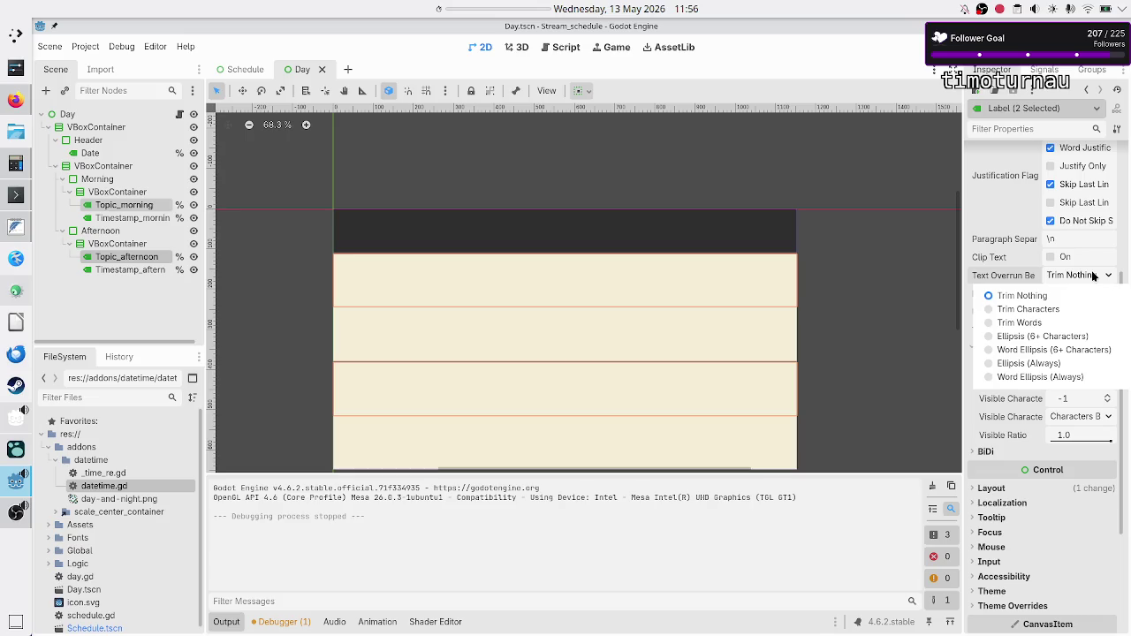
pyautogui.click(1093, 275)
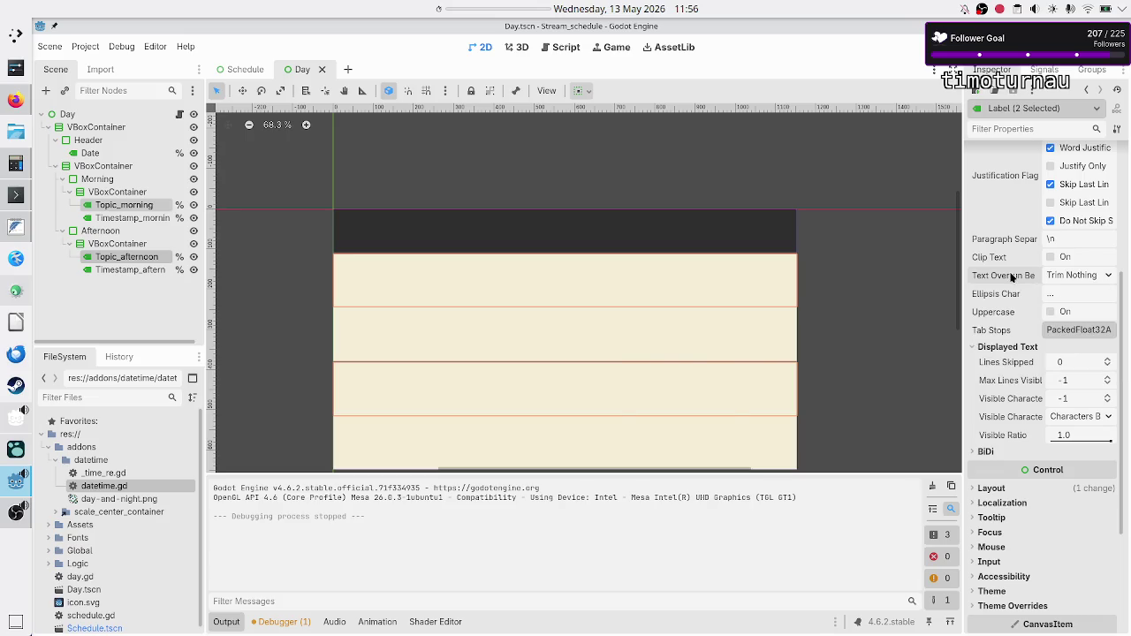
# Step: Set both topic labels' Autowrap Mode to Word (Smart)
pyautogui.scroll(3, 1030, 264)
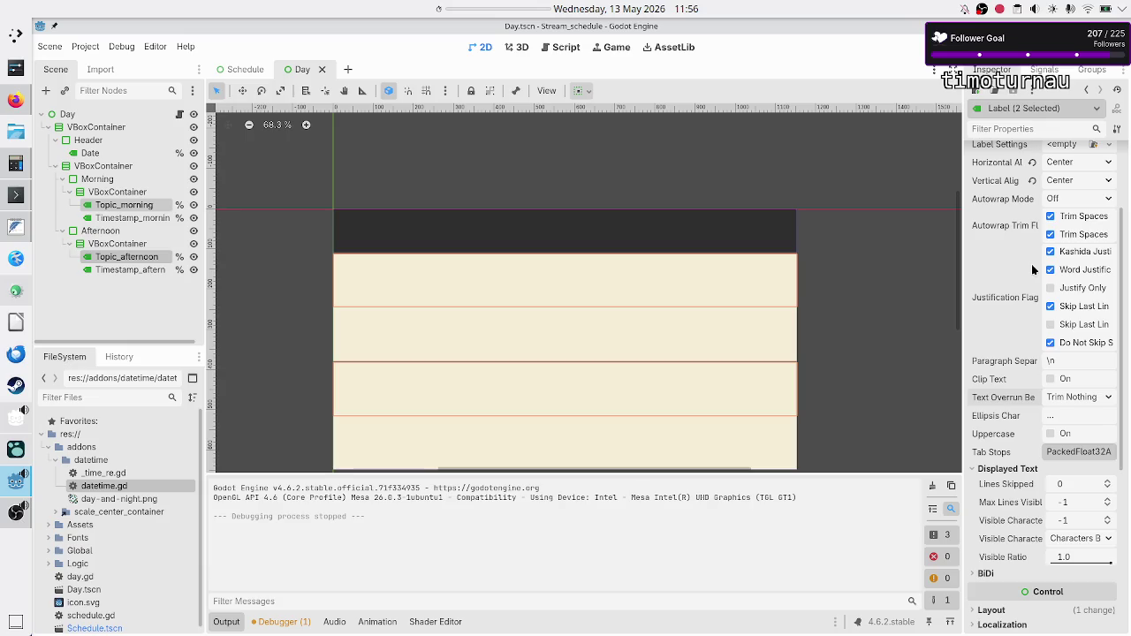
pyautogui.scroll(3, 1031, 269)
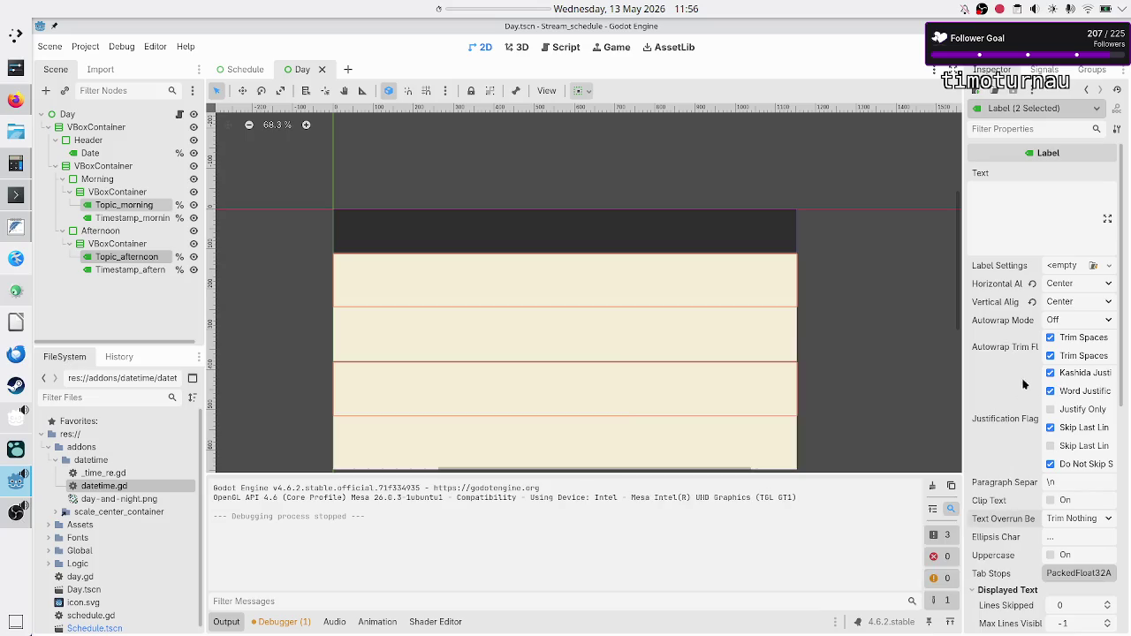
pyautogui.click(1072, 323)
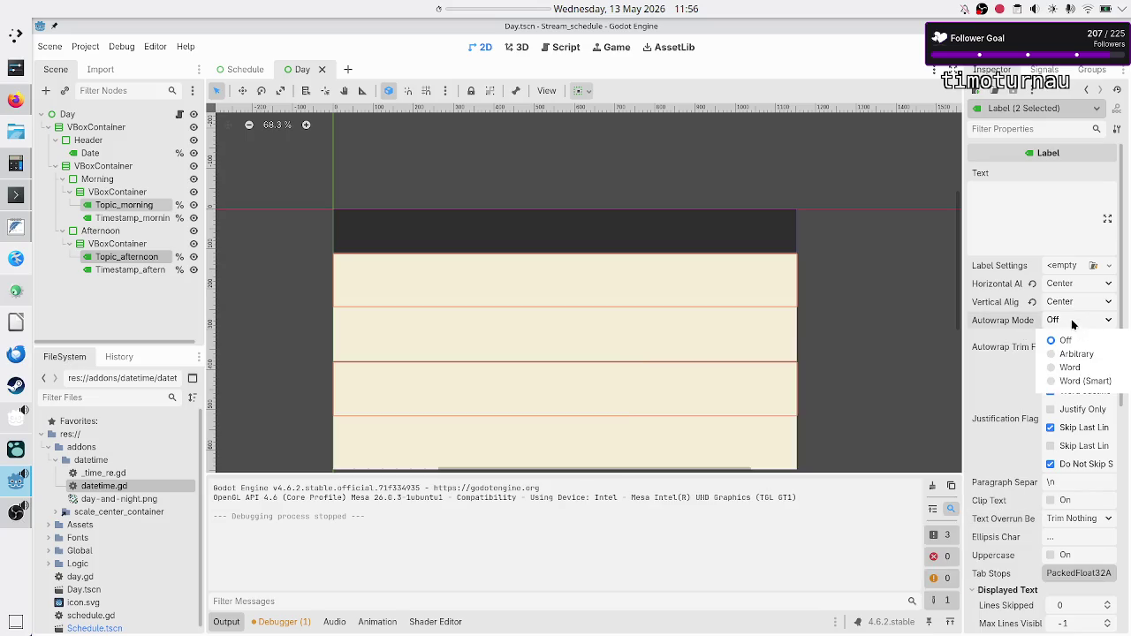
pyautogui.click(1092, 382)
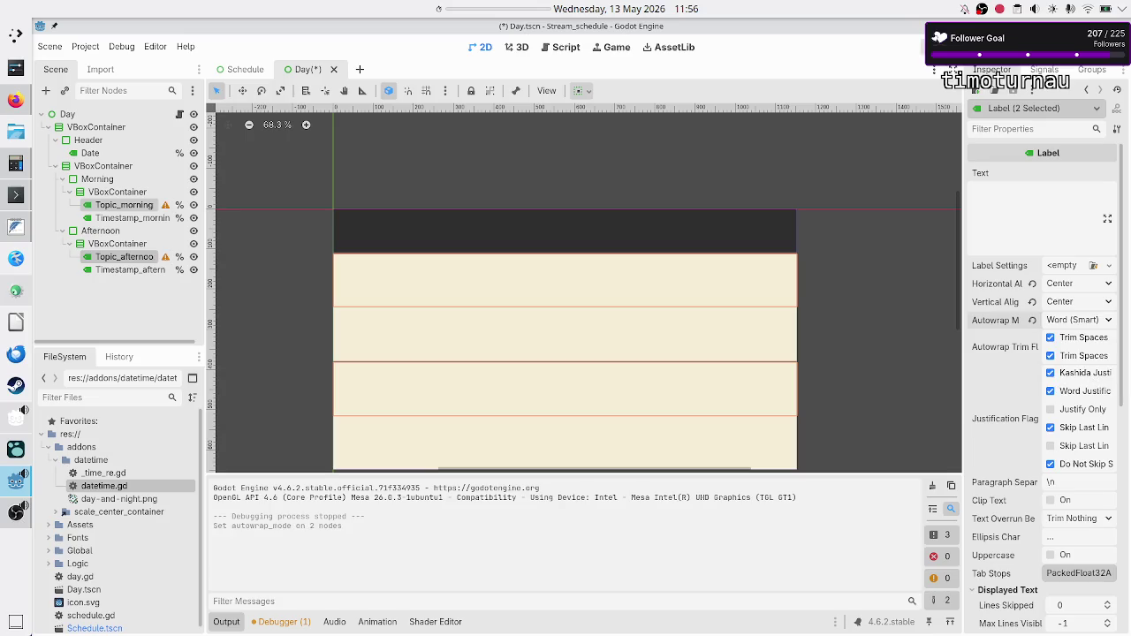
# Step: Save and test-run to see Monday's long topic wrap, then revert both labels' autowrap to Off
pyautogui.press('F5')
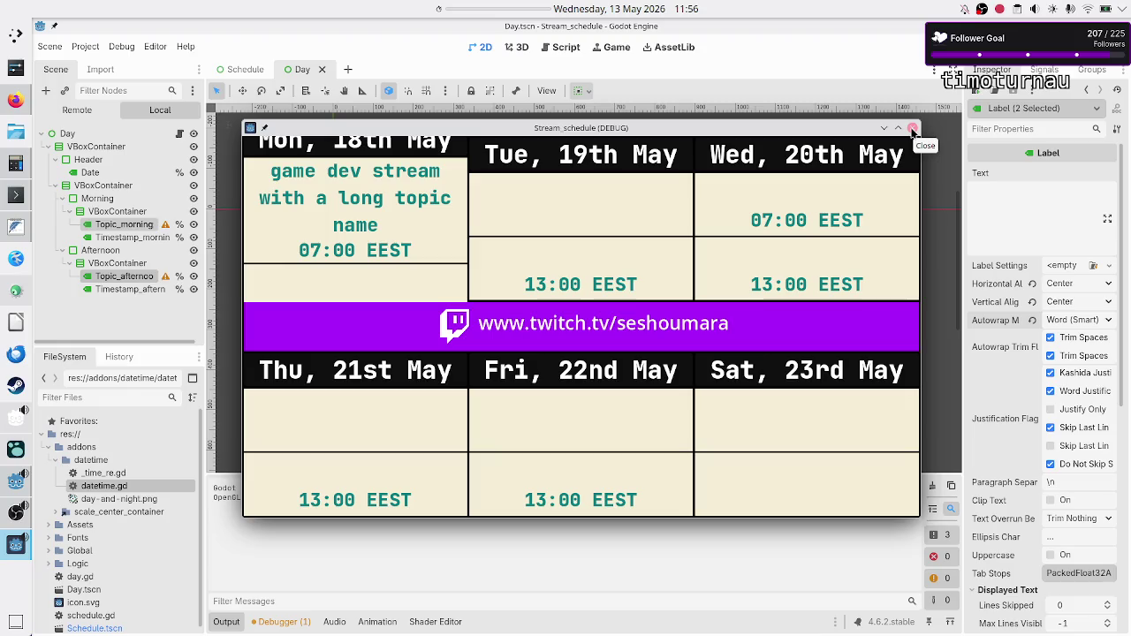
pyautogui.click(912, 130)
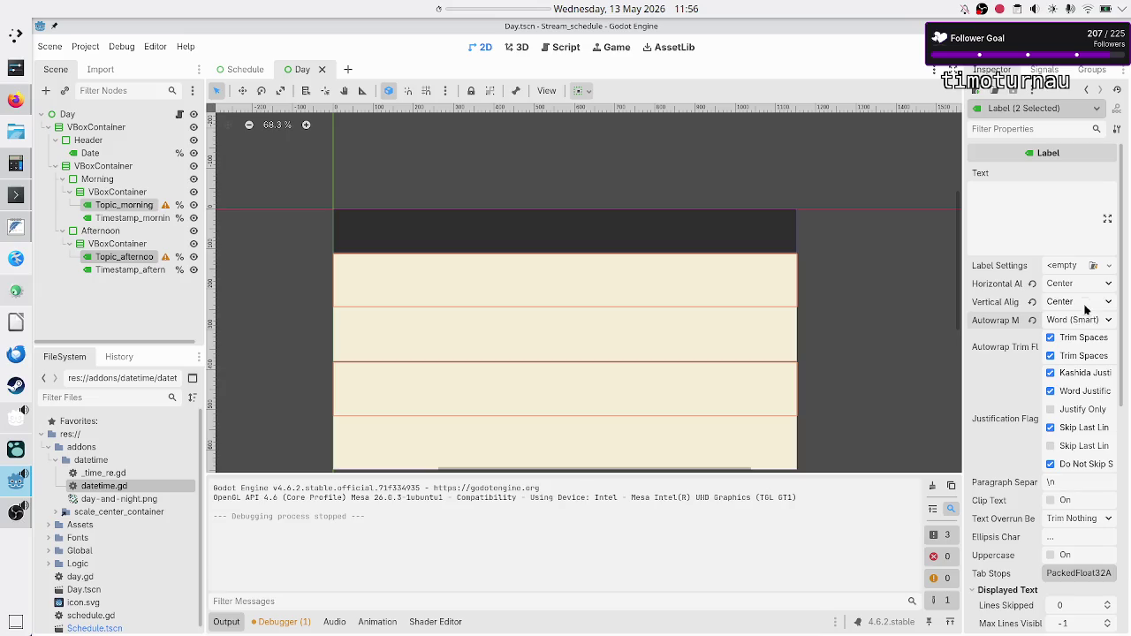
pyautogui.click(1032, 322)
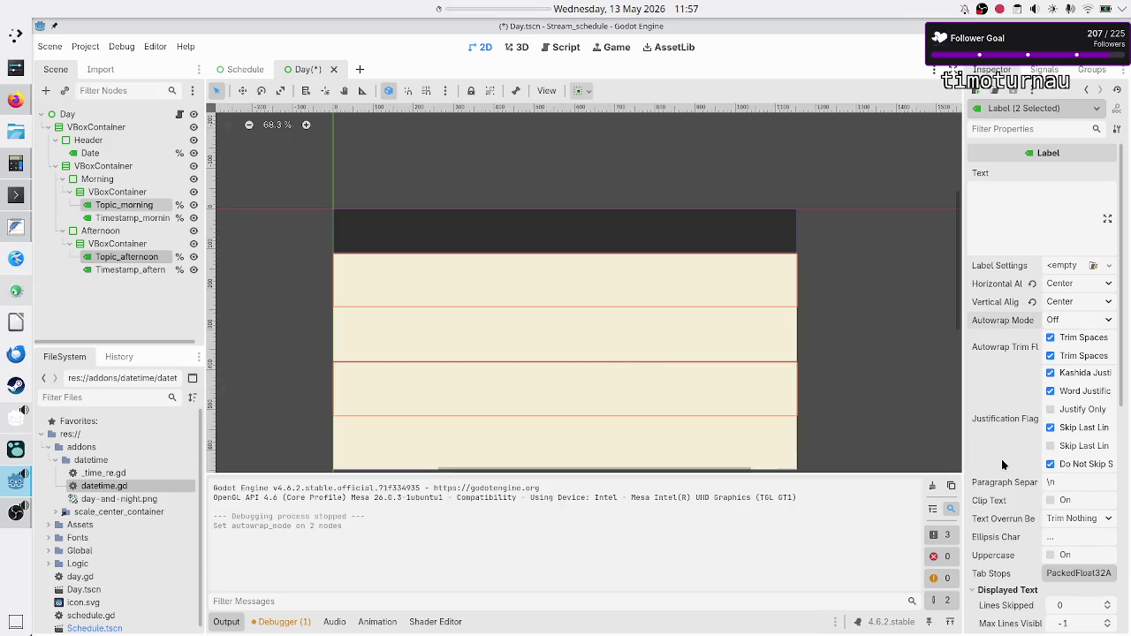
pyautogui.moveTo(1001, 461)
pyautogui.moveTo(1043, 417)
pyautogui.scroll(-5, 1018, 468)
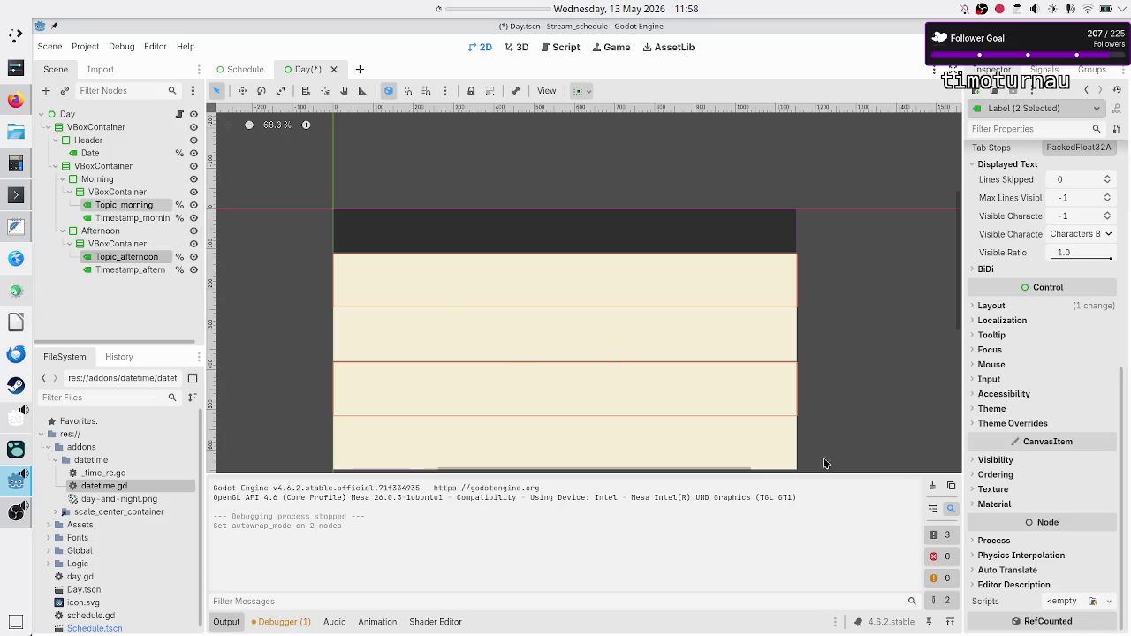
# Step: Inspect the topic labels' 32 px font size and JetBrains Mono ExtraBold font overrides
pyautogui.click(1013, 425)
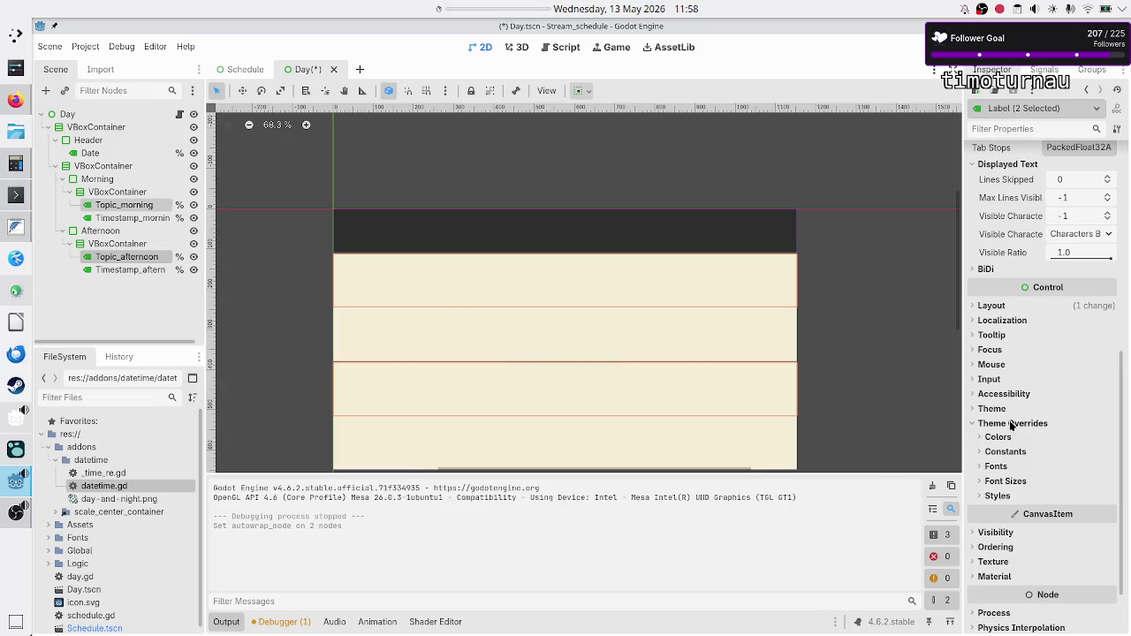
pyautogui.click(1005, 481)
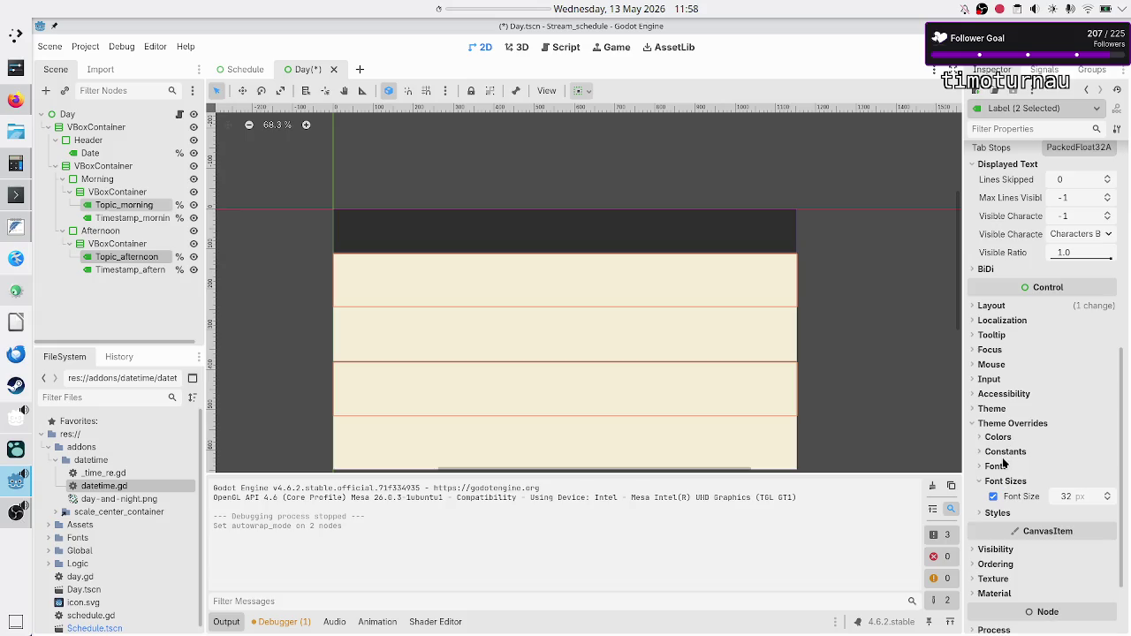
pyautogui.click(998, 466)
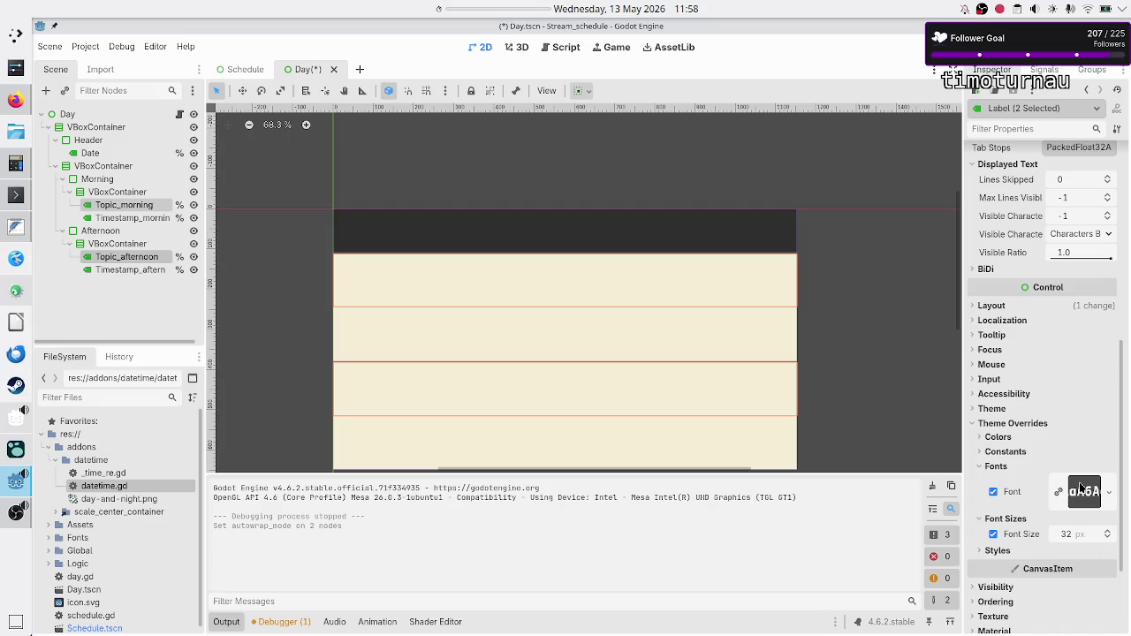
pyautogui.click(1090, 503)
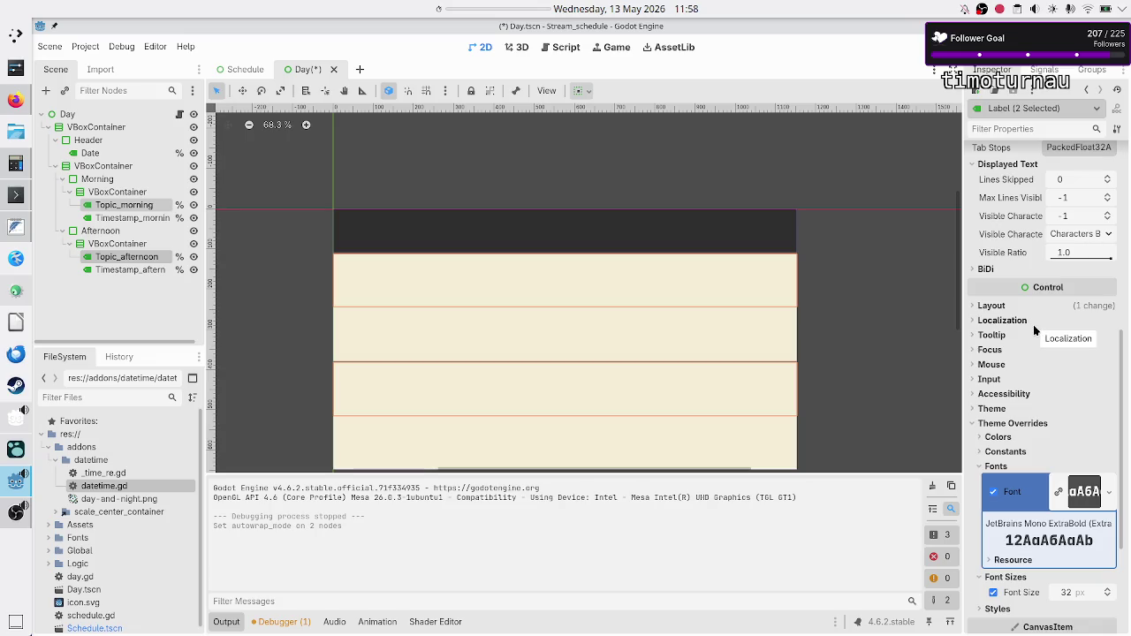
pyautogui.scroll(10, 1033, 325)
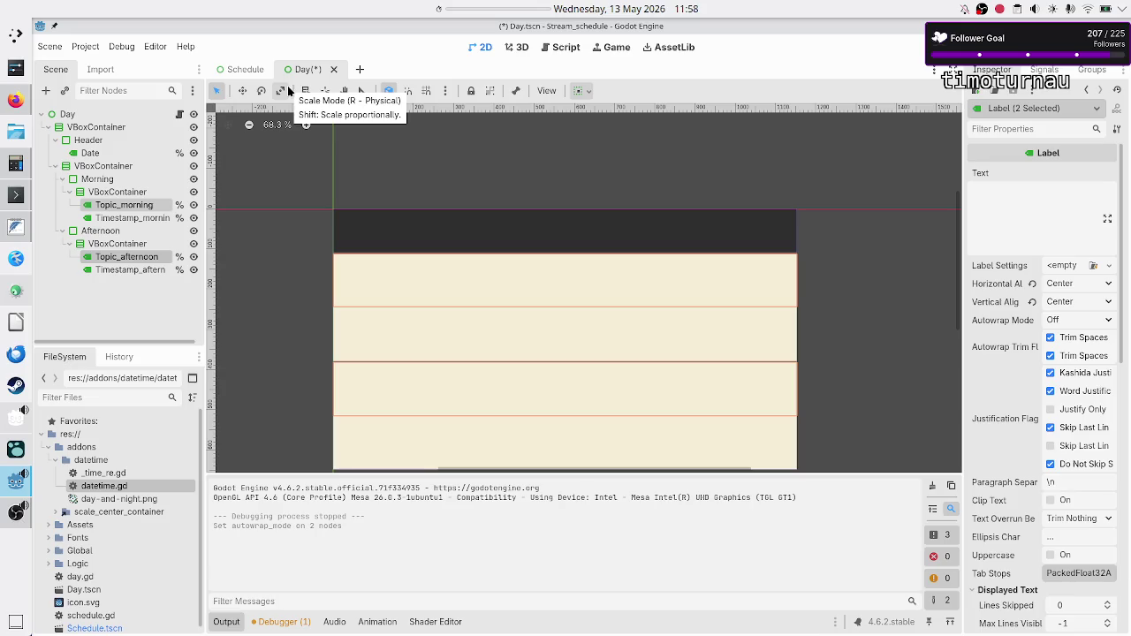
# Step: Deselect the labels, save Day.tscn, and select the Topic_morning label
pyautogui.click(161, 298)
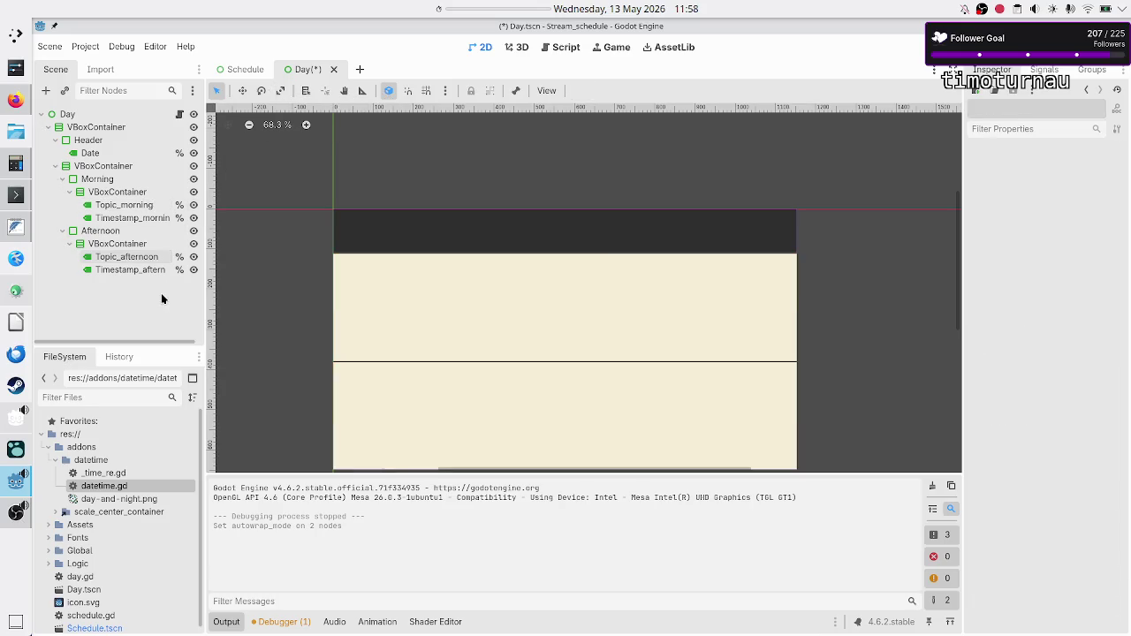
pyautogui.hotkey('ctrl', 's')
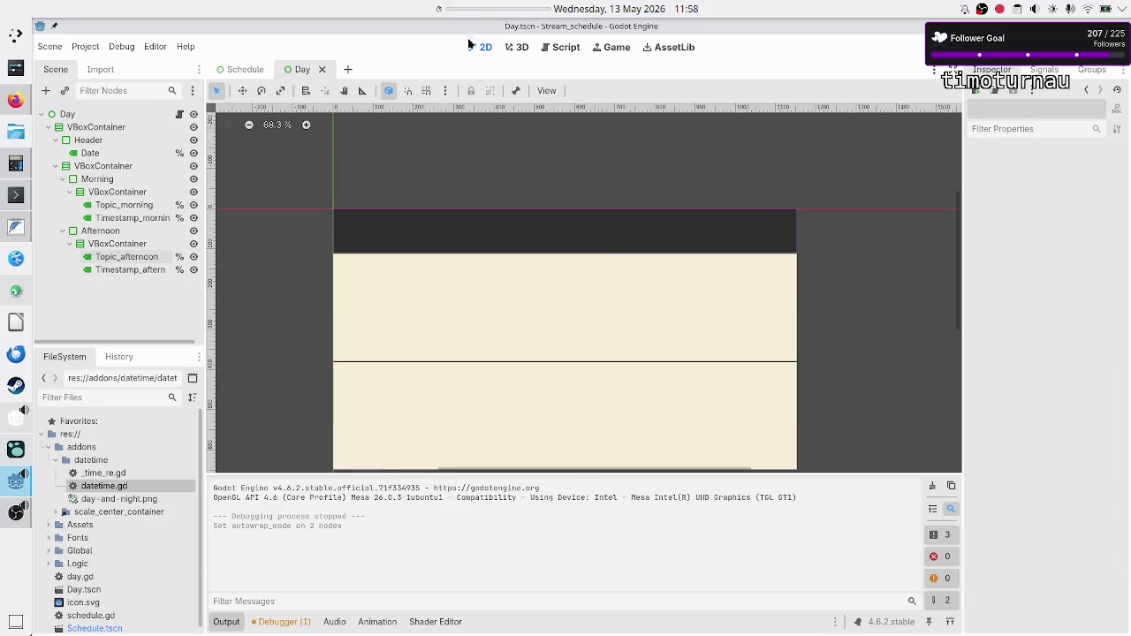
pyautogui.moveTo(246, 78)
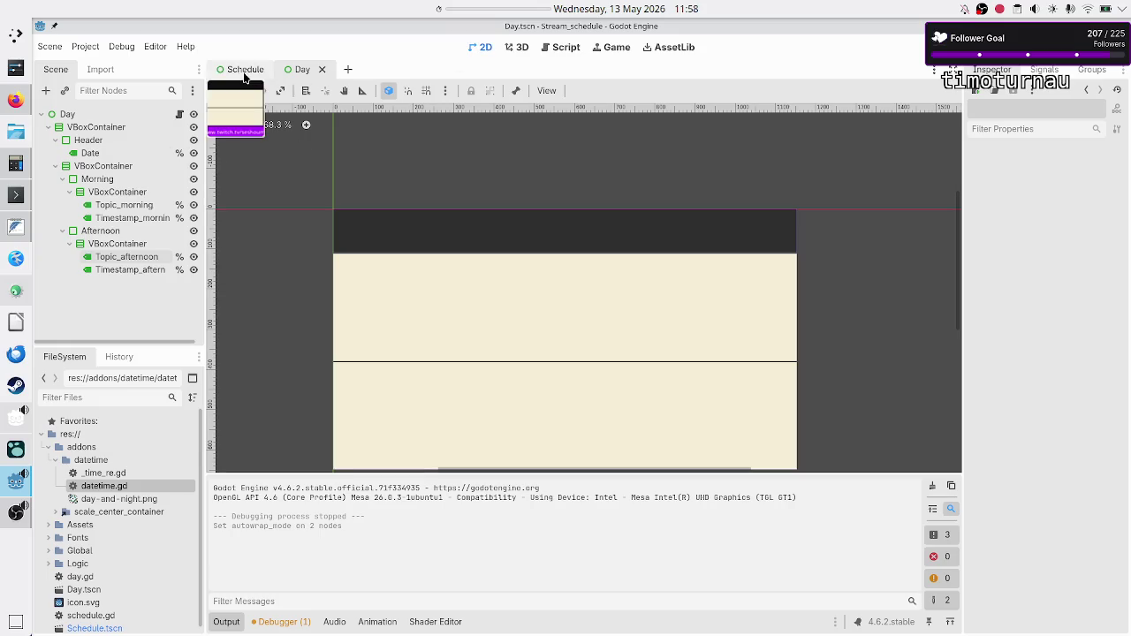
pyautogui.click(121, 206)
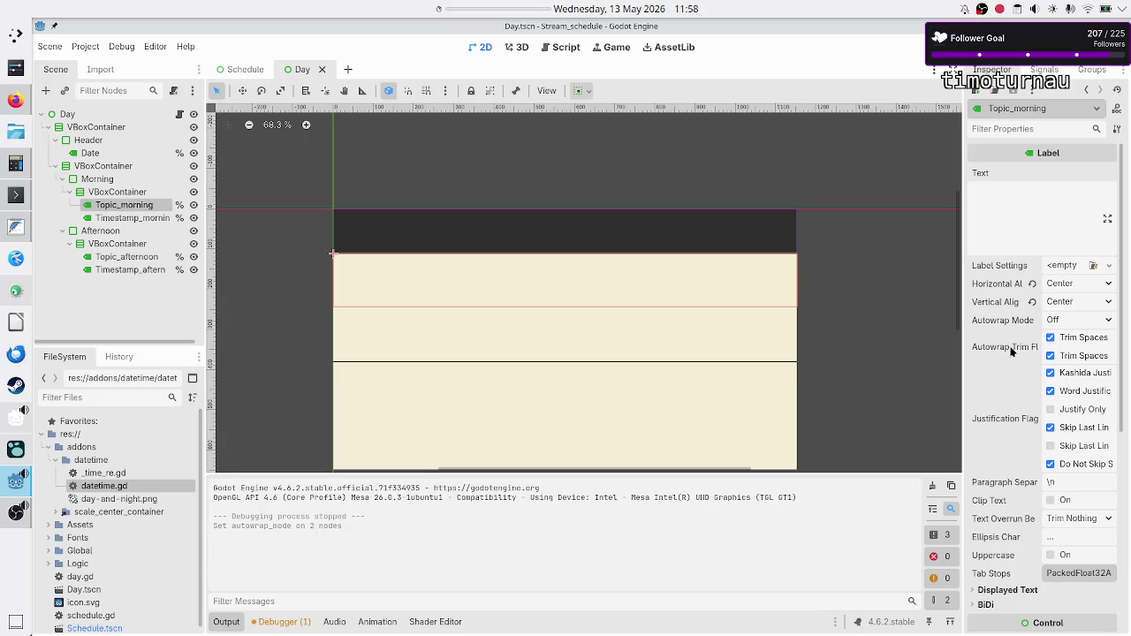
# Step: Give Topic_morning a trial LabelSettings resource, clear it back to empty, and save the Day scene
pyautogui.scroll(-5, 1019, 439)
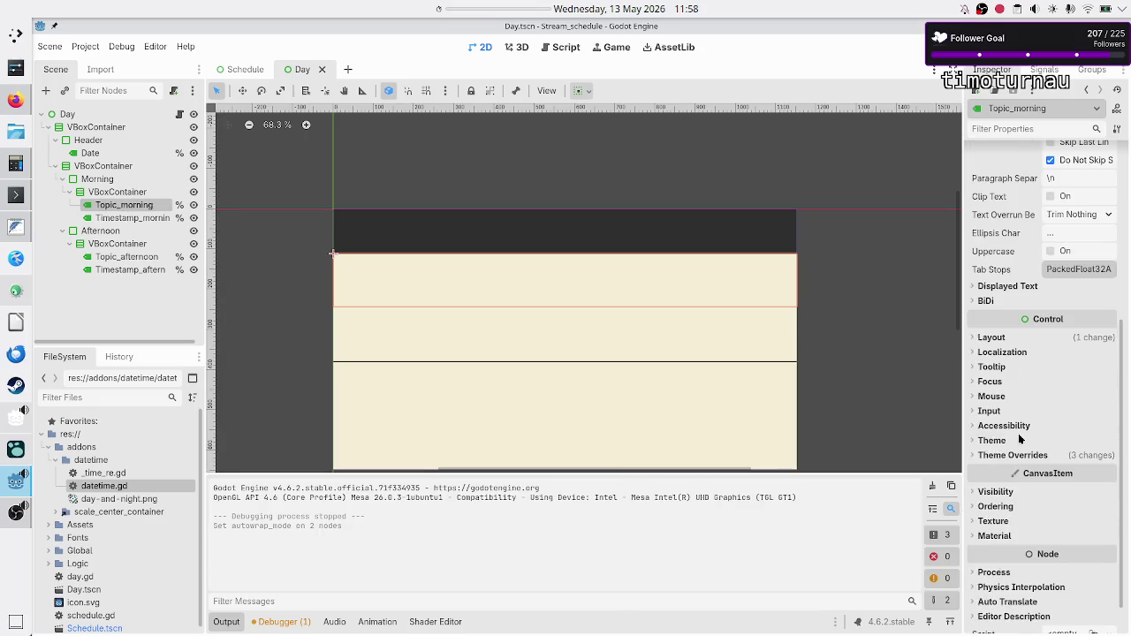
pyautogui.scroll(1, 1018, 439)
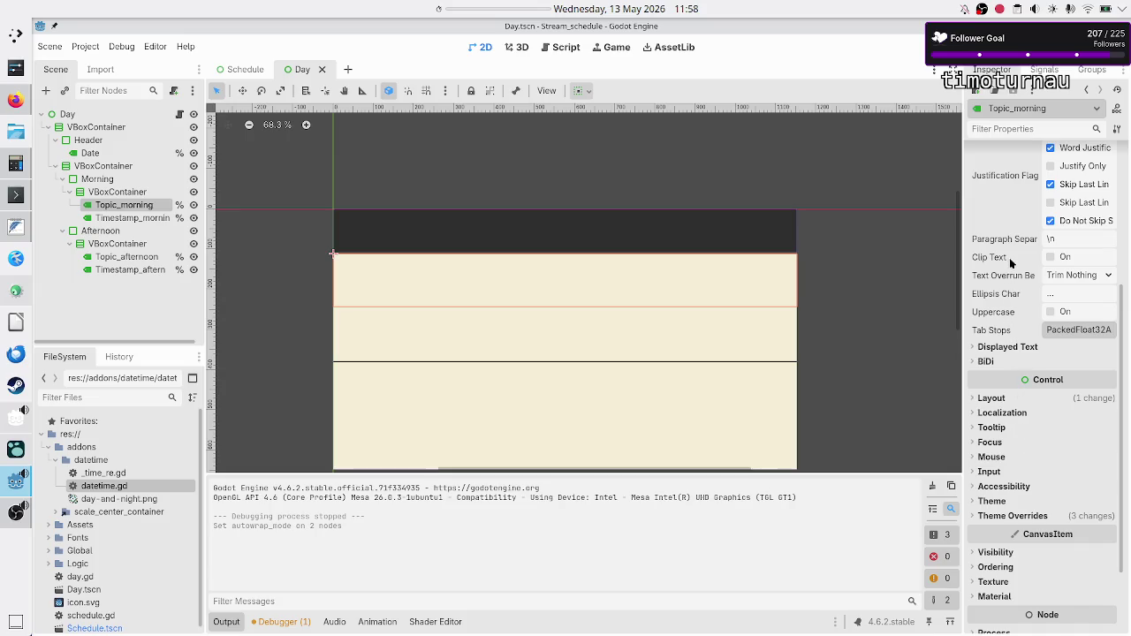
pyautogui.scroll(2, 1012, 261)
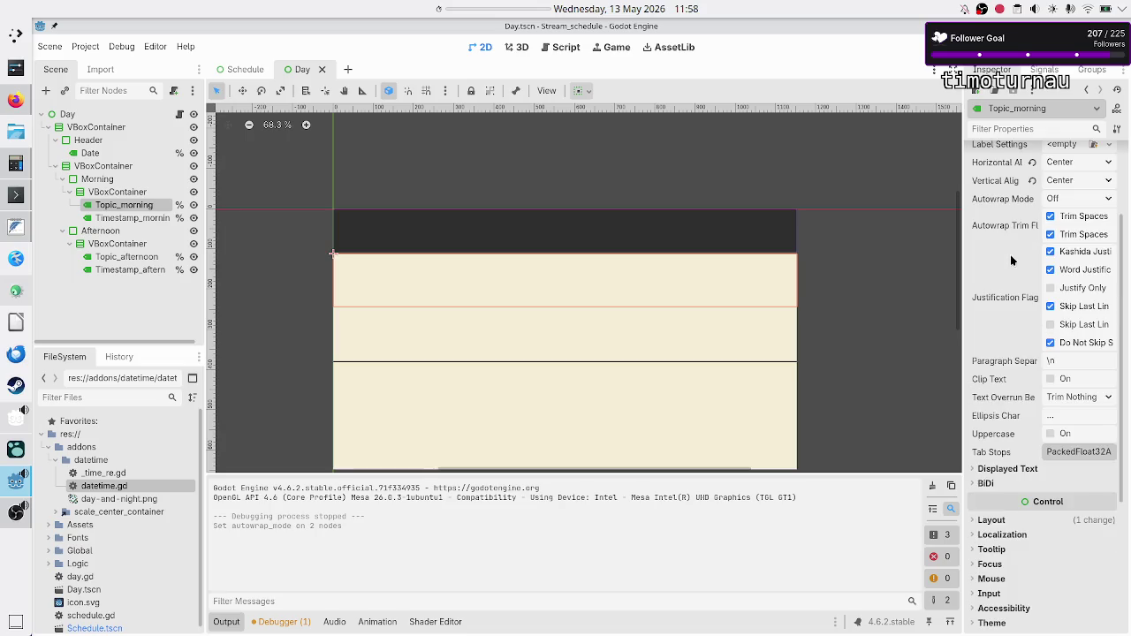
pyautogui.scroll(2, 1012, 261)
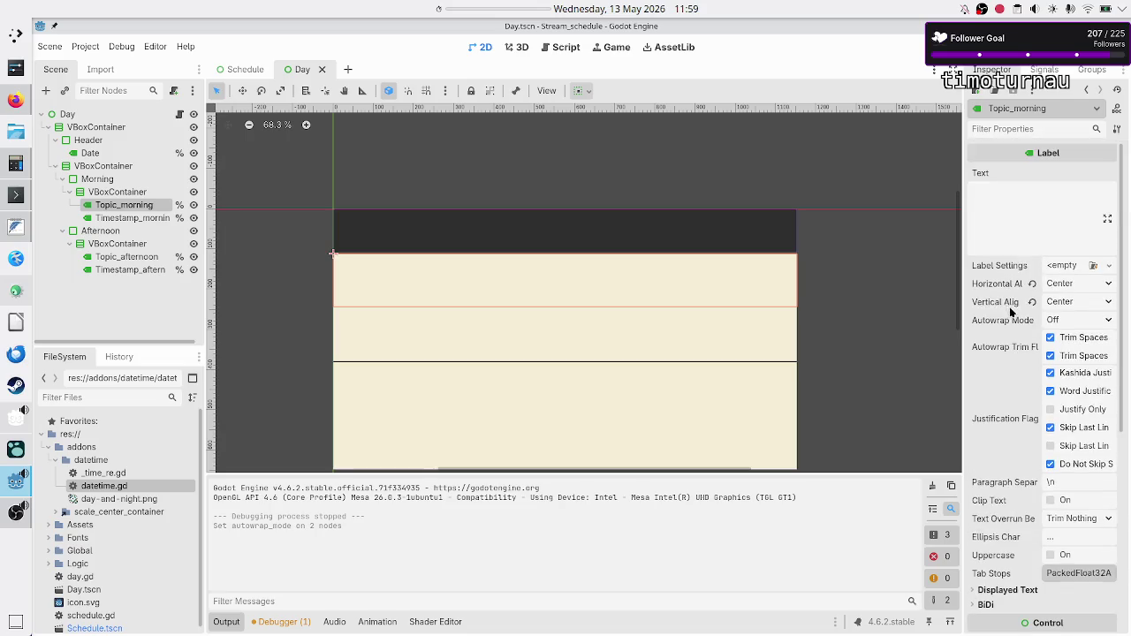
pyautogui.click(1084, 270)
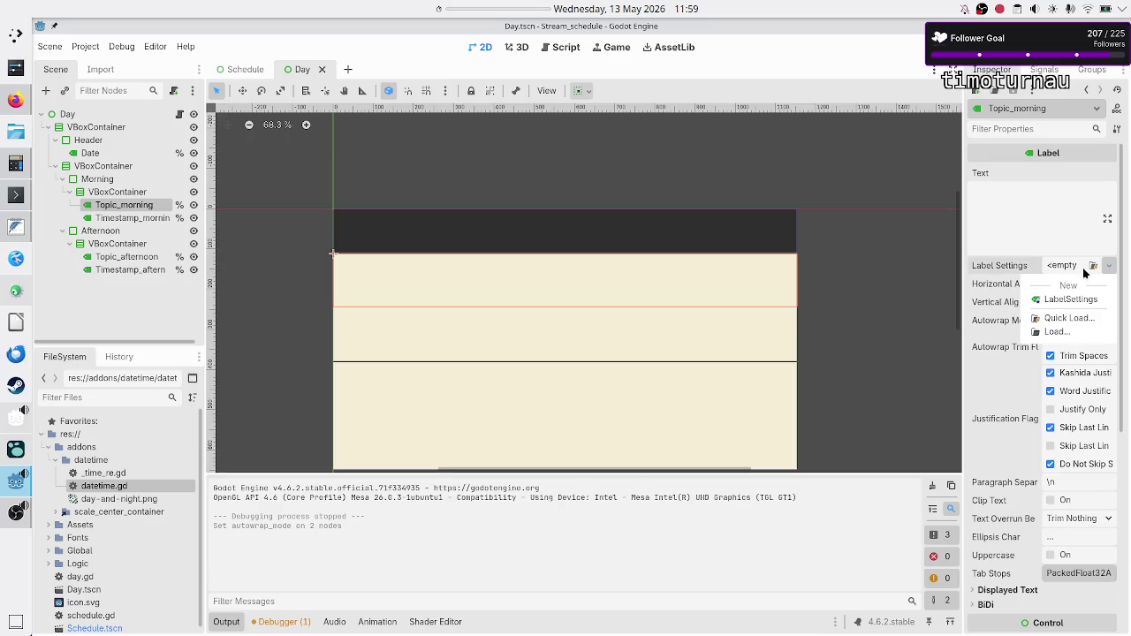
pyautogui.click(1073, 300)
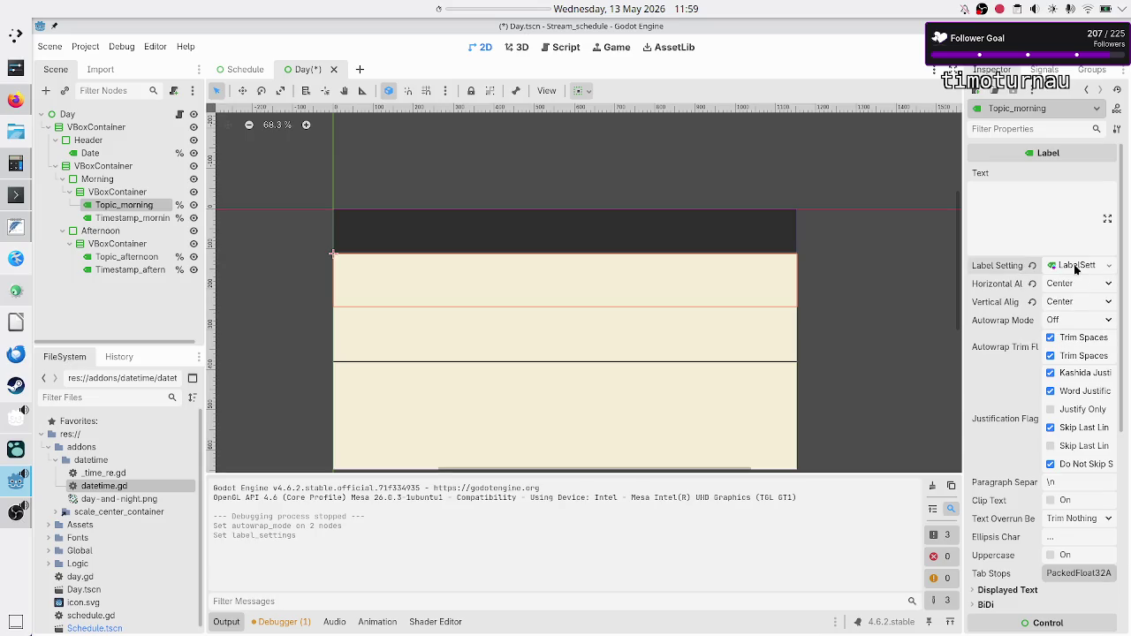
pyautogui.click(1076, 266)
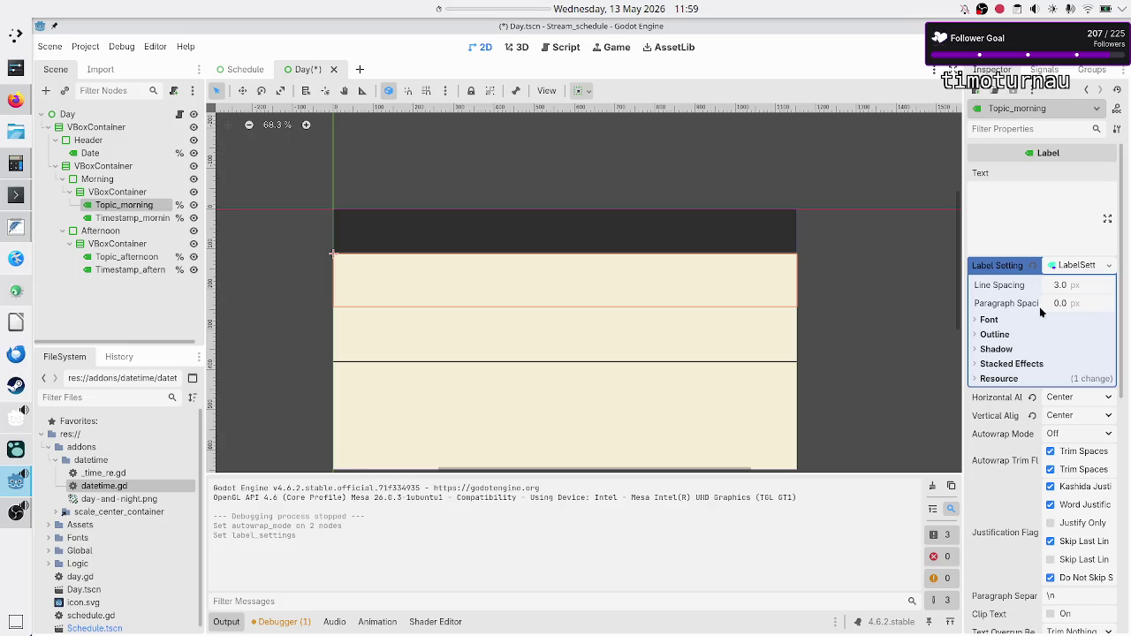
pyautogui.click(988, 319)
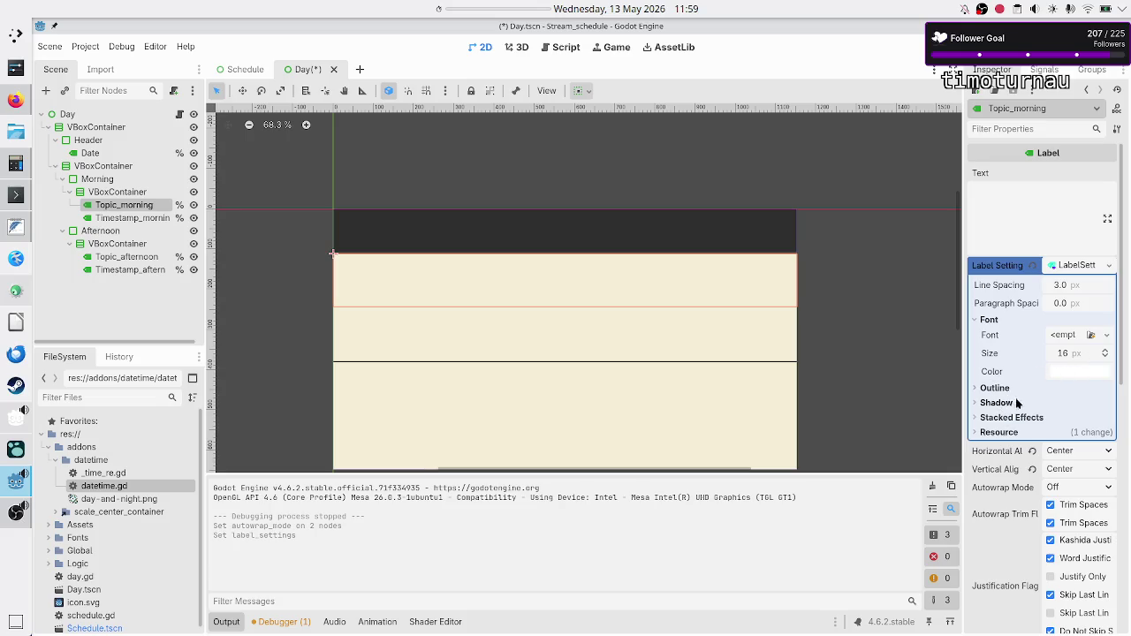
pyautogui.click(1032, 266)
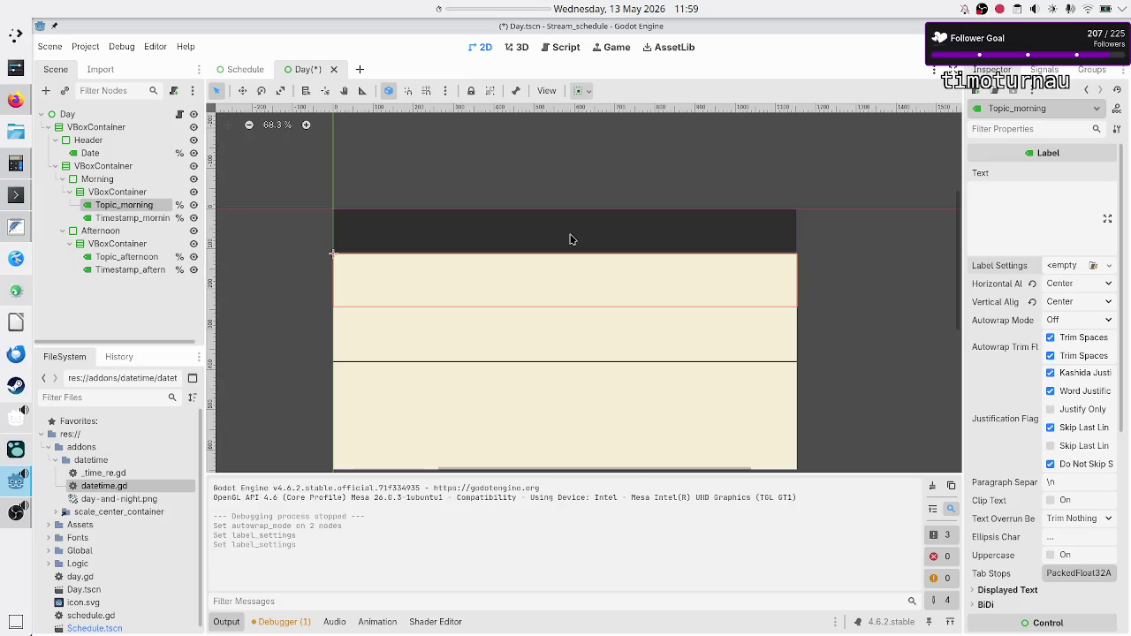
pyautogui.click(88, 114)
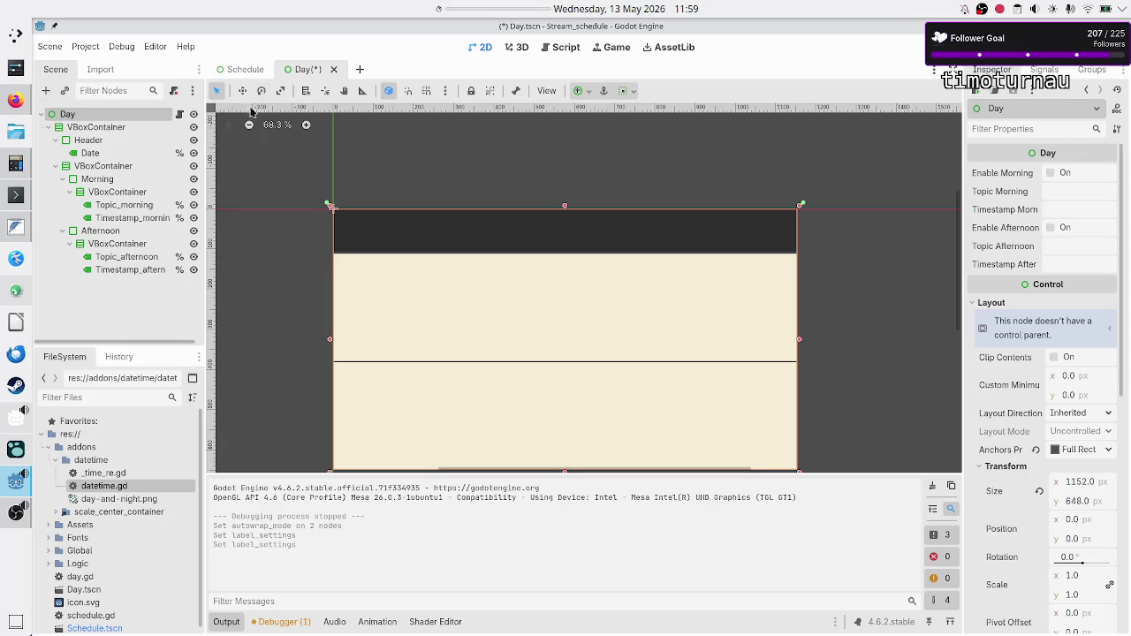
pyautogui.hotkey('ctrl', 's')
# Step: Change Monday's morning topic in the Schedule scene to 'game dev in Godot' and run the project
pyautogui.click(244, 71)
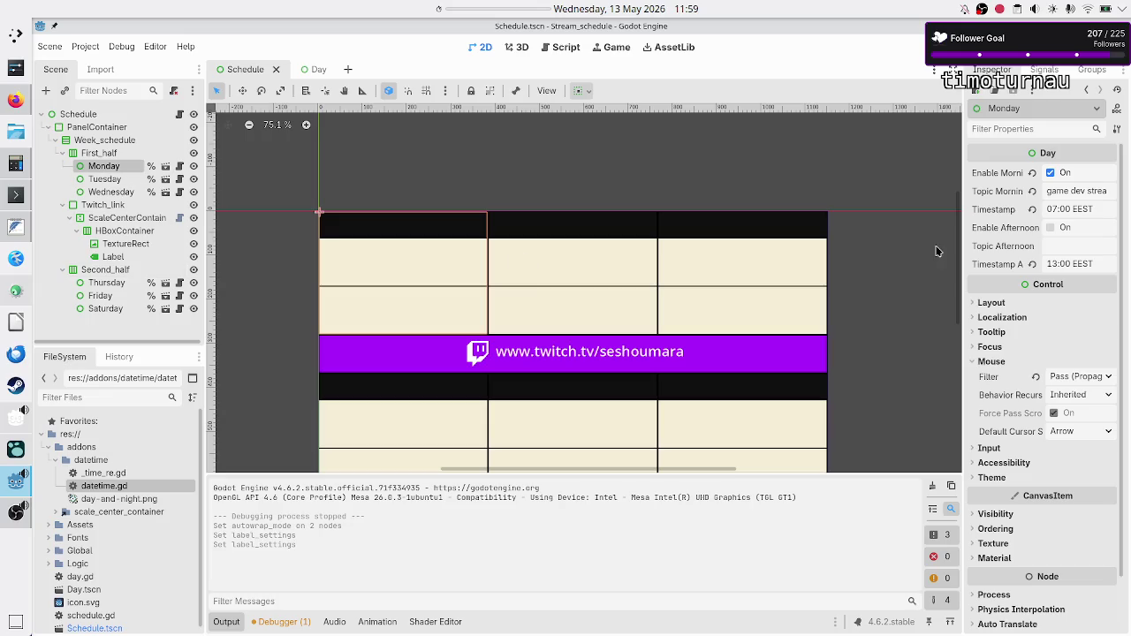
pyautogui.click(1088, 193)
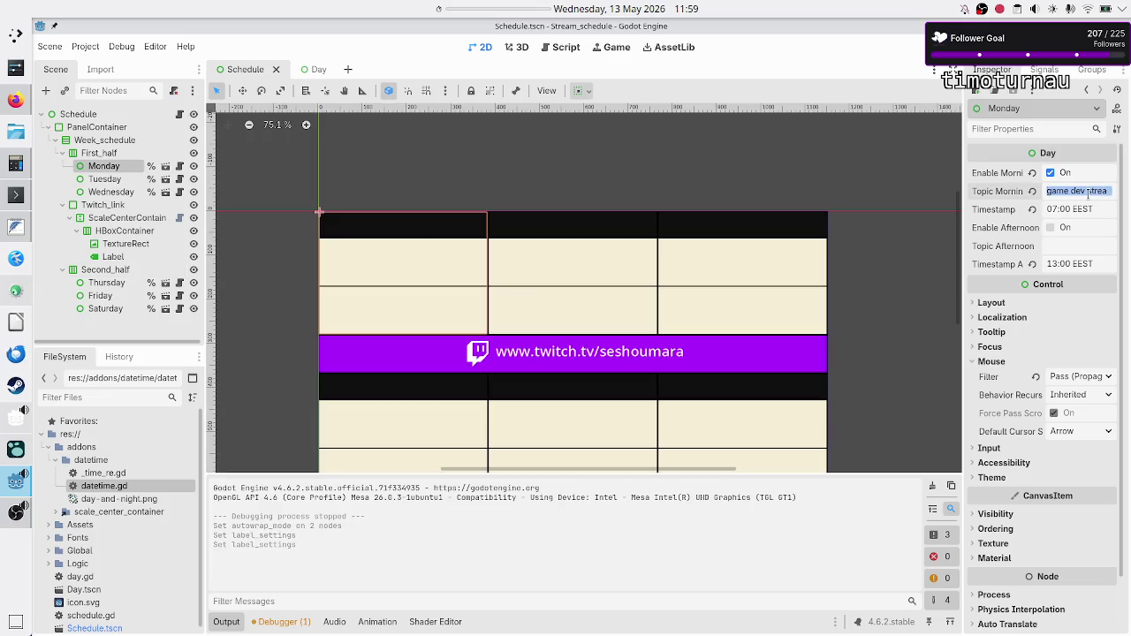
pyautogui.write('game d')
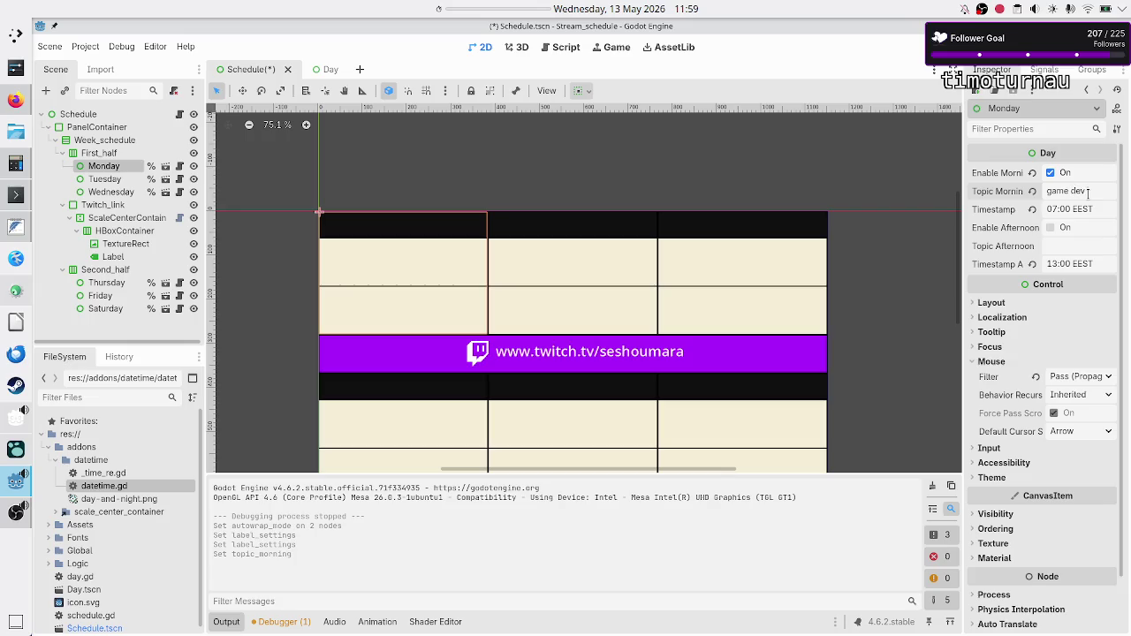
pyautogui.write(' Go')
pyautogui.write('odot')
pyautogui.press('F5')
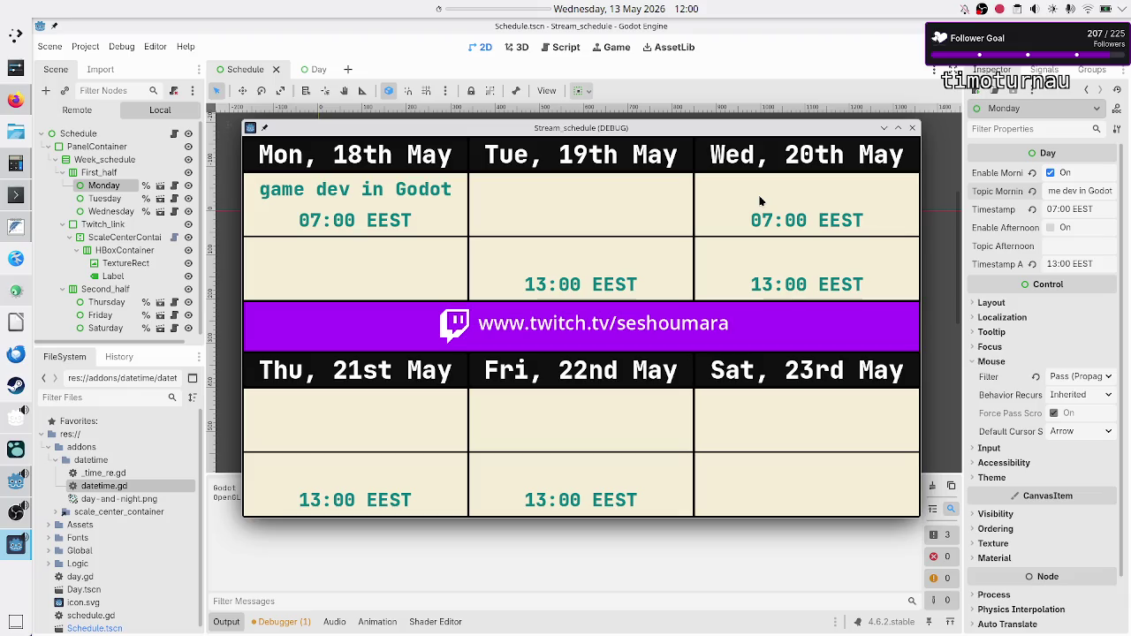
# Step: Recheck stream_schedule.png in Gwenview via Konsole, then open the Schedule node's script in Godot
pyautogui.click(913, 128)
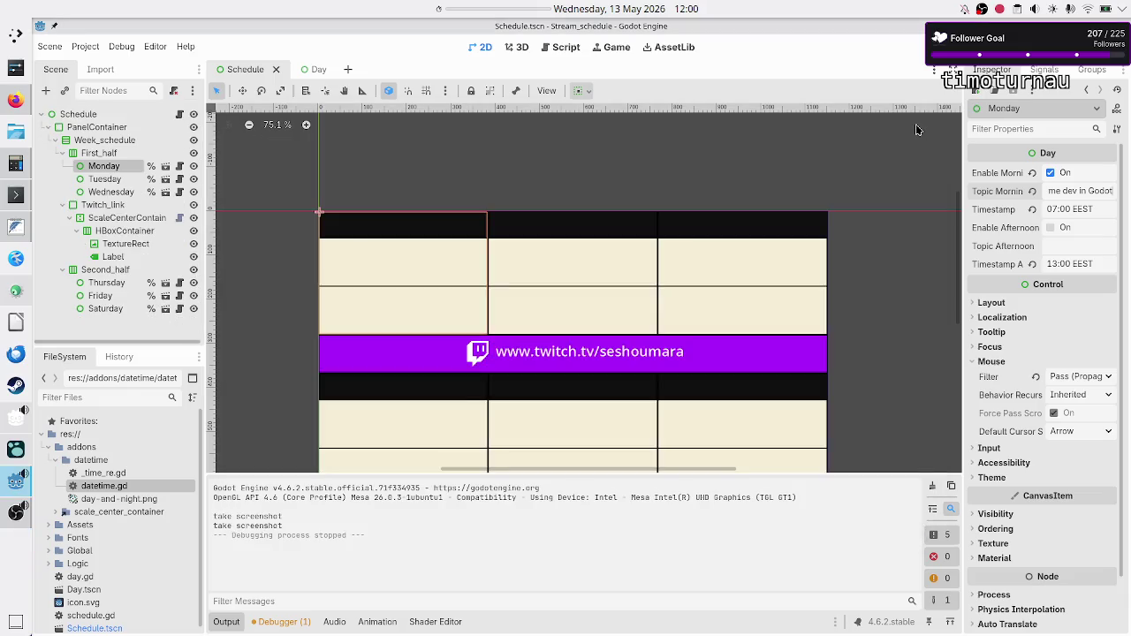
pyautogui.click(14, 198)
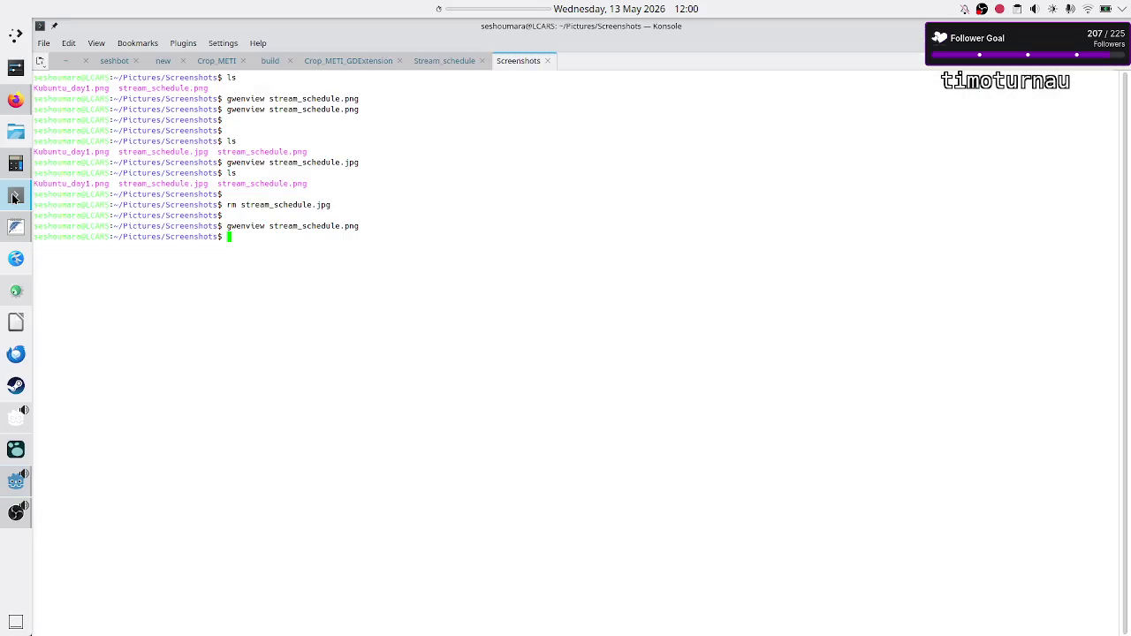
pyautogui.press('Up')
pyautogui.press('Return')
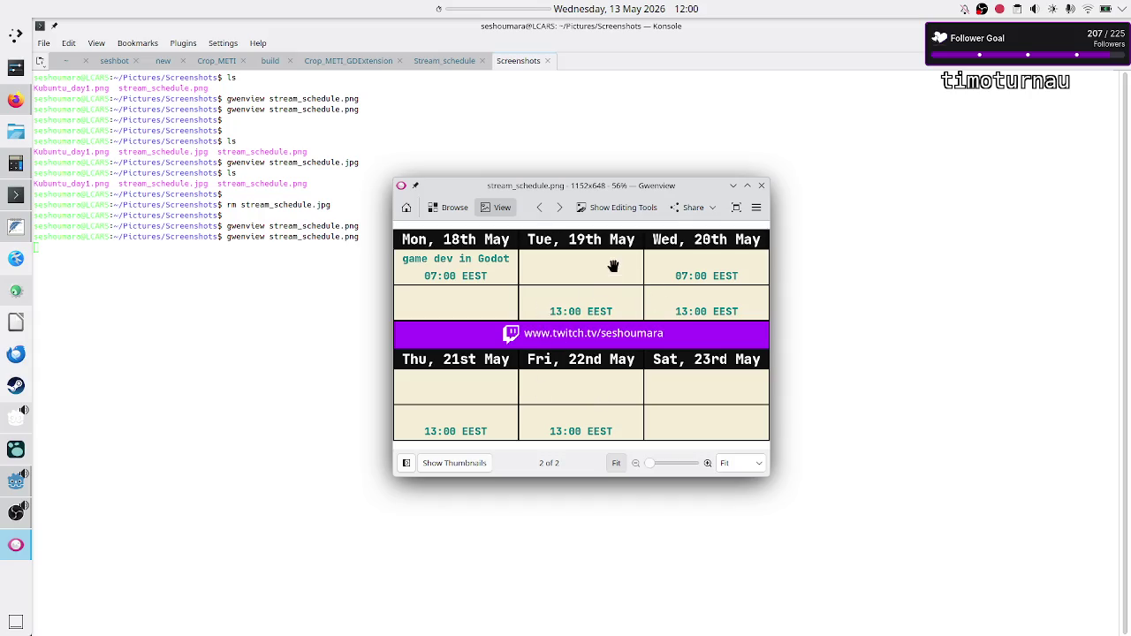
pyautogui.click(761, 185)
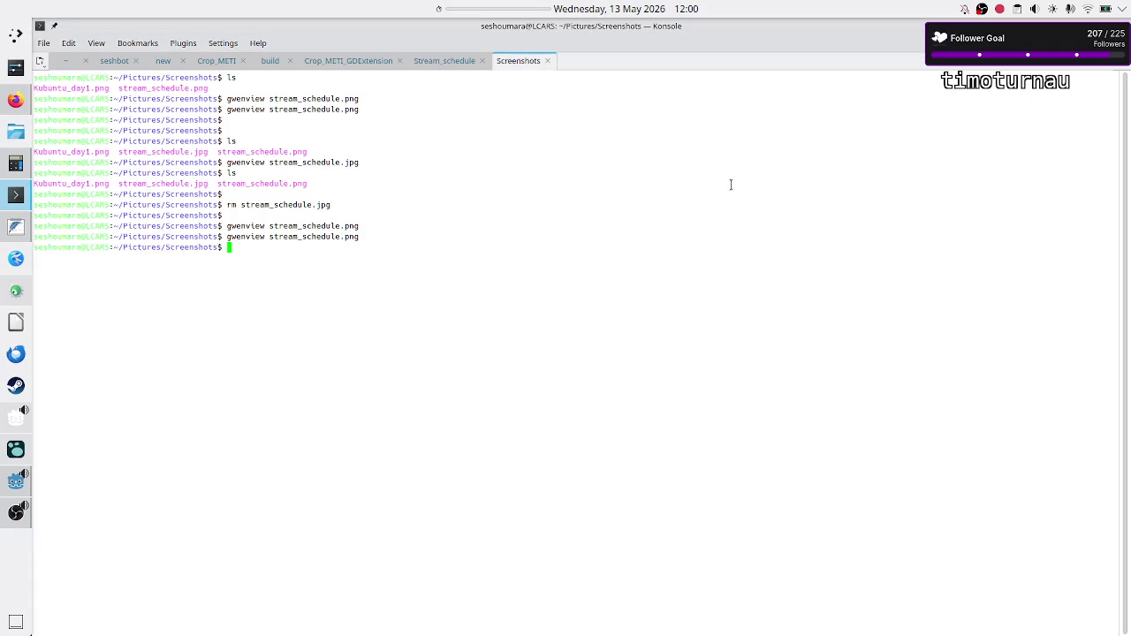
pyautogui.click(16, 488)
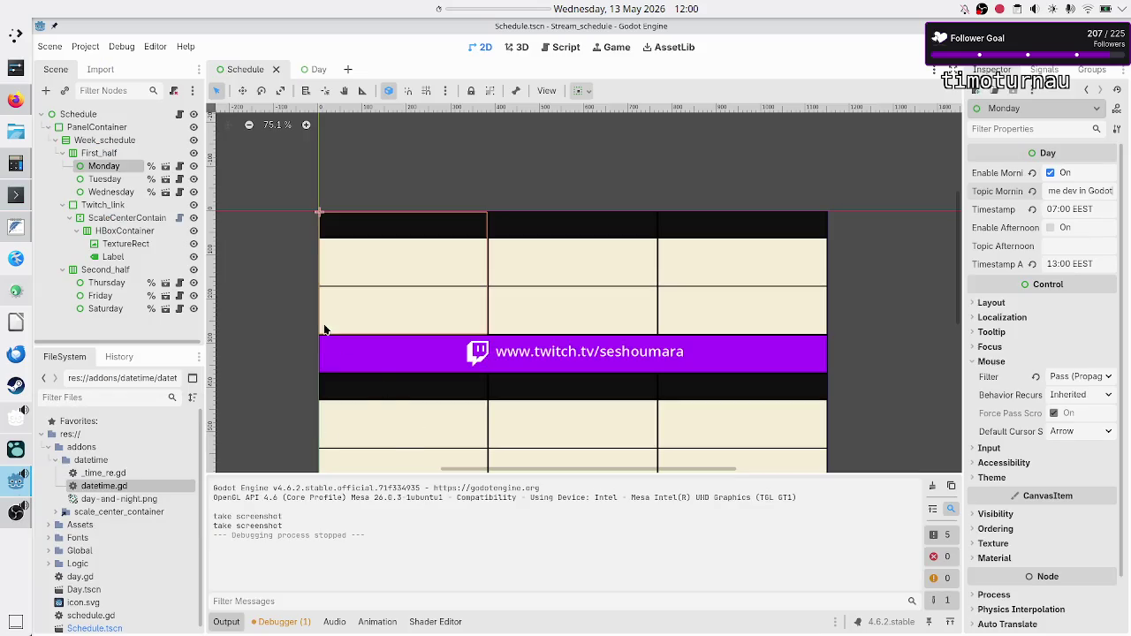
pyautogui.click(177, 114)
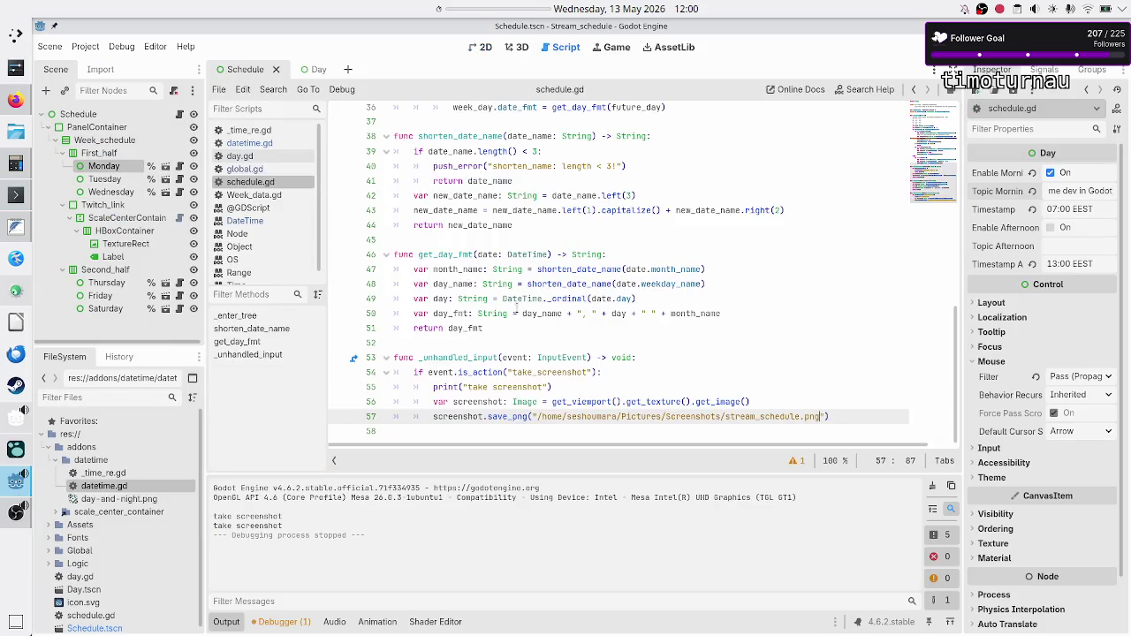
# Step: Change the screenshot handler's check in schedule.gd to is_action_pressed
pyautogui.click(640, 362)
pyautogui.click(694, 381)
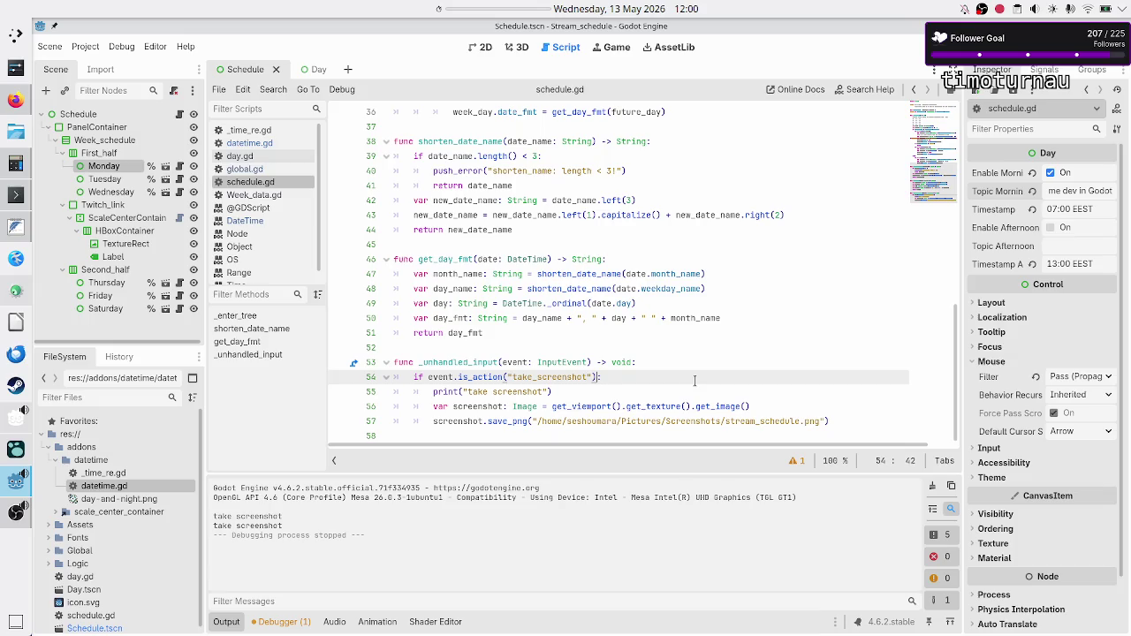
pyautogui.write('and eve')
pyautogui.write('nt.is')
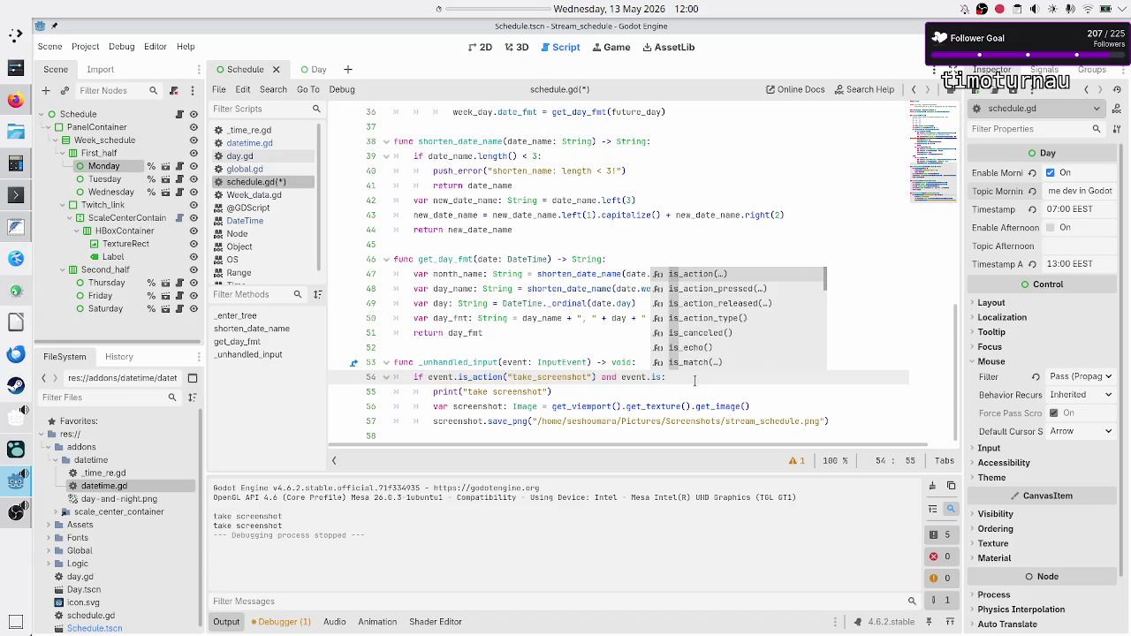
pyautogui.press('Escape')
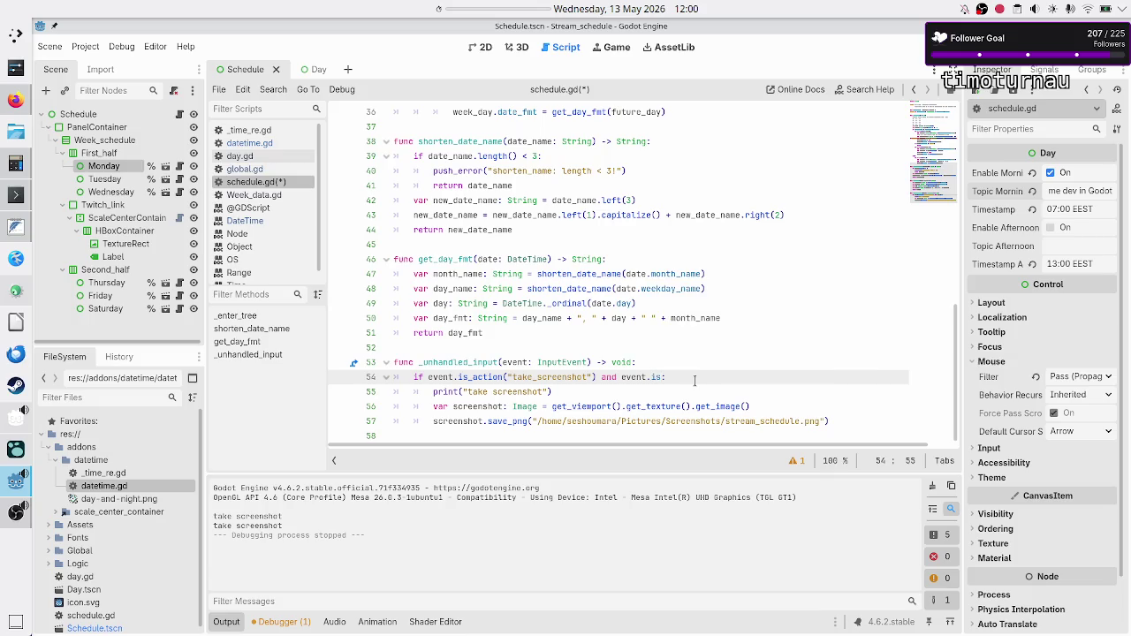
pyautogui.press('BackSpace')
pyautogui.press('BackSpace')
pyautogui.press('BackSpace')
pyautogui.hotkey('ctrl', 'space')
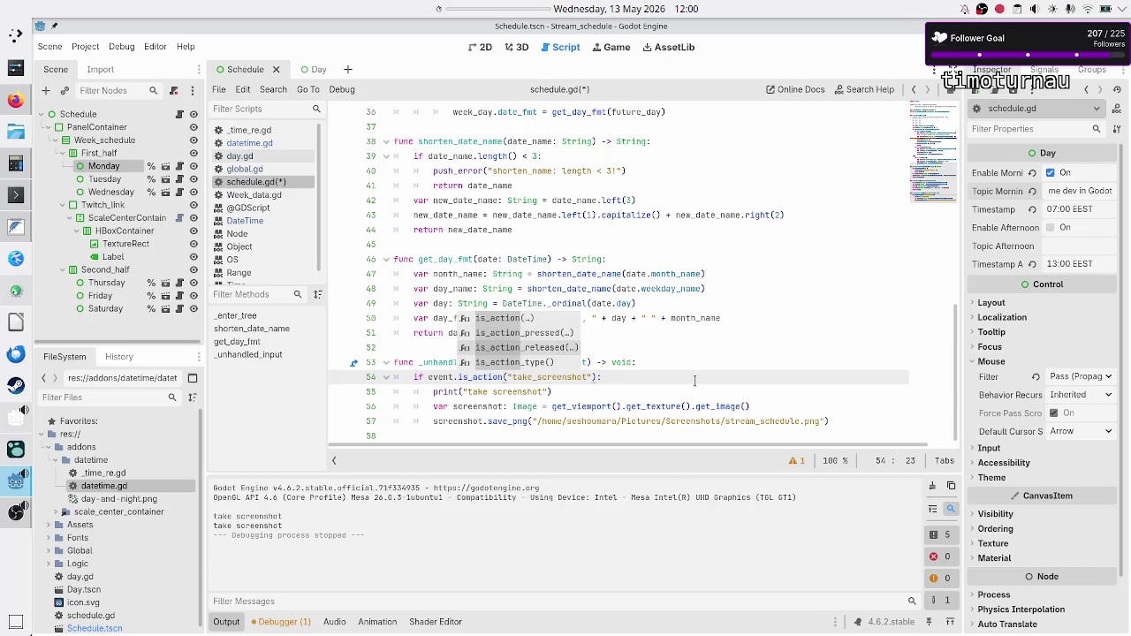
pyautogui.press('Down')
pyautogui.press('Return')
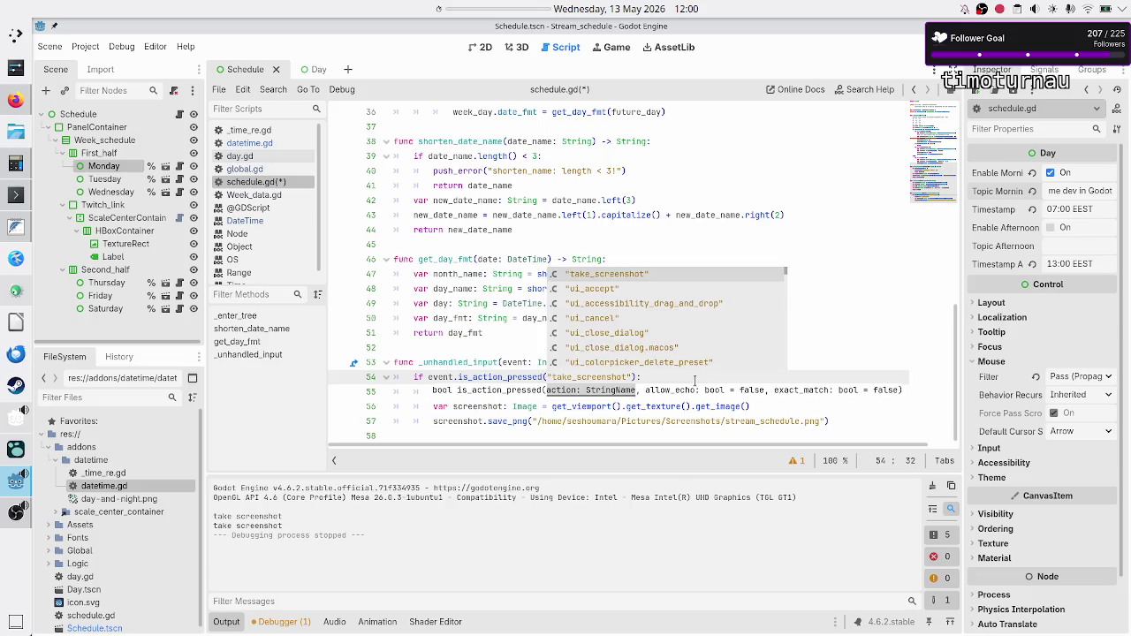
pyautogui.press('Escape')
# Step: Save and run the project to test the screenshot input, then stop the game
pyautogui.press('Down')
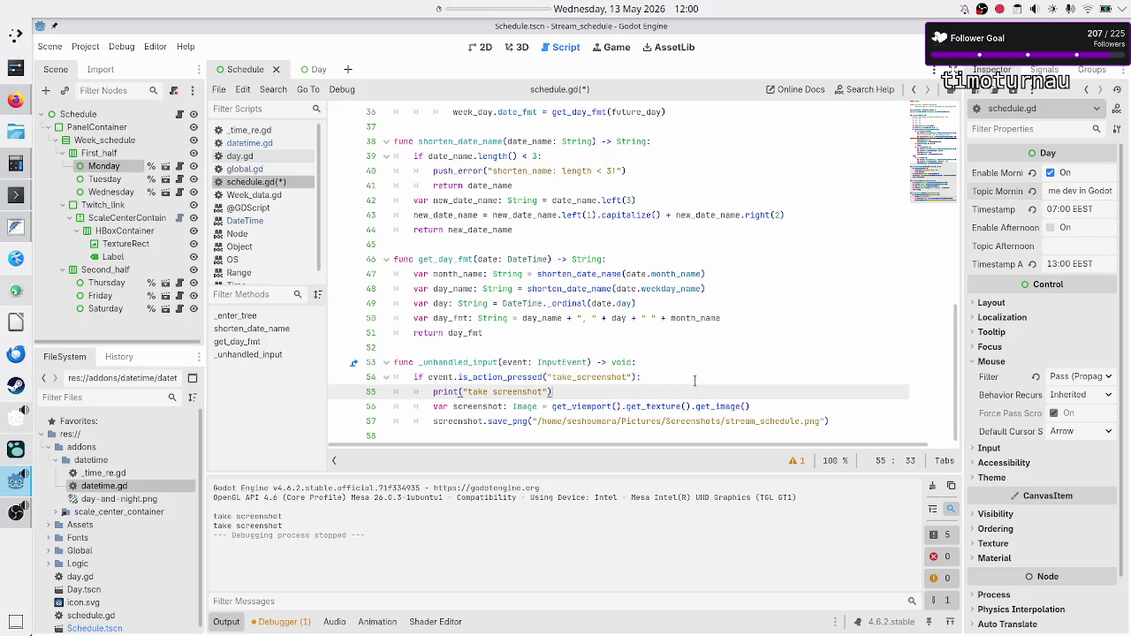
pyautogui.press('Home')
pyautogui.press('Home')
pyautogui.press('F5')
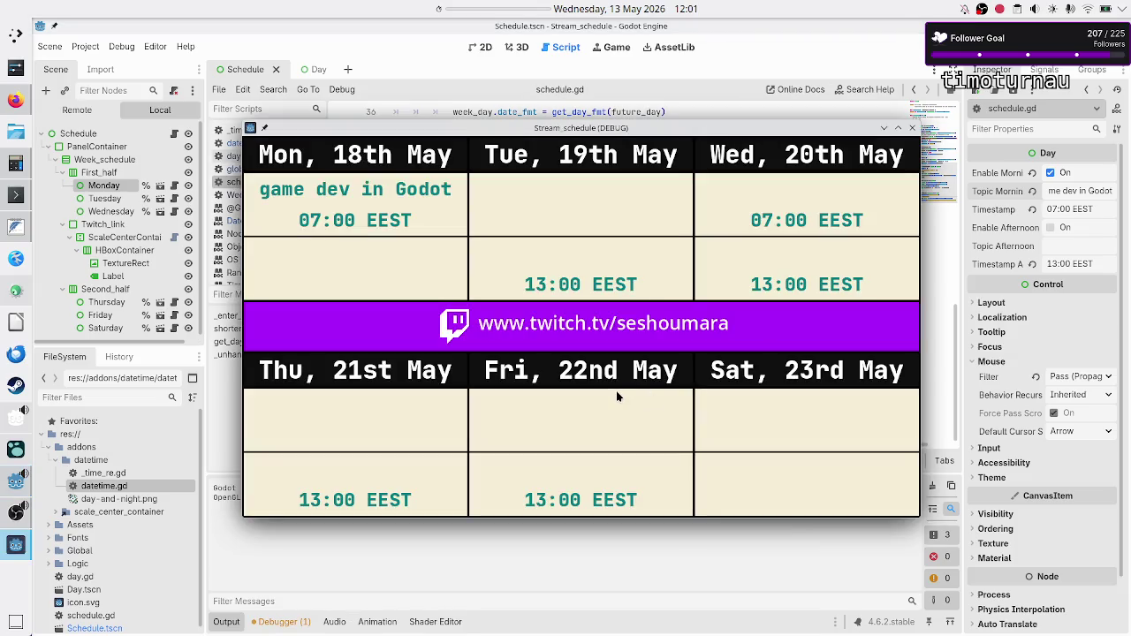
pyautogui.click(449, 525)
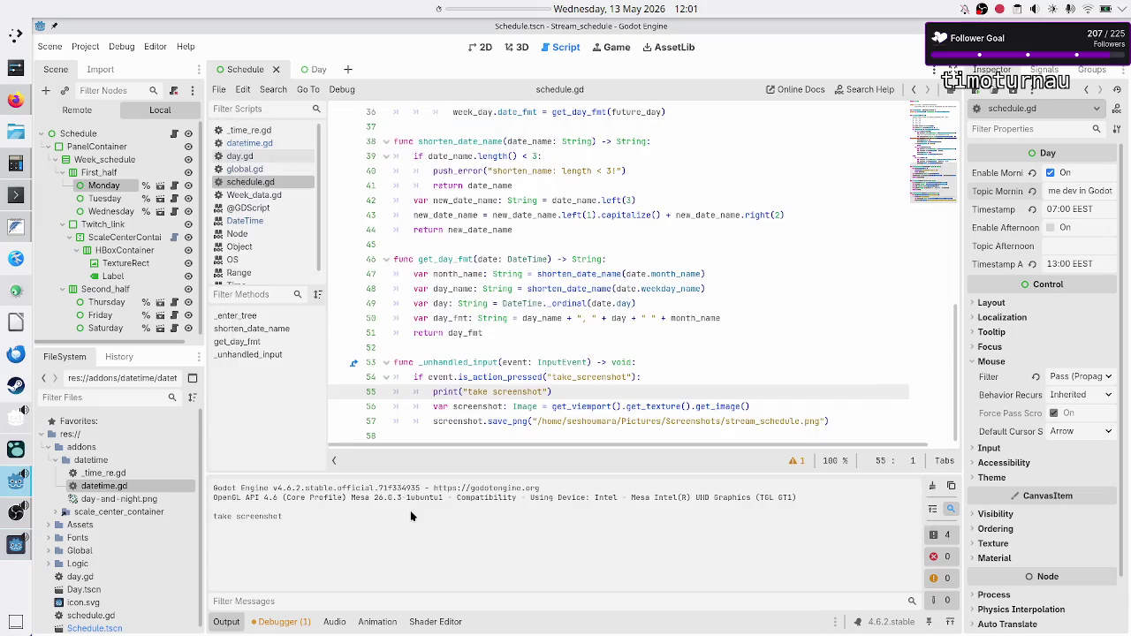
pyautogui.hotkey('alt', 'Tab')
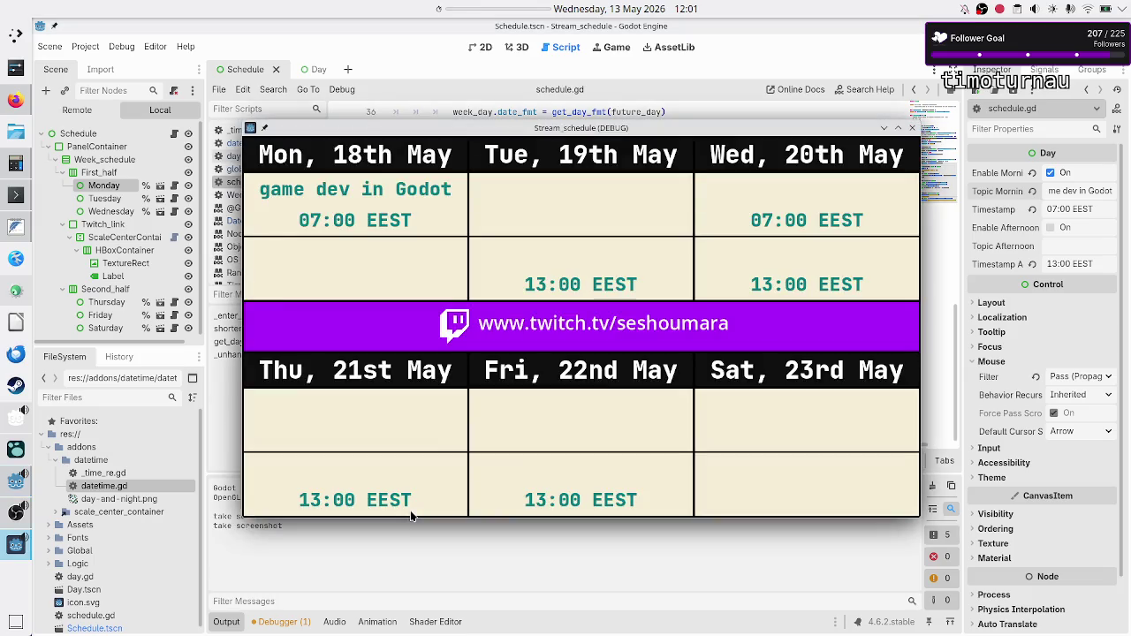
pyautogui.hotkey('alt', 'Tab')
pyautogui.hotkey('alt', 'Tab')
pyautogui.click(915, 130)
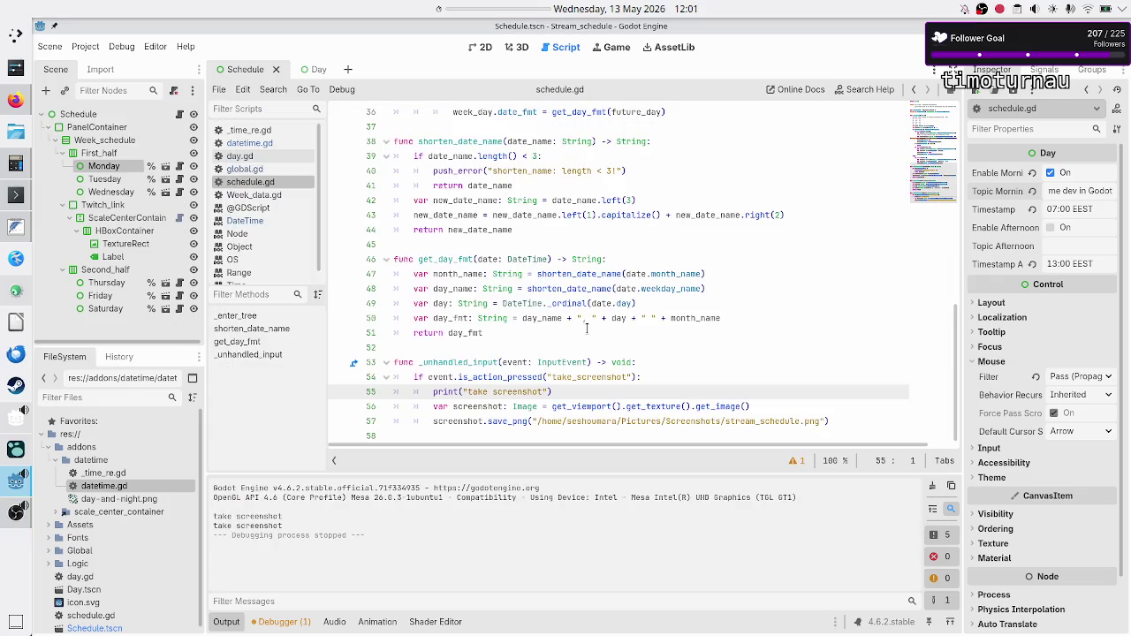
# Step: Delete the print("take screenshot") line from _unhandled_input
pyautogui.hotkey('shift', 'Down')
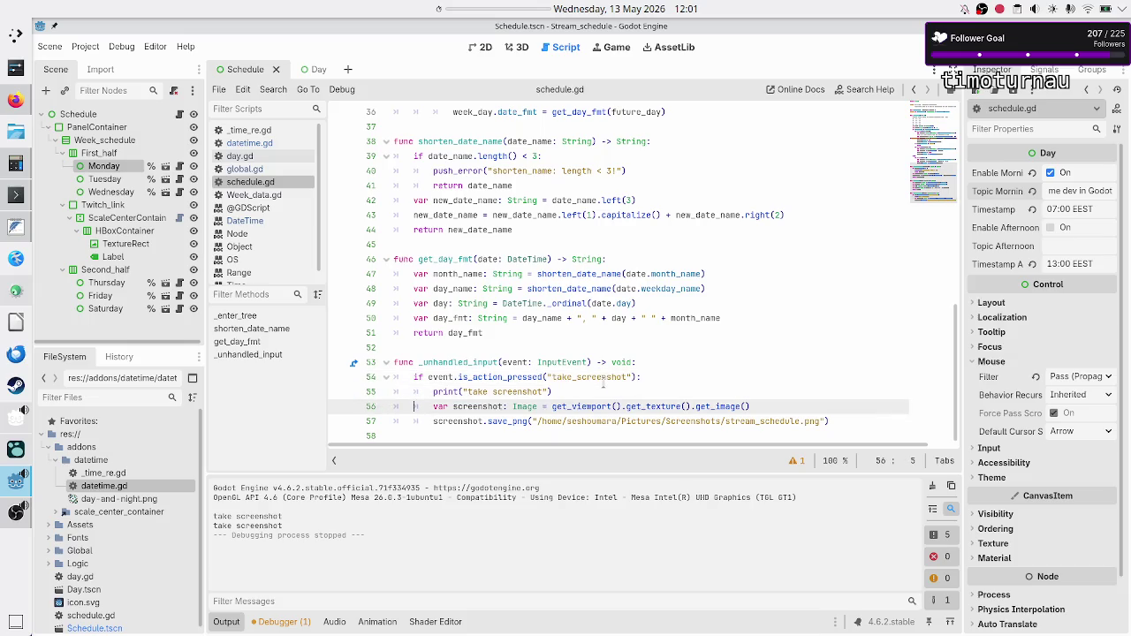
pyautogui.press('BackSpace')
pyautogui.press('BackSpace')
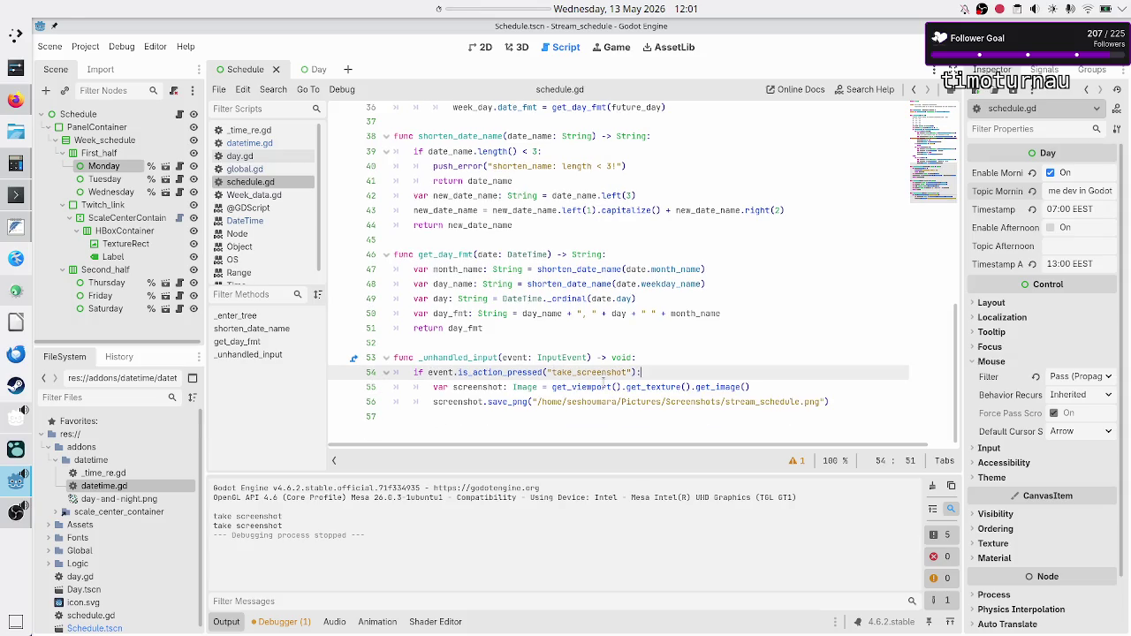
pyautogui.hotkey('alt', 'Tab')
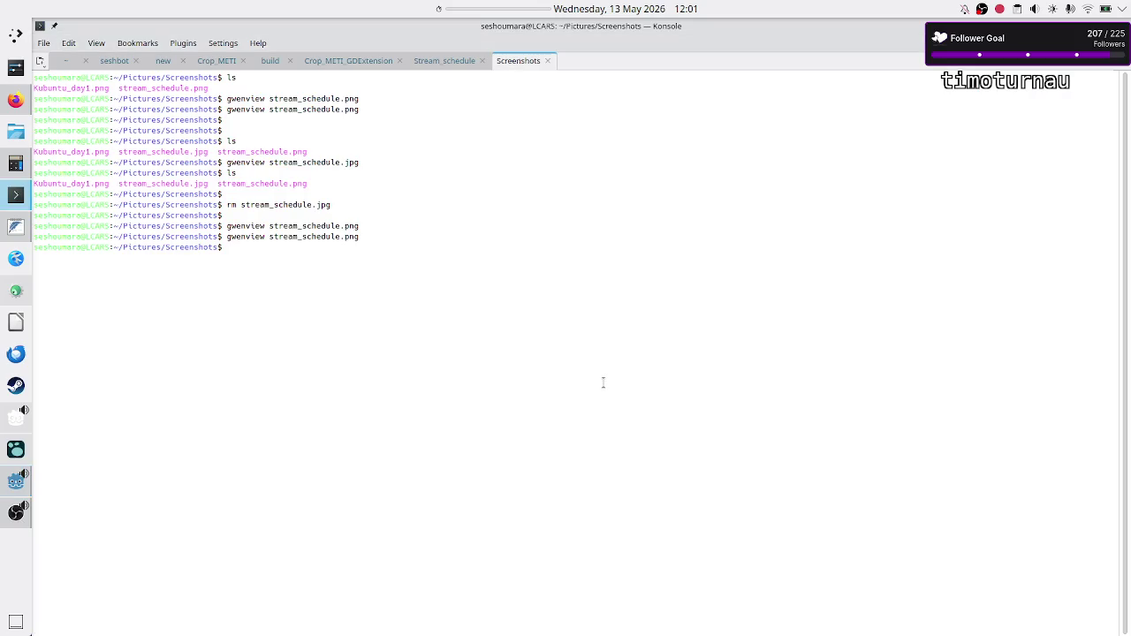
# Step: Rerun gwenview on stream_schedule.png, check the 18th May week against the calendar, and close it
pyautogui.press('Up')
pyautogui.press('Return')
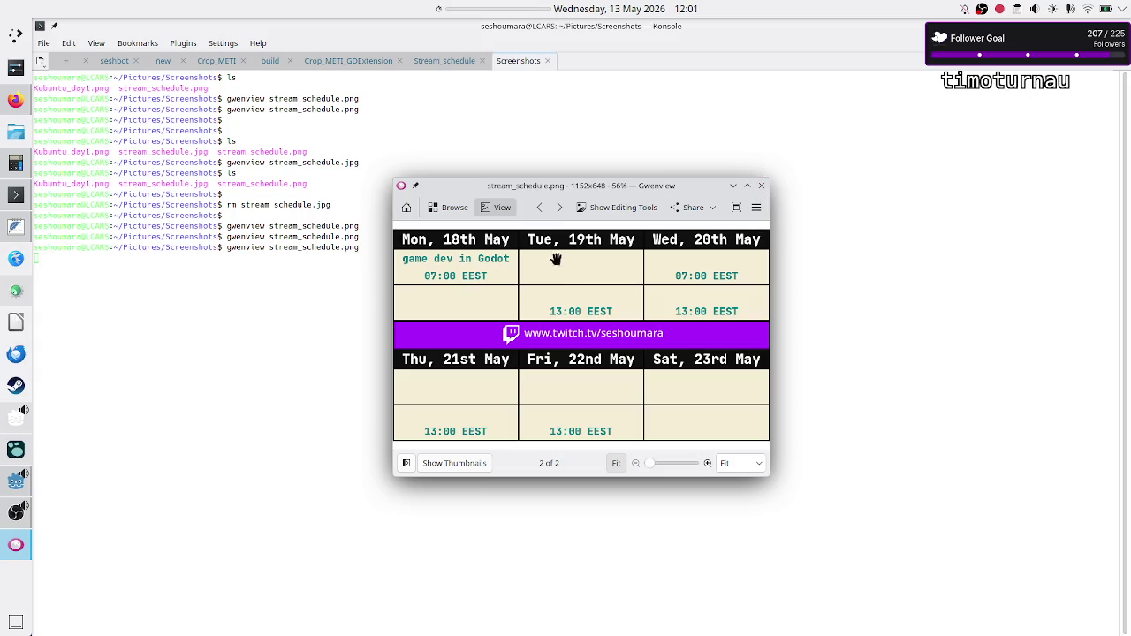
pyautogui.click(618, 7)
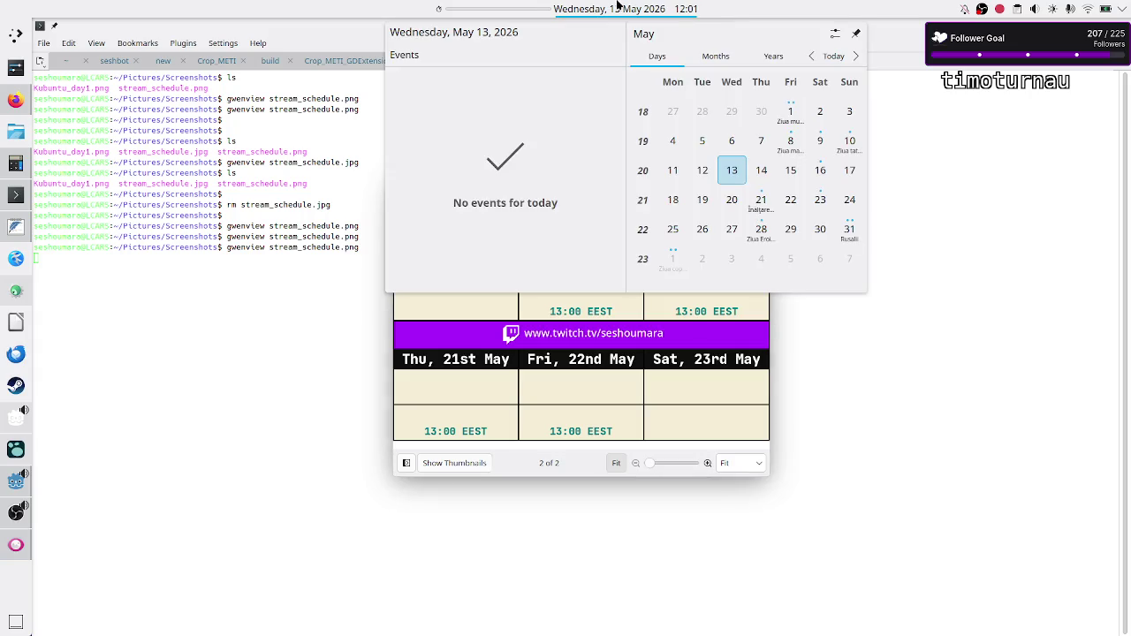
pyautogui.click(618, 7)
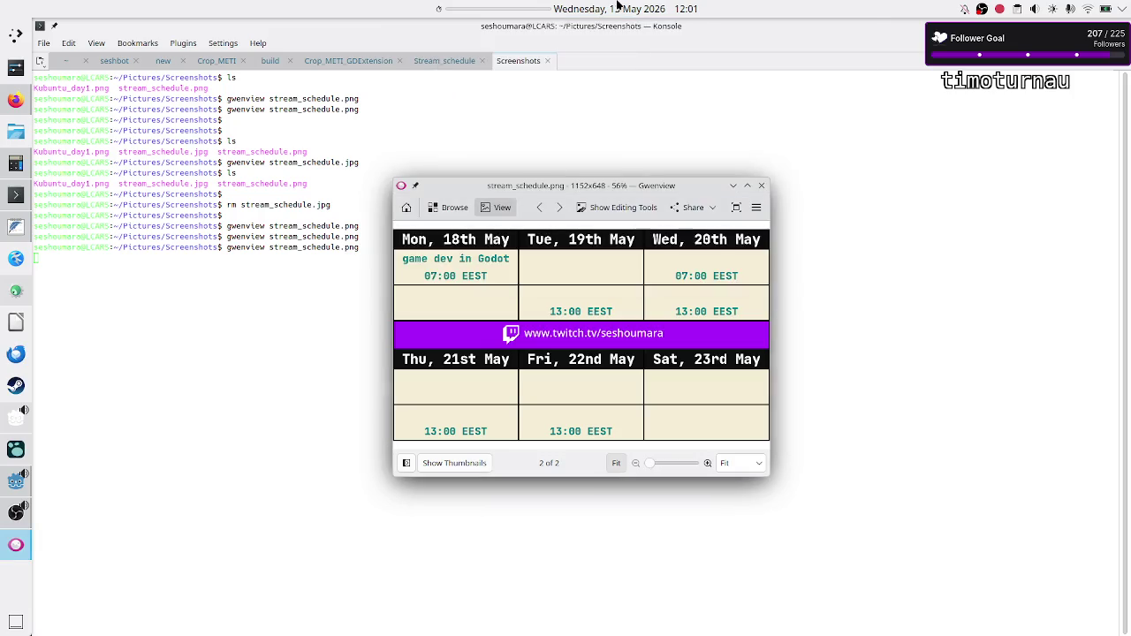
pyautogui.click(761, 187)
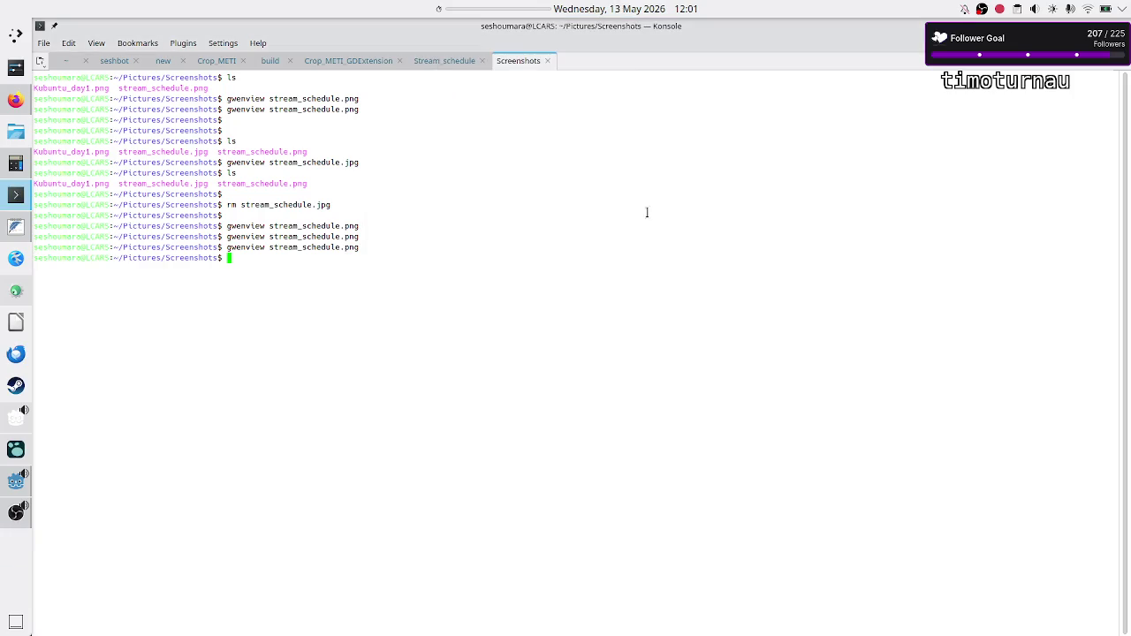
pyautogui.click(7, 488)
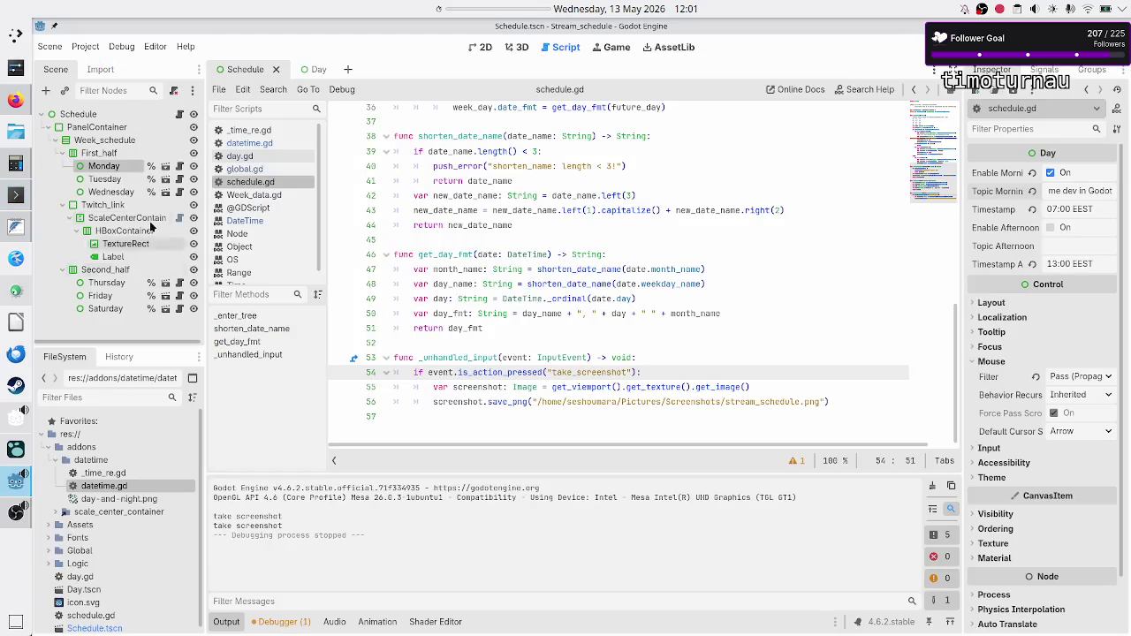
# Step: Set the Schedule node's Streaming Week to This Week and rerun the project
pyautogui.click(78, 114)
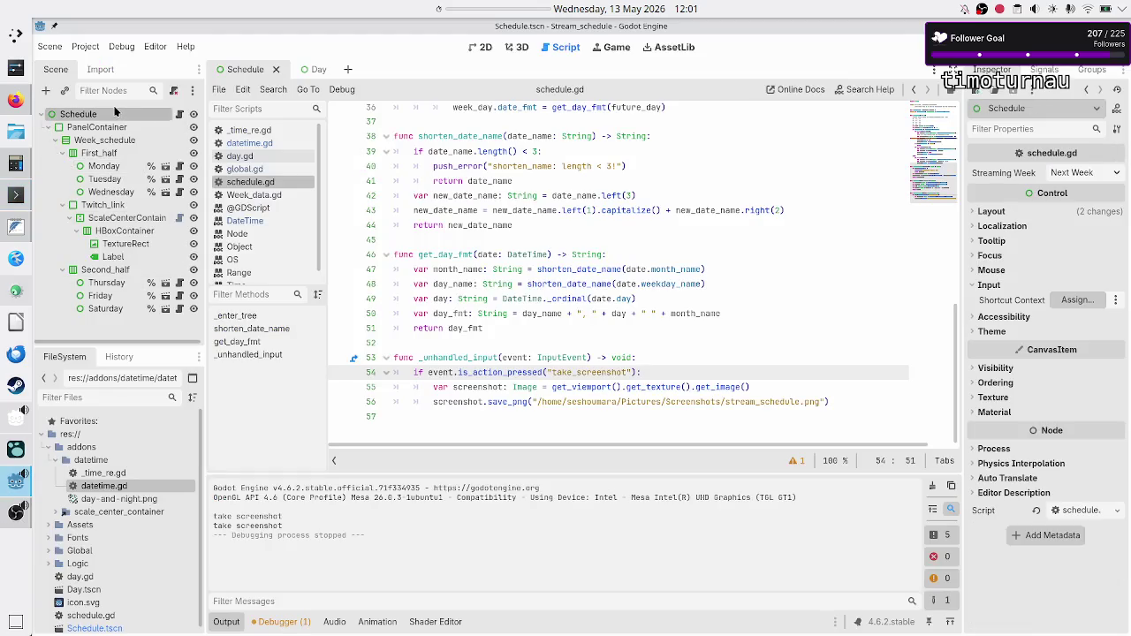
pyautogui.click(1087, 173)
pyautogui.click(1082, 195)
pyautogui.press('F5')
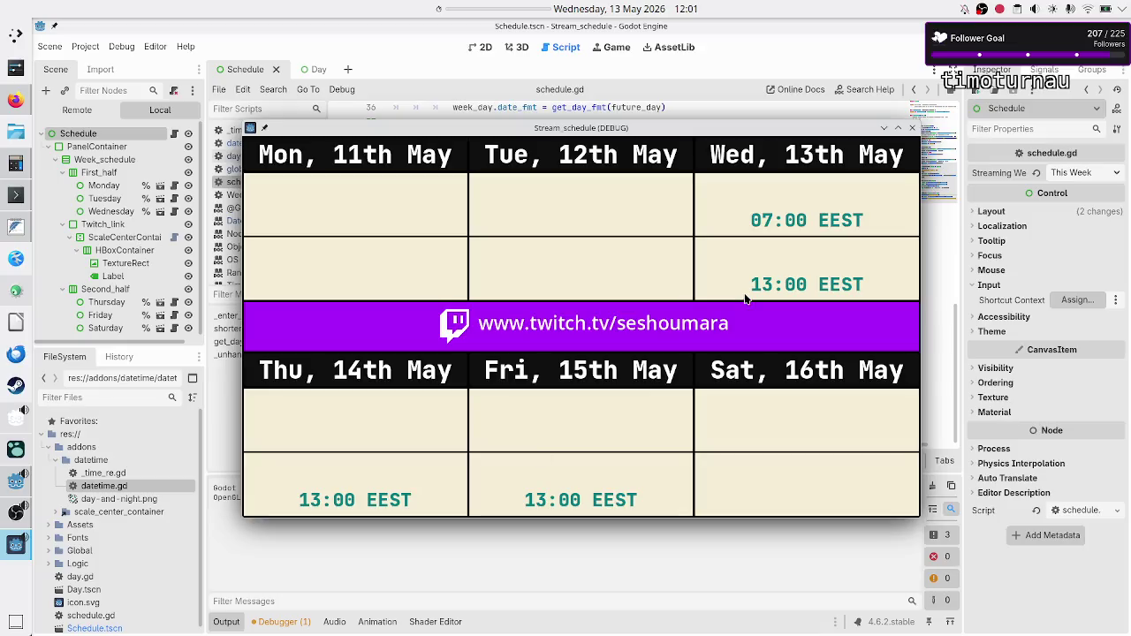
pyautogui.click(913, 129)
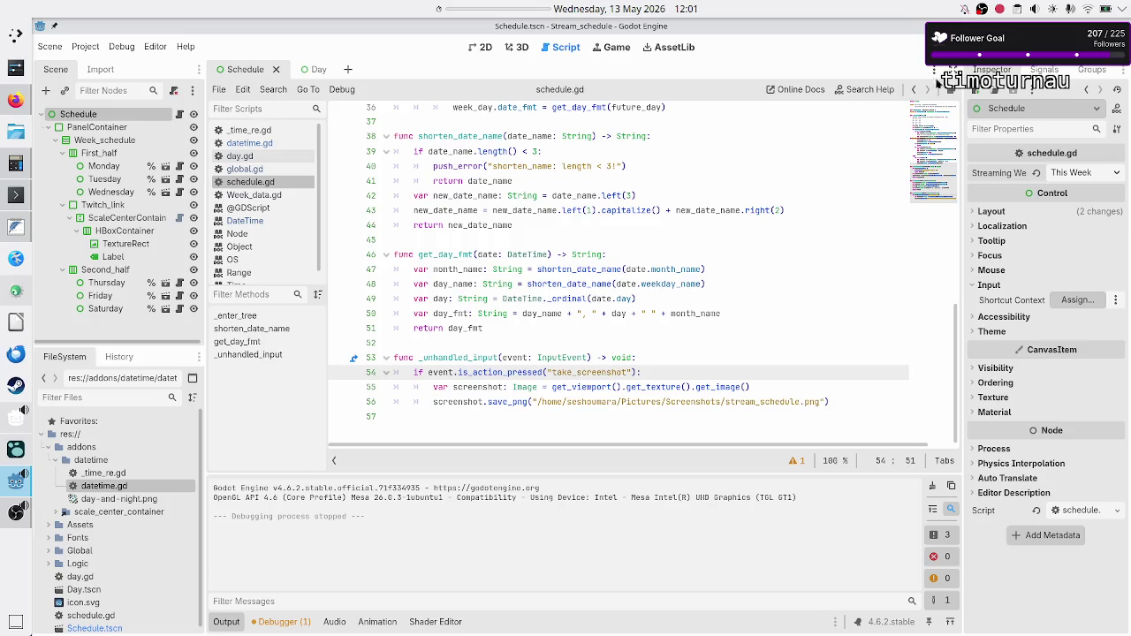
pyautogui.press('F5')
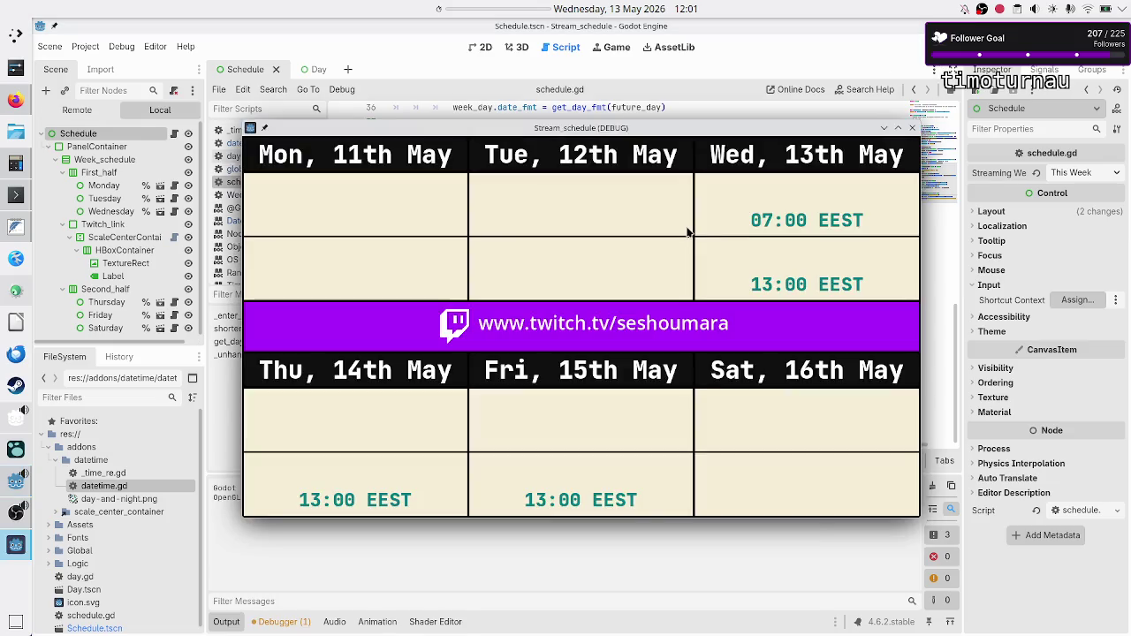
# Step: View the new stream_schedule.png screenshot in Gwenview from the terminal
pyautogui.click(16, 194)
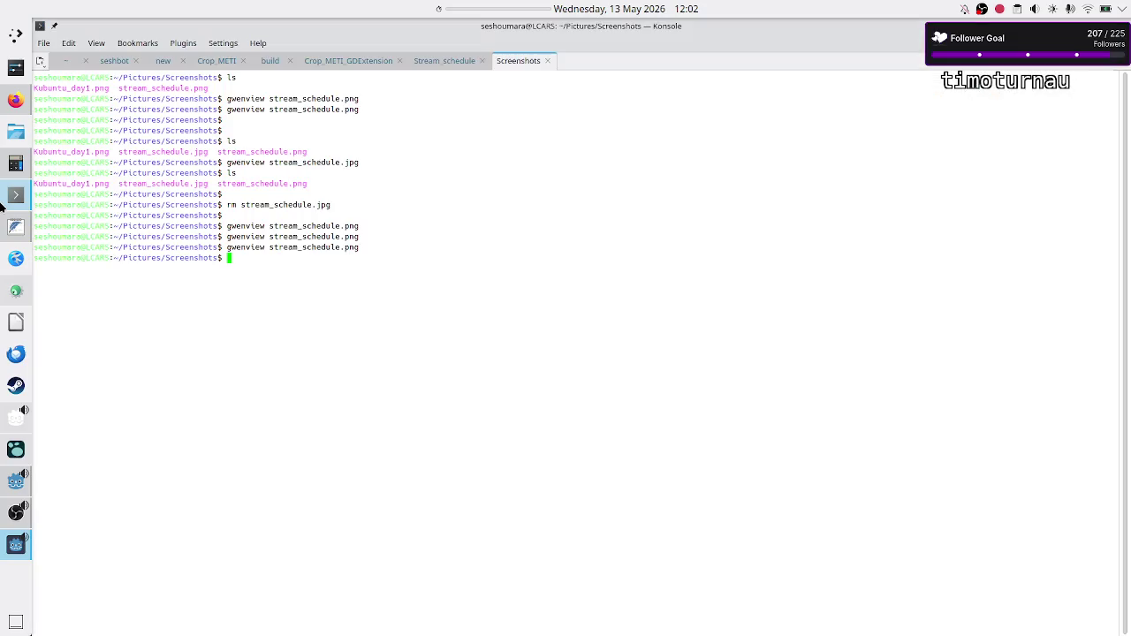
pyautogui.press('Up')
pyautogui.press('Return')
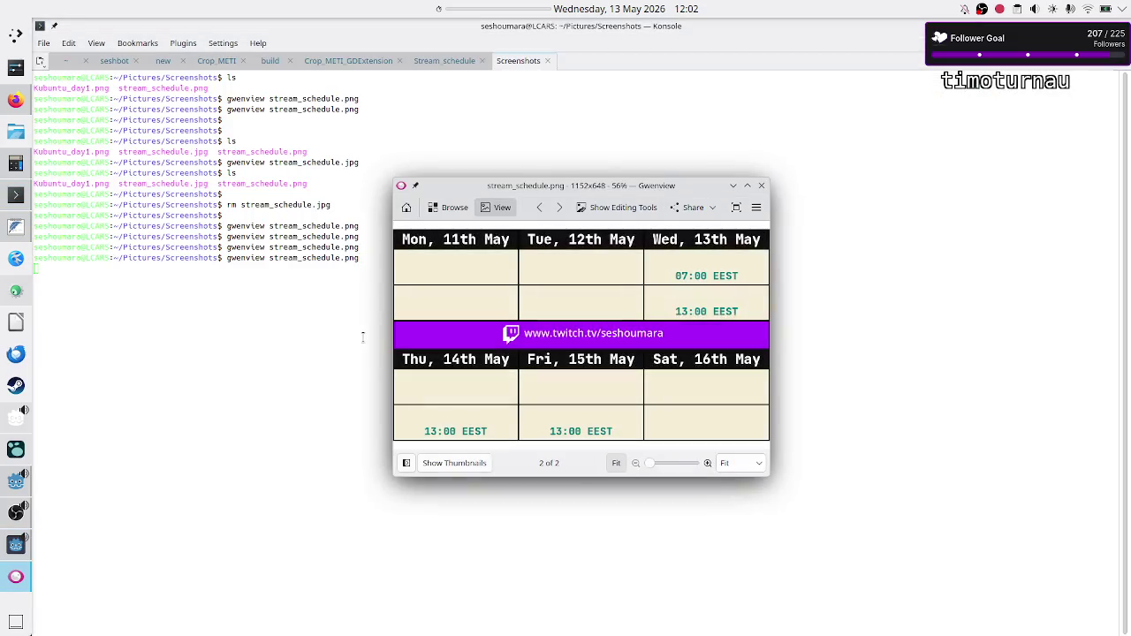
pyautogui.click(760, 185)
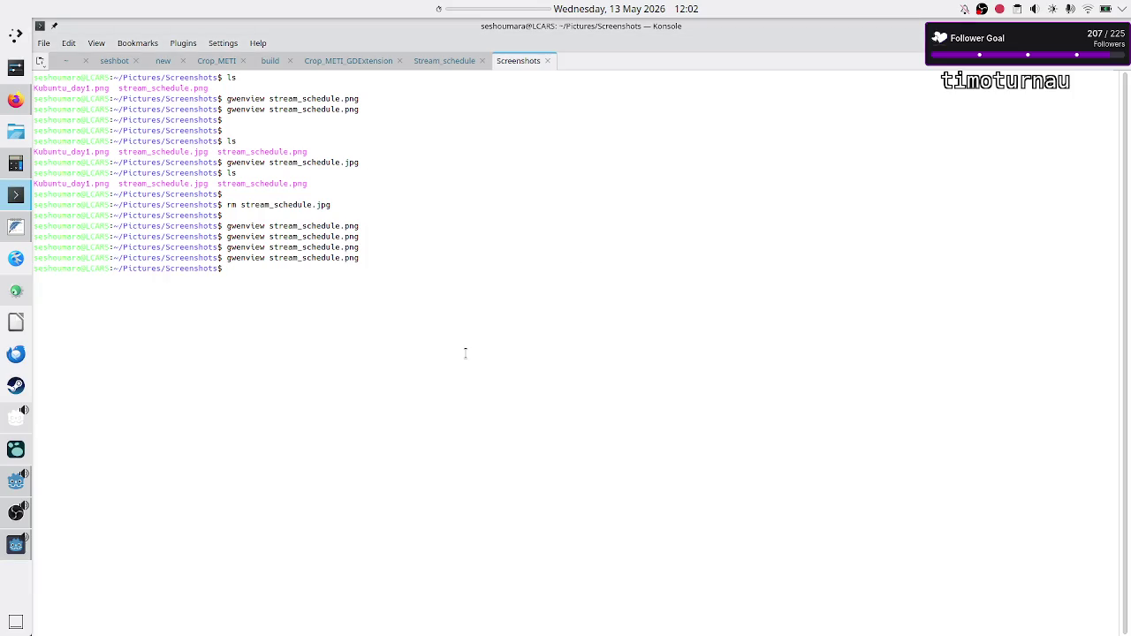
pyautogui.click(16, 226)
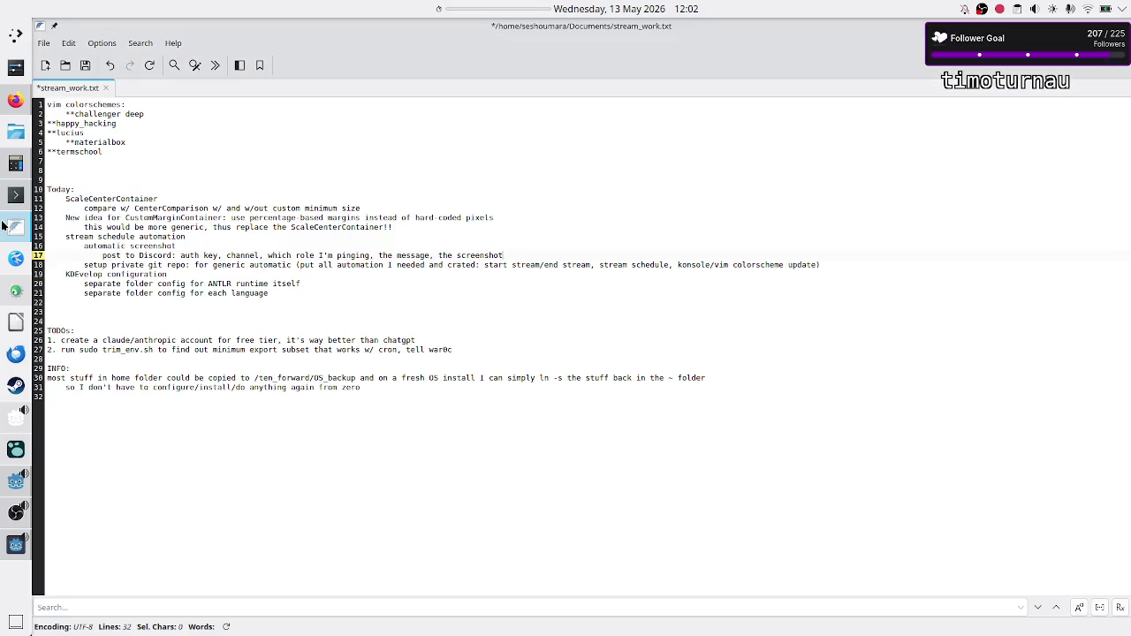
# Step: Select the automatic screenshot and Discord posting notes in stream_work.txt
pyautogui.doubleClick(93, 239)
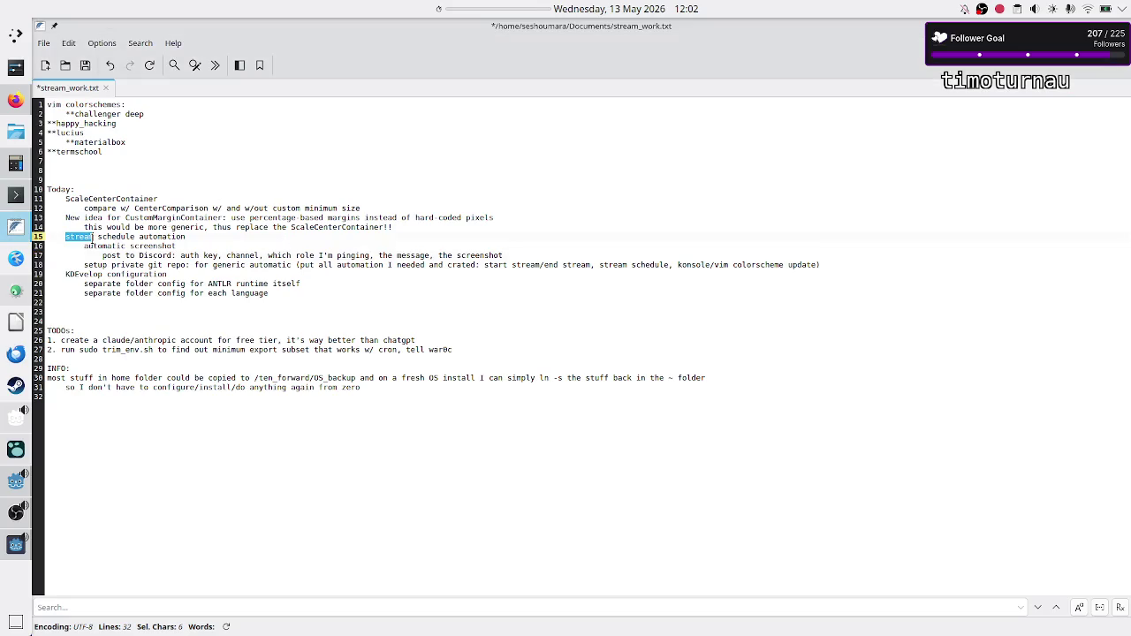
pyautogui.doubleClick(155, 247)
pyautogui.click(284, 250)
pyautogui.press('Home')
pyautogui.hotkey('shift', 'Down')
pyautogui.hotkey('shift', 'End')
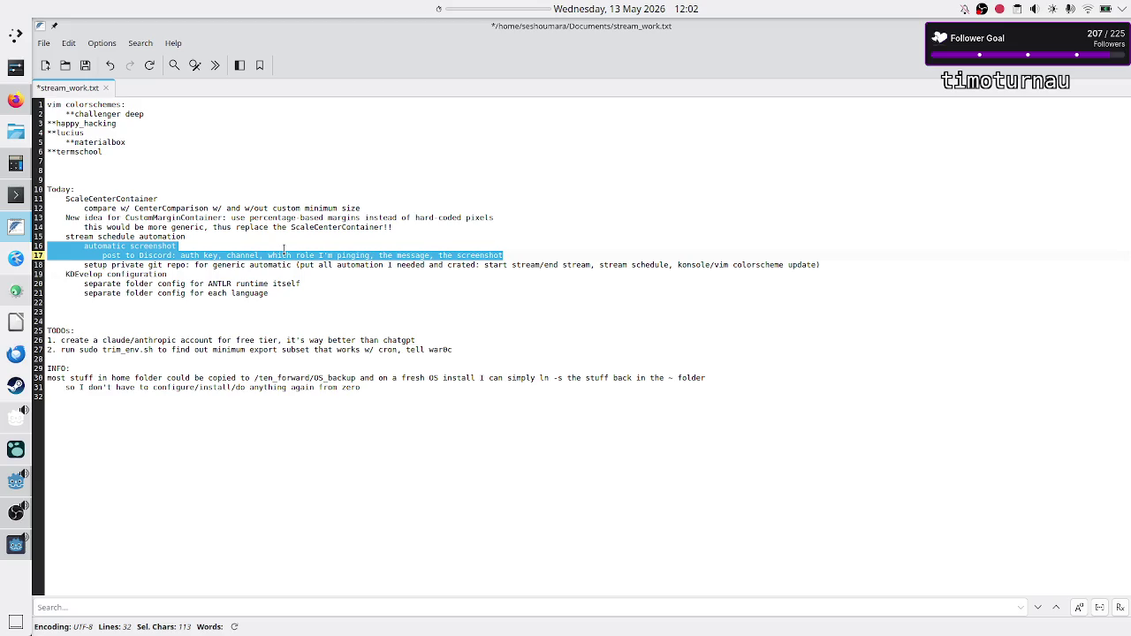
# Step: In the terminal, recall the gwenview command for the screenshot
pyautogui.hotkey('alt', 'Tab')
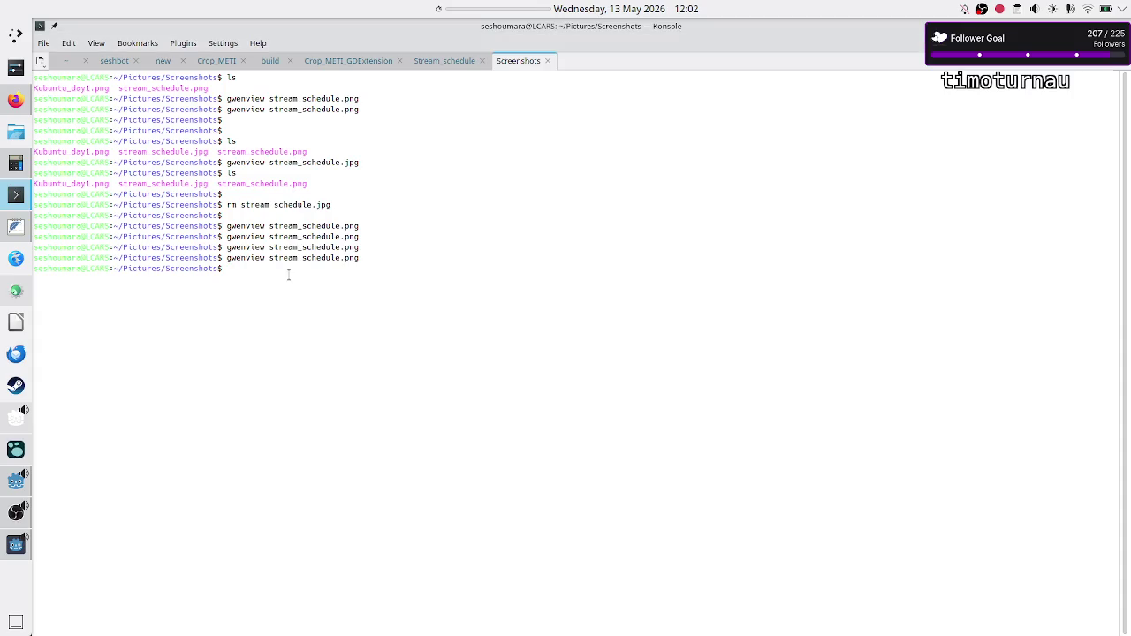
pyautogui.press('Return')
pyautogui.press('Return')
pyautogui.press('Up')
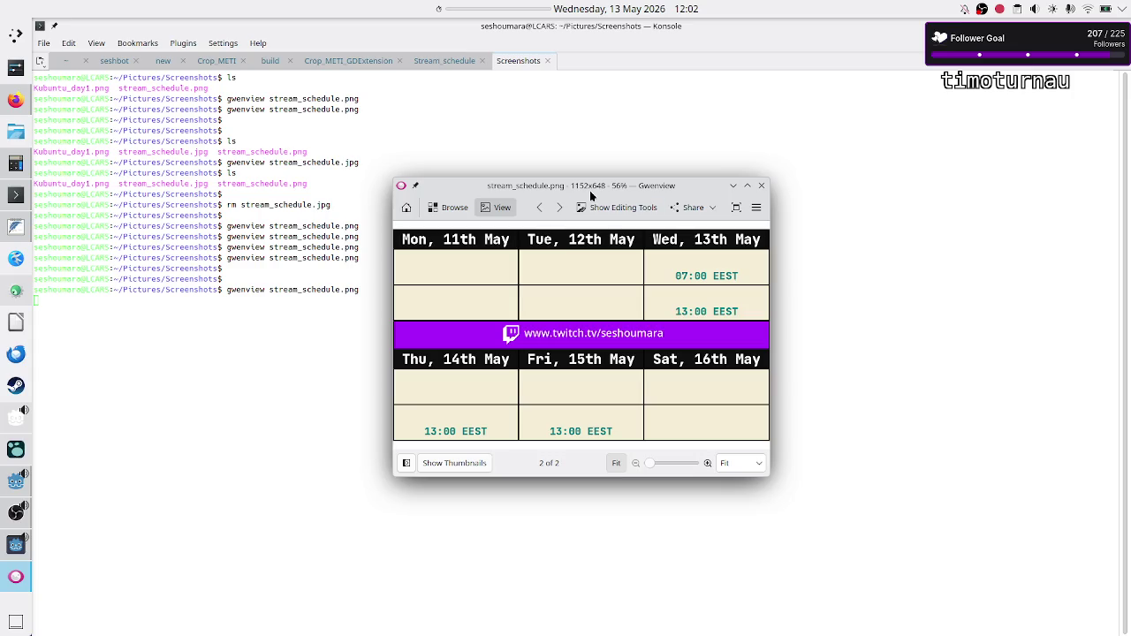
pyautogui.doubleClick(592, 182)
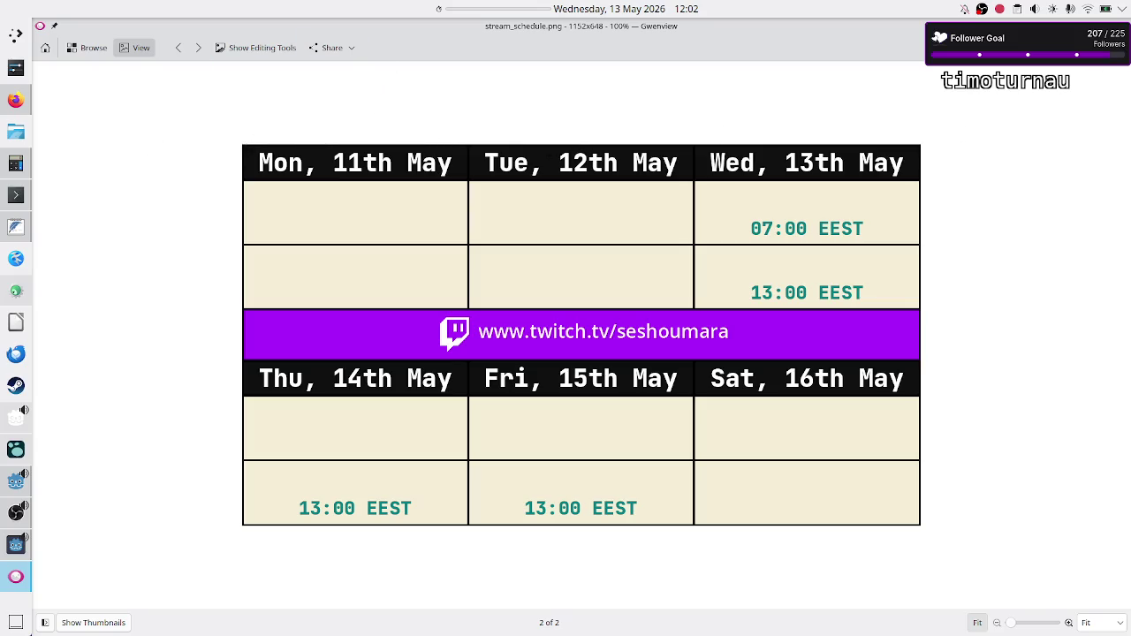
pyautogui.hotkey('ctrl', 'q')
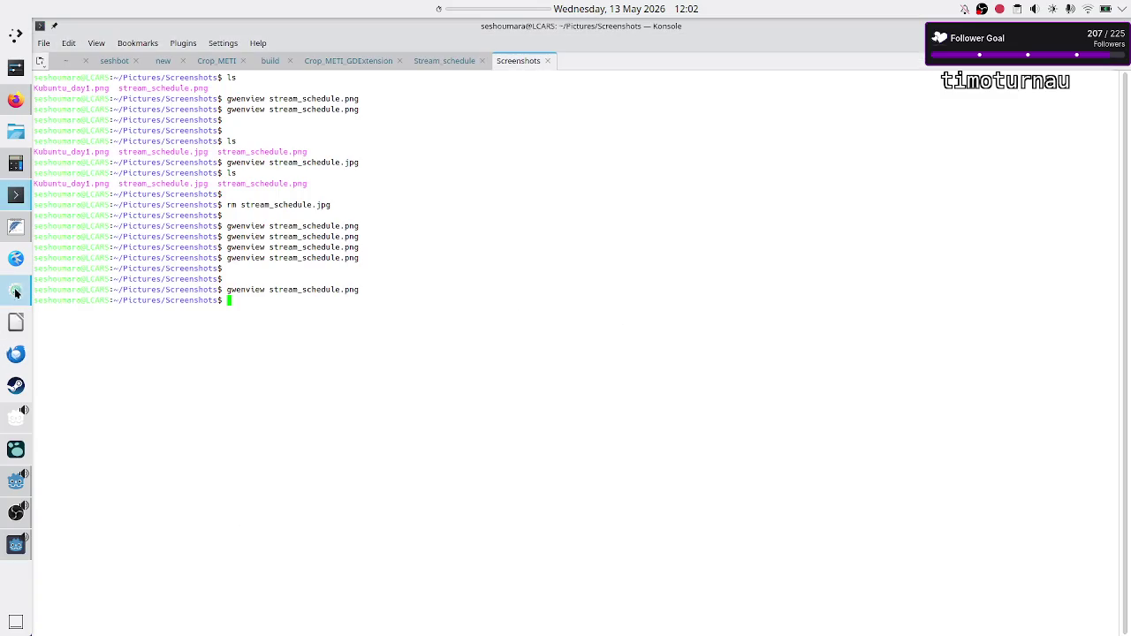
pyautogui.click(13, 422)
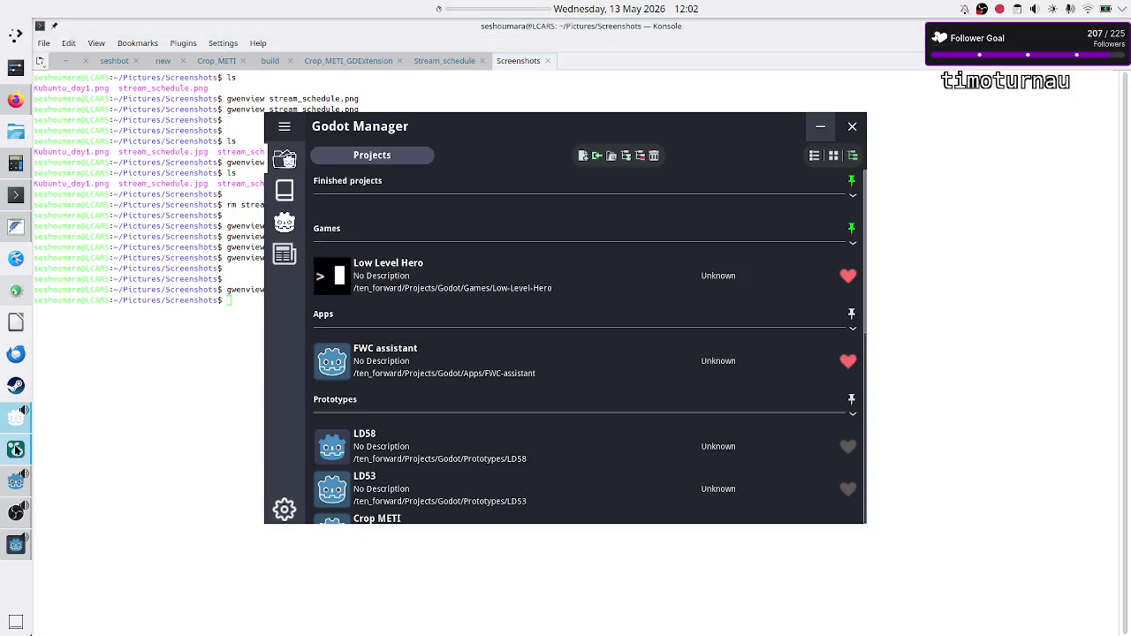
# Step: Bring up the Stream_schedule editor, place the caret on line 52, and show the Search menu
pyautogui.click(108, 449)
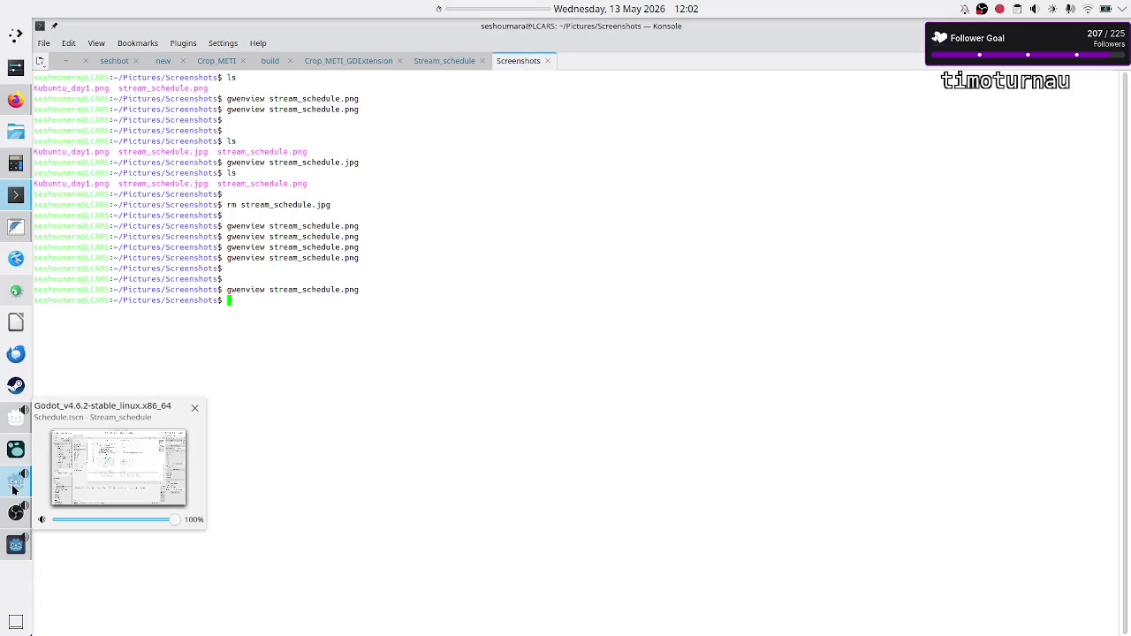
pyautogui.click(21, 484)
pyautogui.click(501, 342)
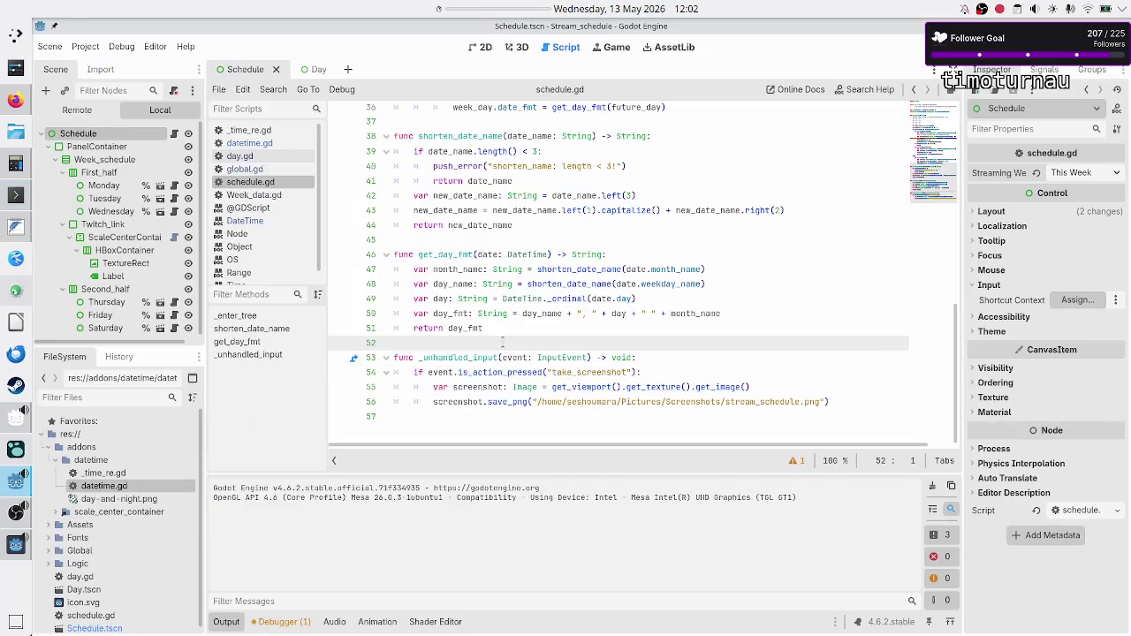
pyautogui.click(271, 92)
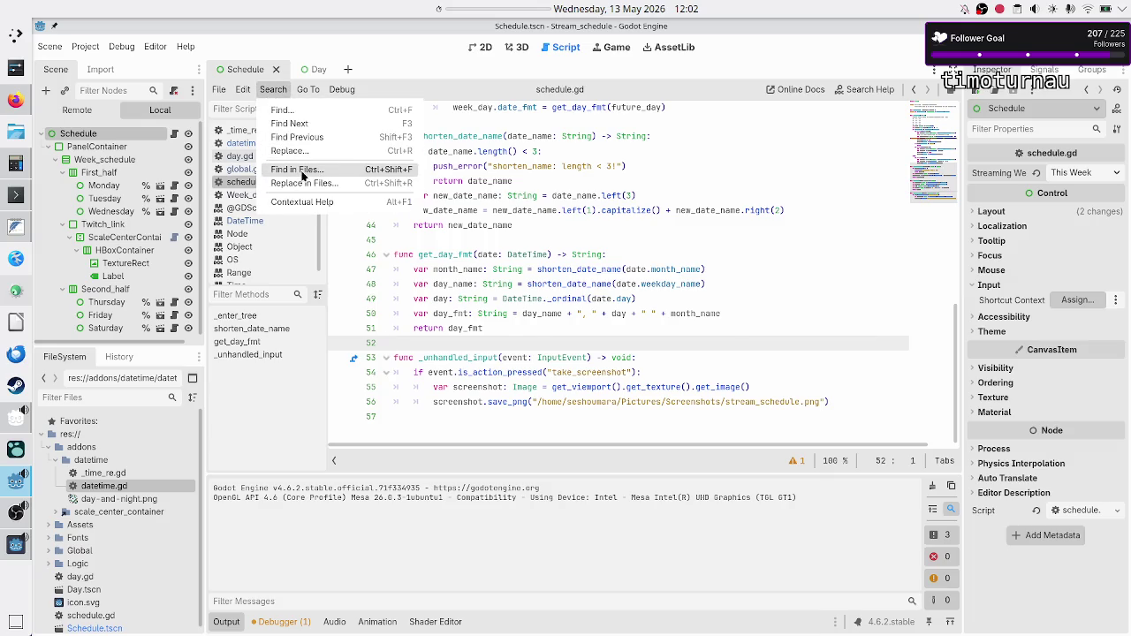
# Step: Search the project scripts, excluding shaders, for TODO and jump to the line 3 note
pyautogui.click(301, 171)
pyautogui.write('TODO')
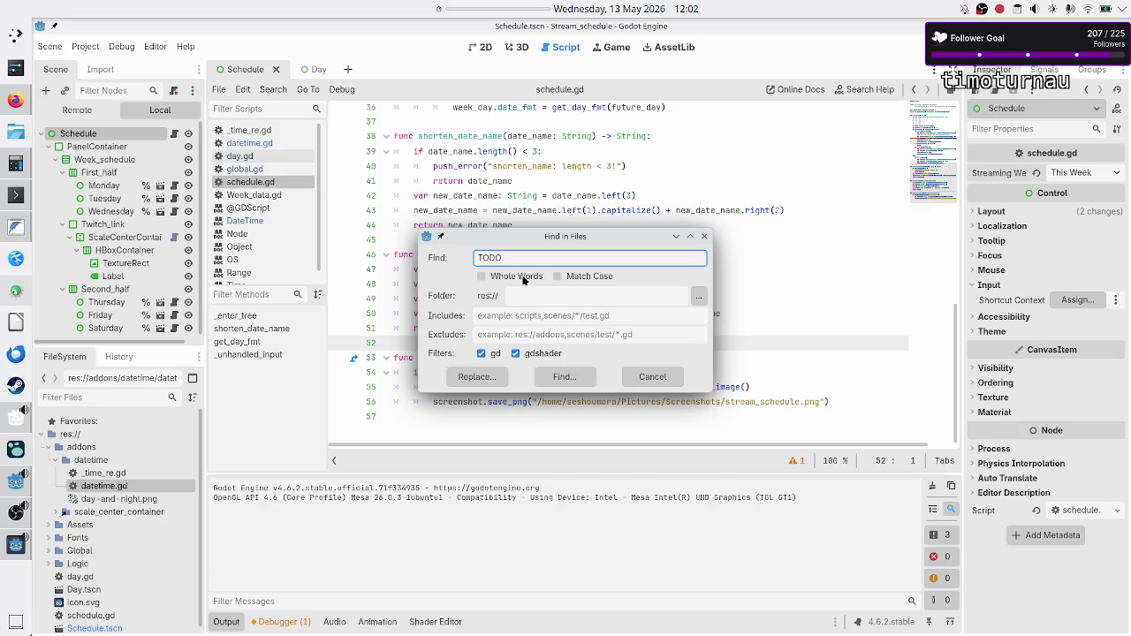
pyautogui.click(529, 355)
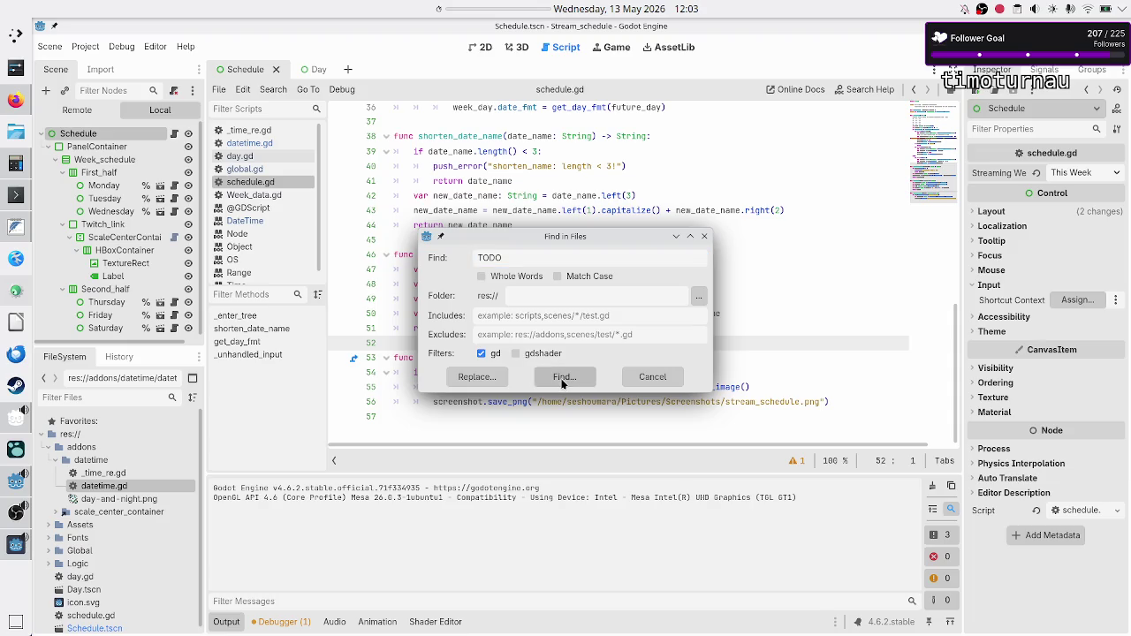
pyautogui.click(564, 378)
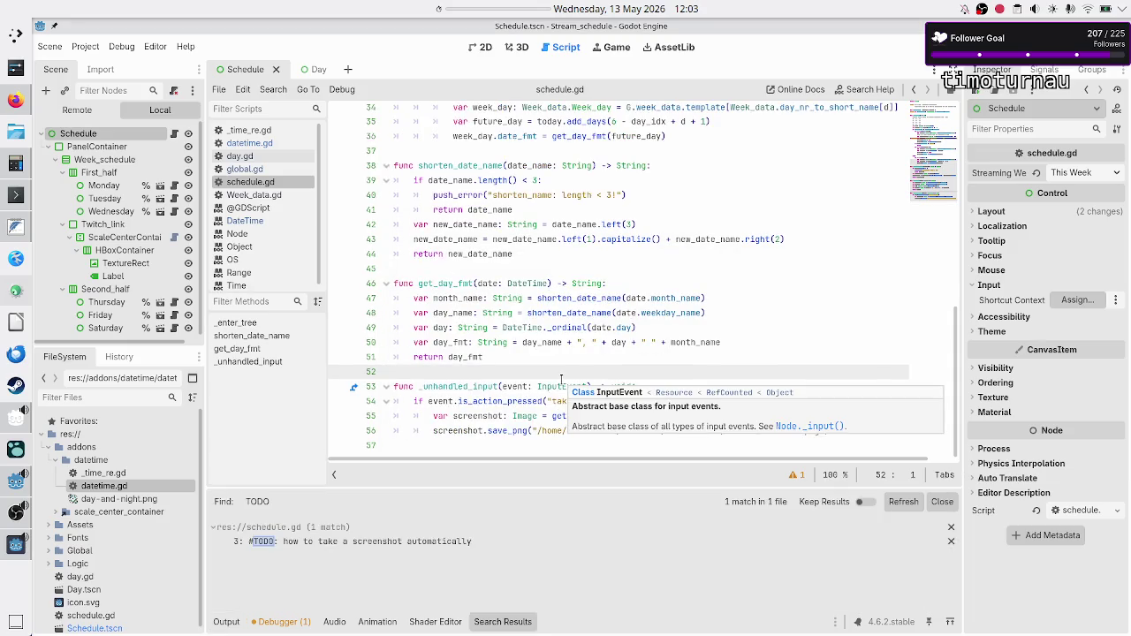
pyautogui.click(402, 542)
# Step: Review the line 4 note about saving to disk, then start a screen capture
pyautogui.scroll(1, 557, 256)
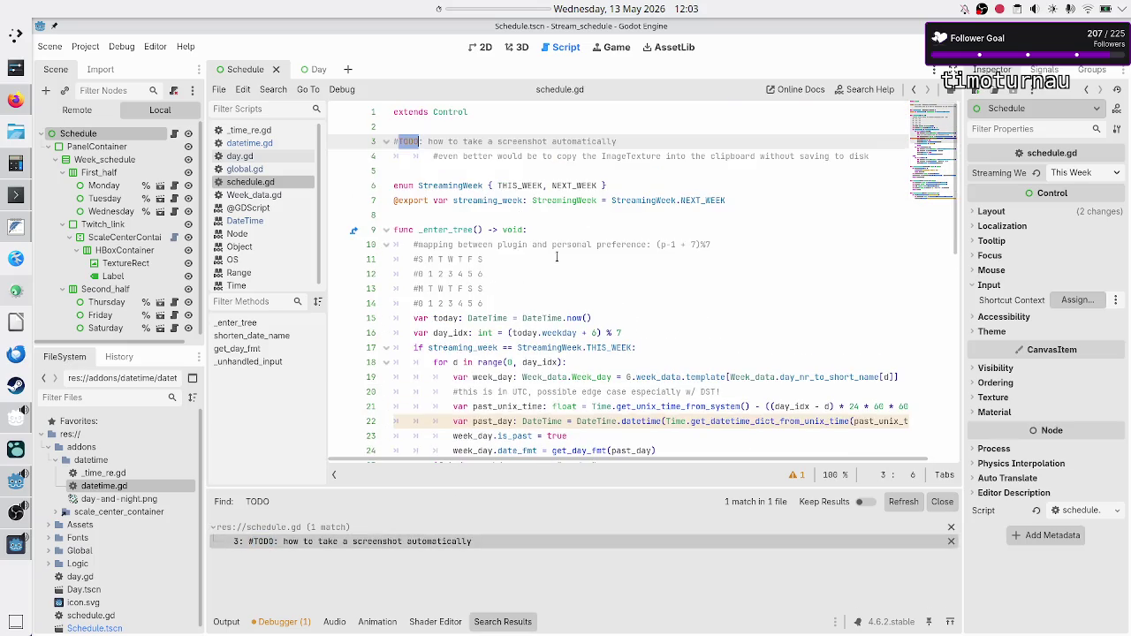
pyautogui.press('Left')
pyautogui.click(789, 155)
pyautogui.doubleClick(826, 156)
pyautogui.doubleClick(852, 156)
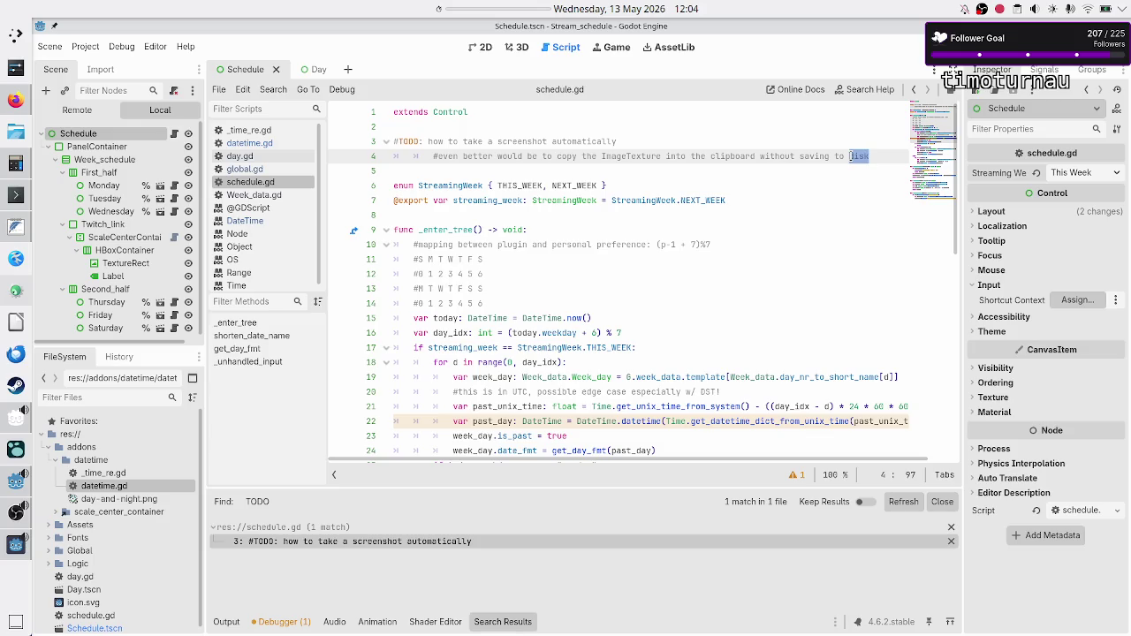
pyautogui.press('Print')
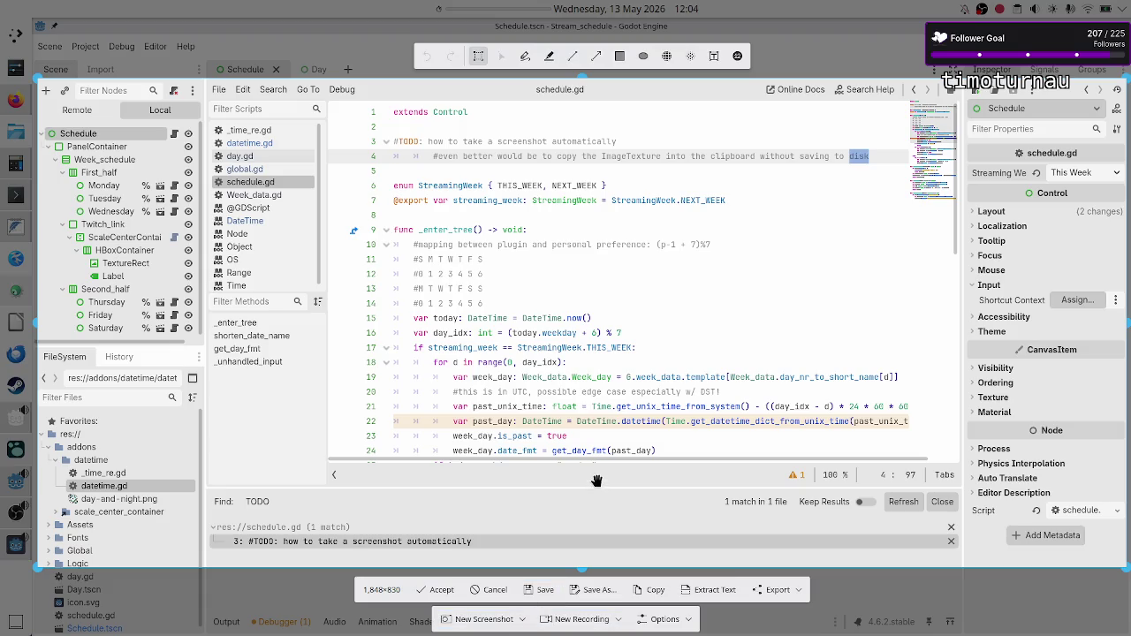
# Step: Capture the active Godot window in Spectacle, try cropping, and discard it unsaved
pyautogui.click(499, 619)
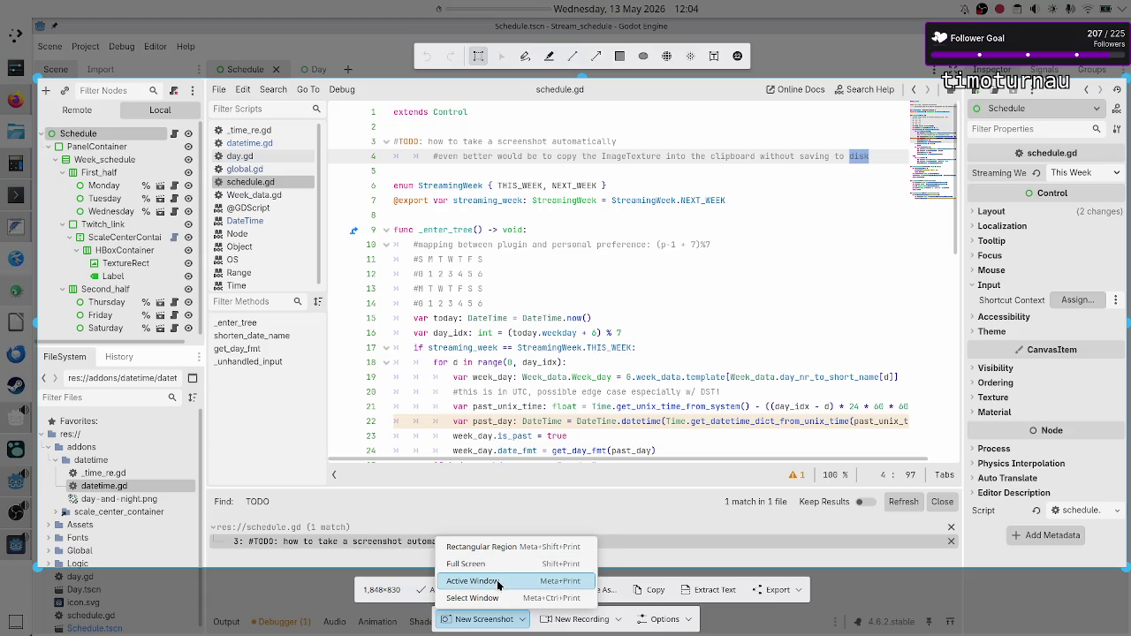
pyautogui.click(497, 581)
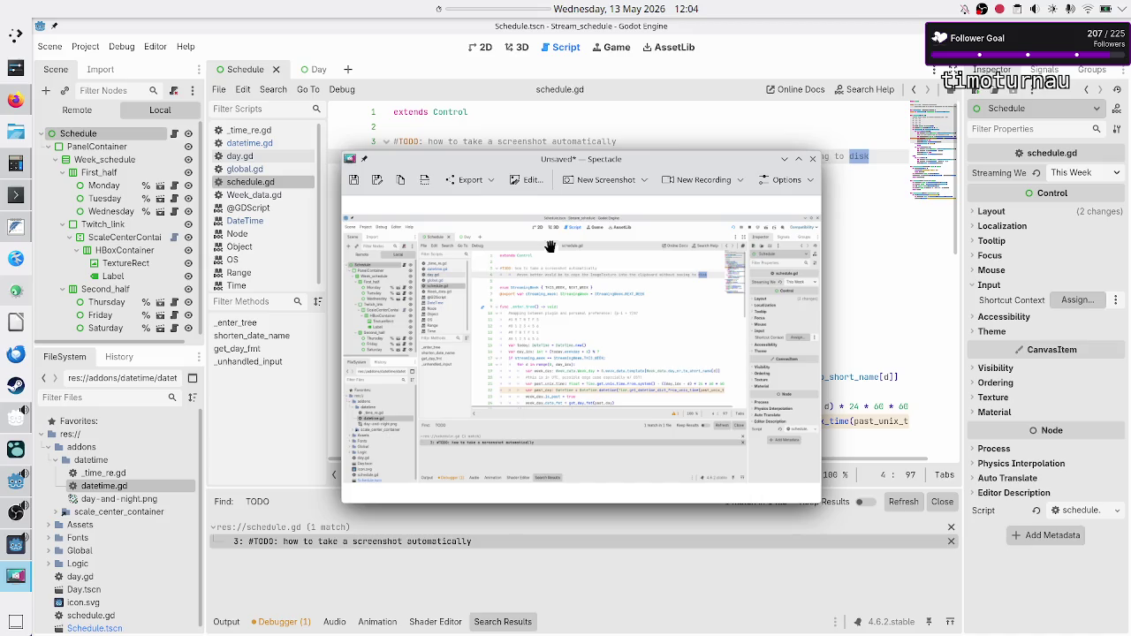
pyautogui.moveTo(624, 169)
pyautogui.mouseDown()
pyautogui.moveTo(658, 172)
pyautogui.moveTo(638, 174)
pyautogui.mouseUp()
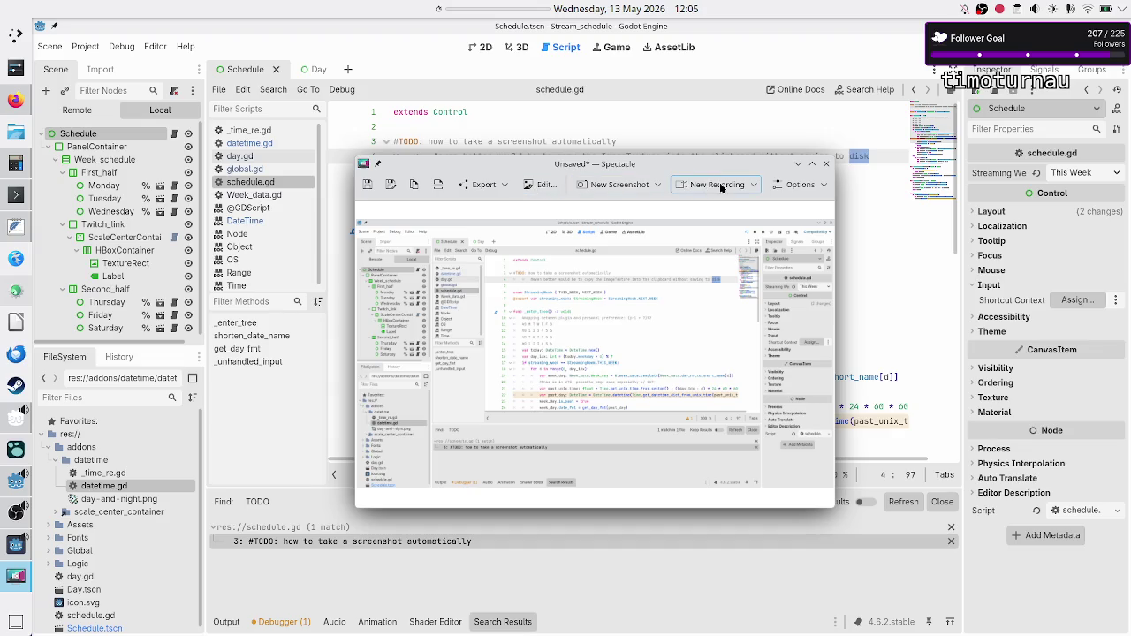
pyautogui.click(549, 184)
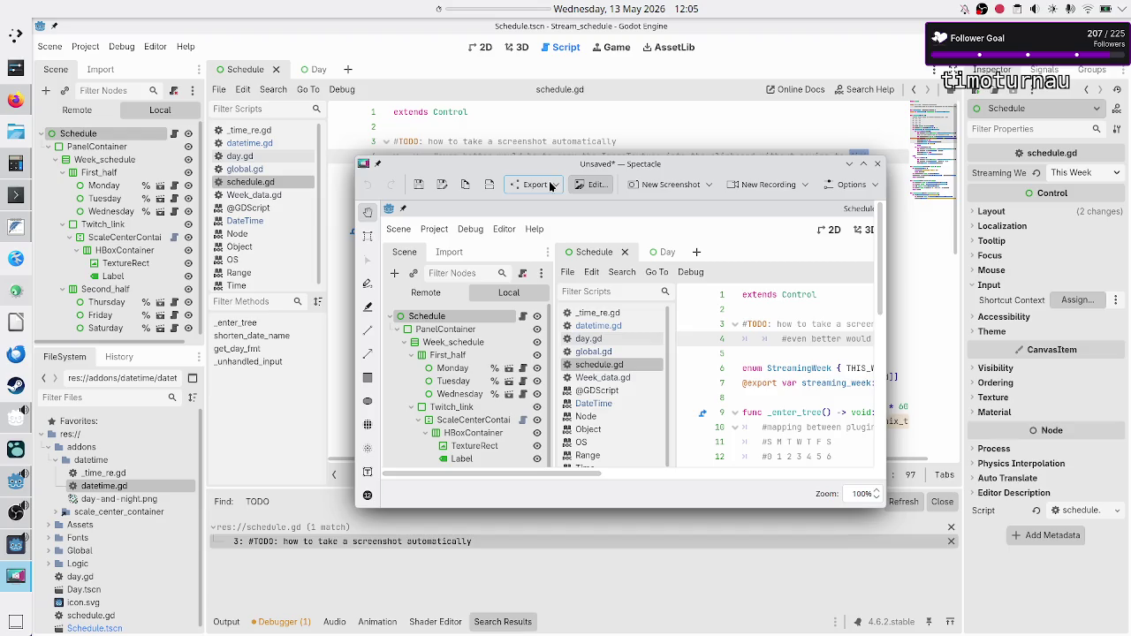
pyautogui.click(368, 241)
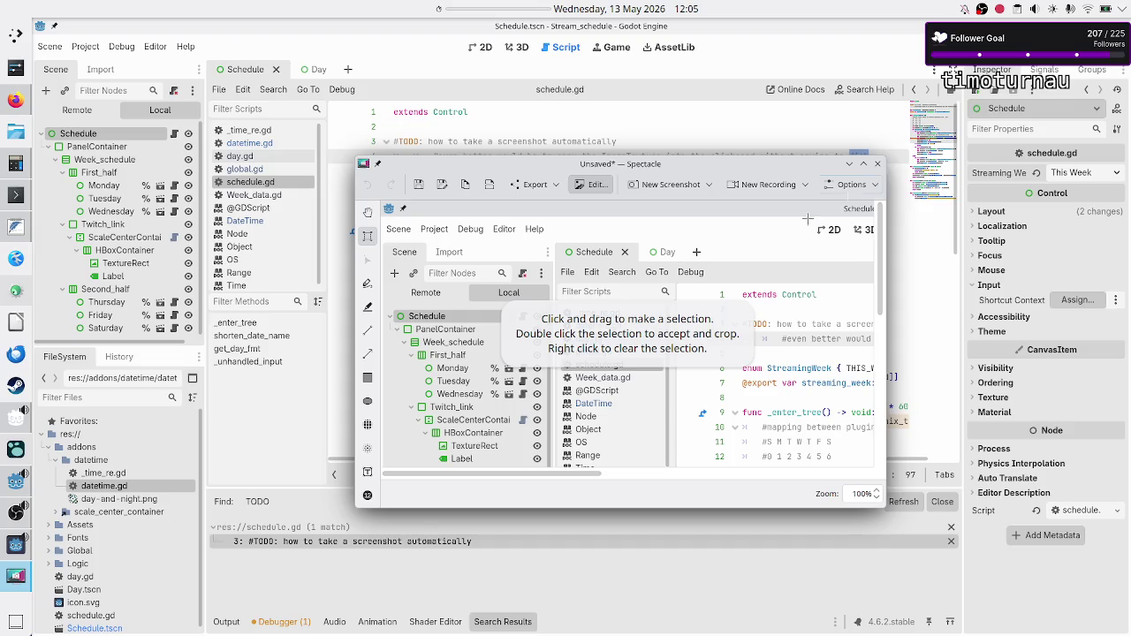
pyautogui.click(369, 216)
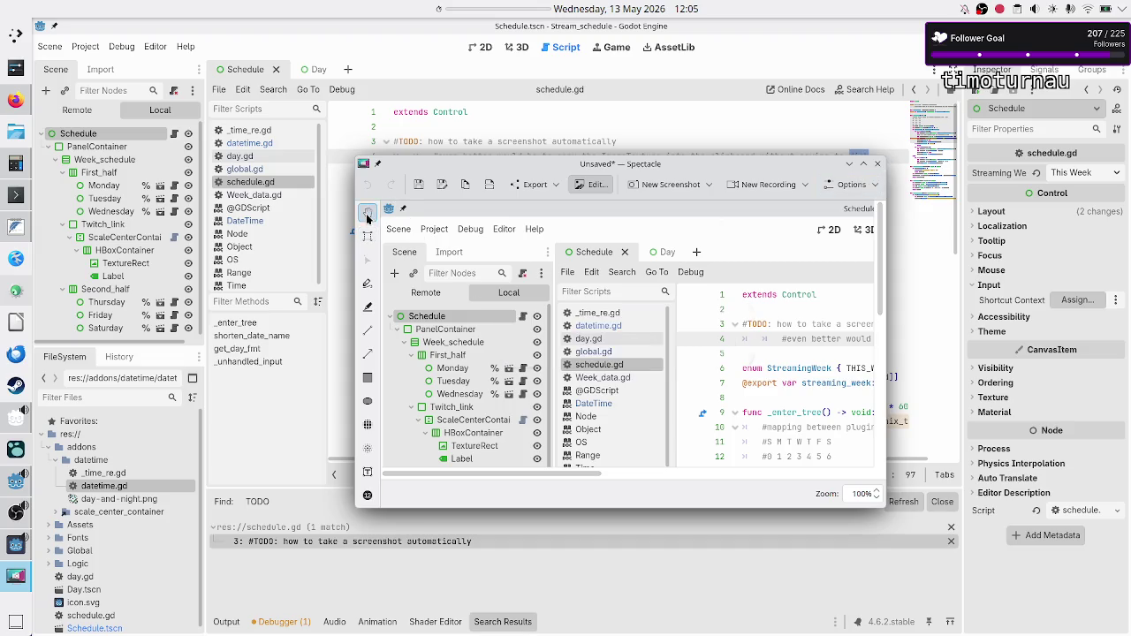
pyautogui.click(877, 163)
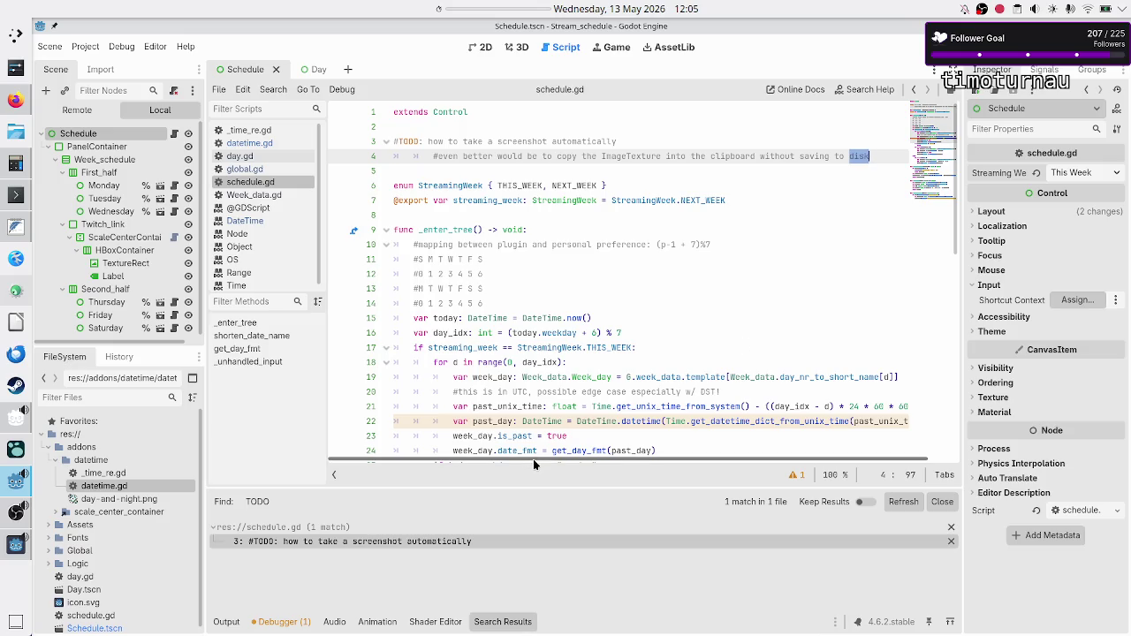
# Step: Reread the comment about copying the ImageTexture to the clipboard
pyautogui.doubleClick(659, 157)
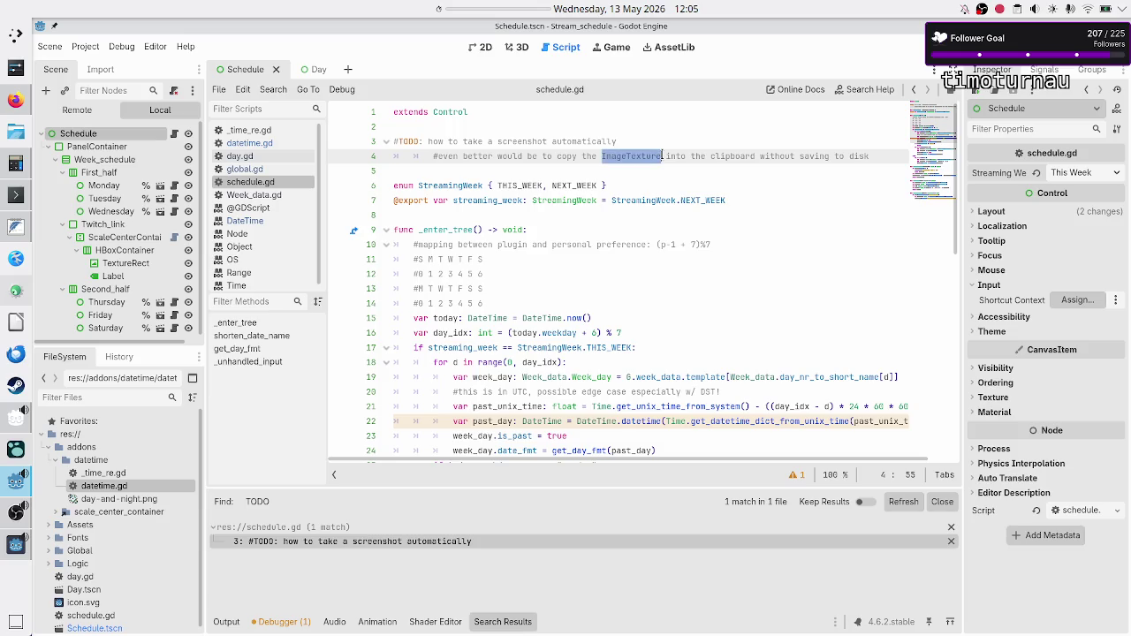
pyautogui.doubleClick(738, 156)
pyautogui.click(785, 155)
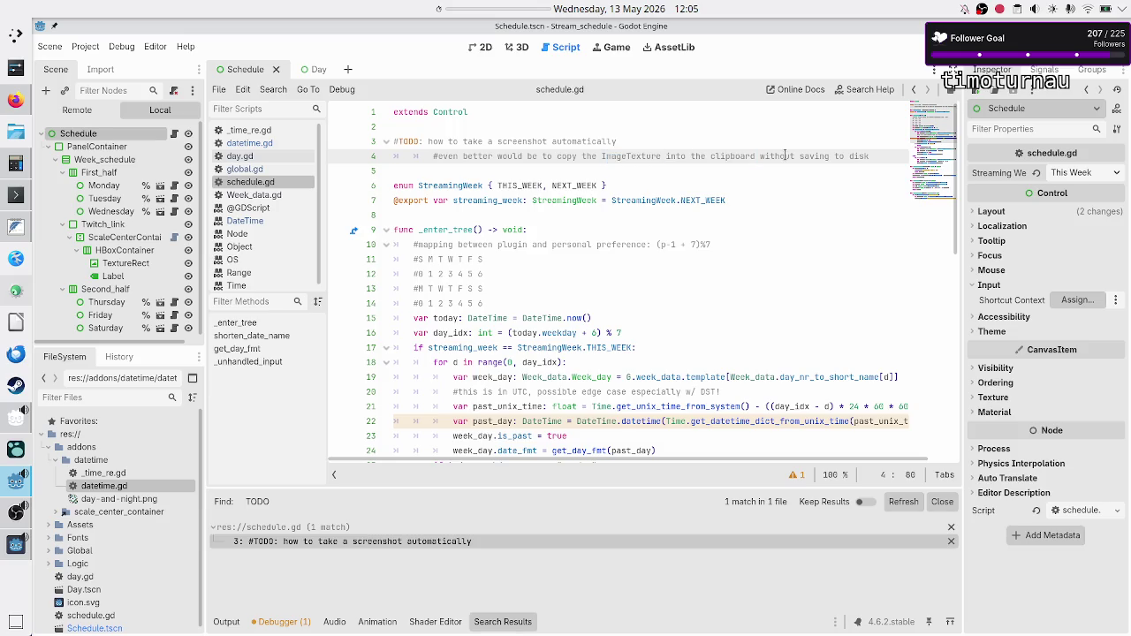
pyautogui.click(15, 99)
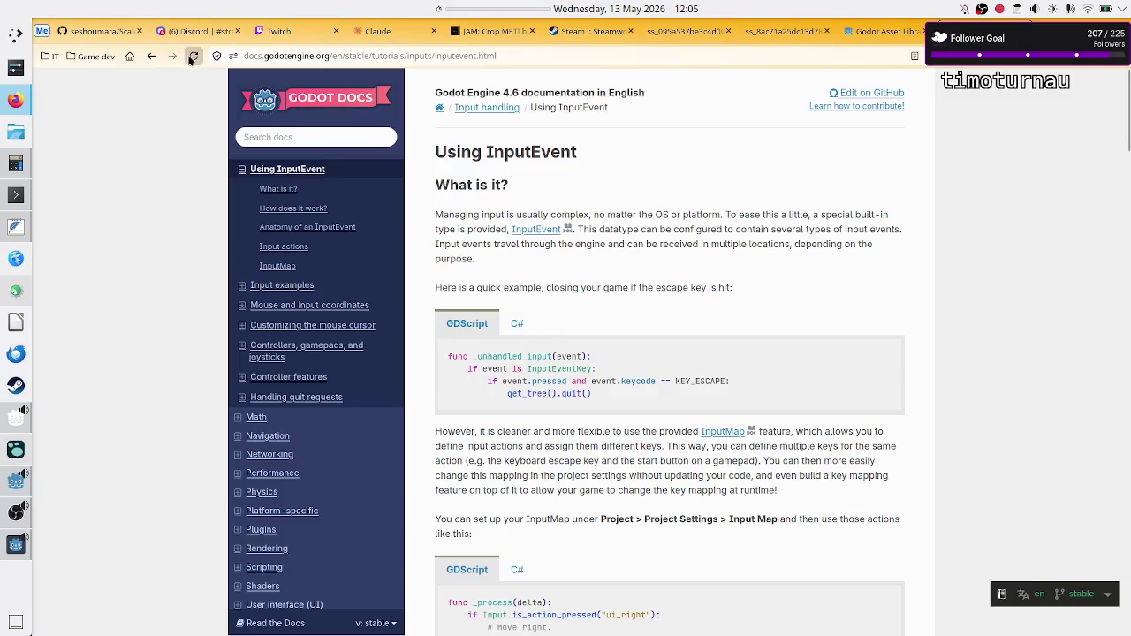
# Step: Search for 'godot copy image texture to clipboard' and open the Godot forum thread
pyautogui.click(130, 58)
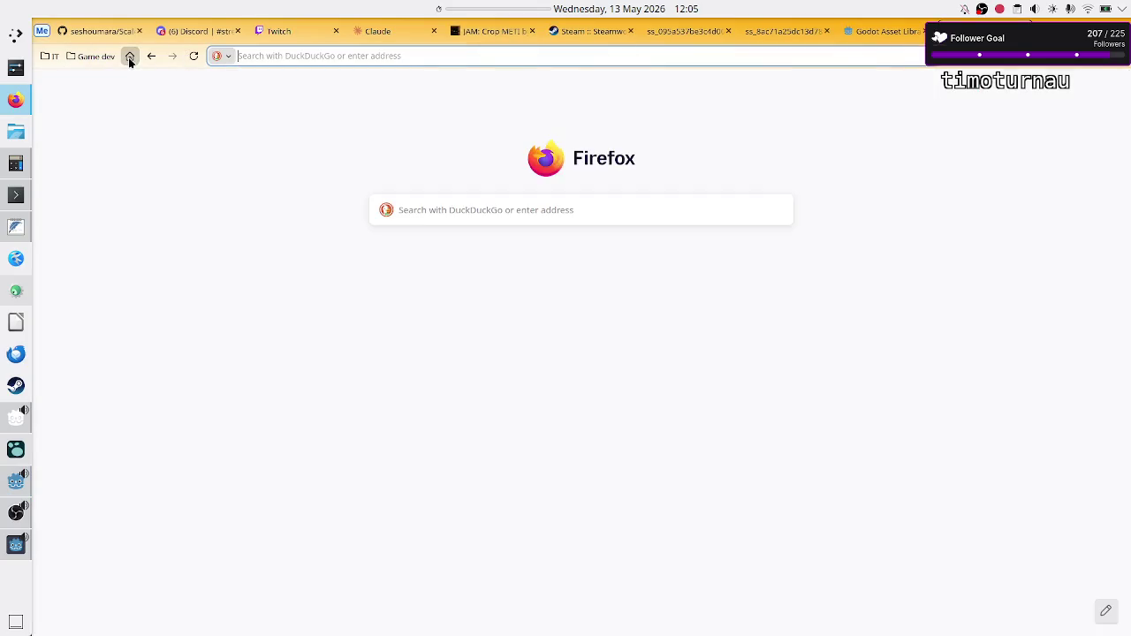
pyautogui.write('godot copy i')
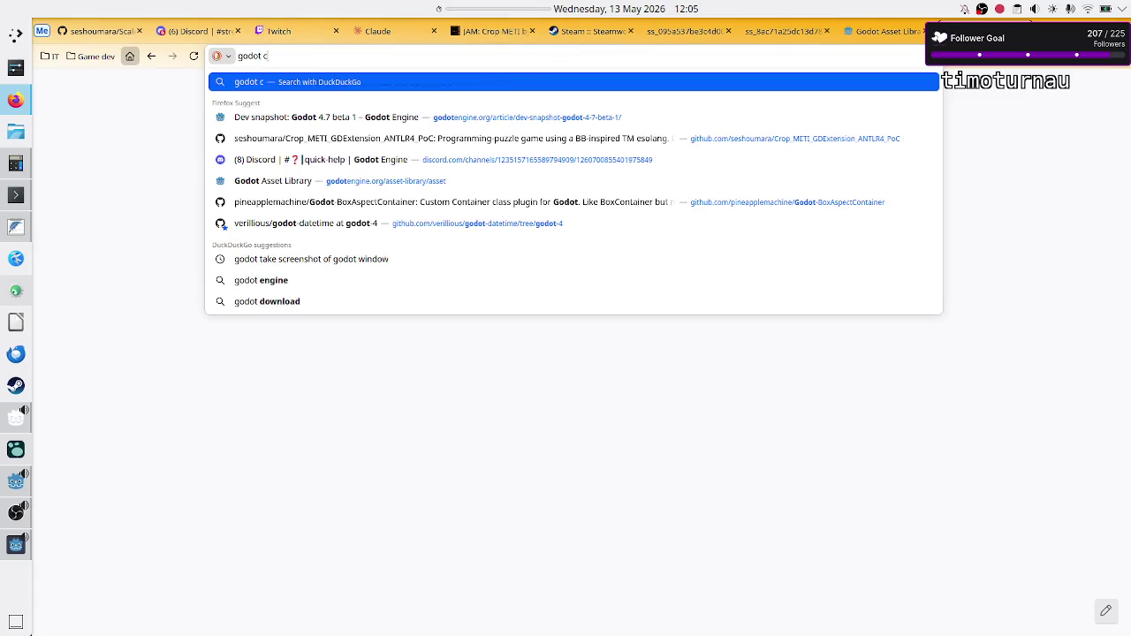
pyautogui.write('mage tex')
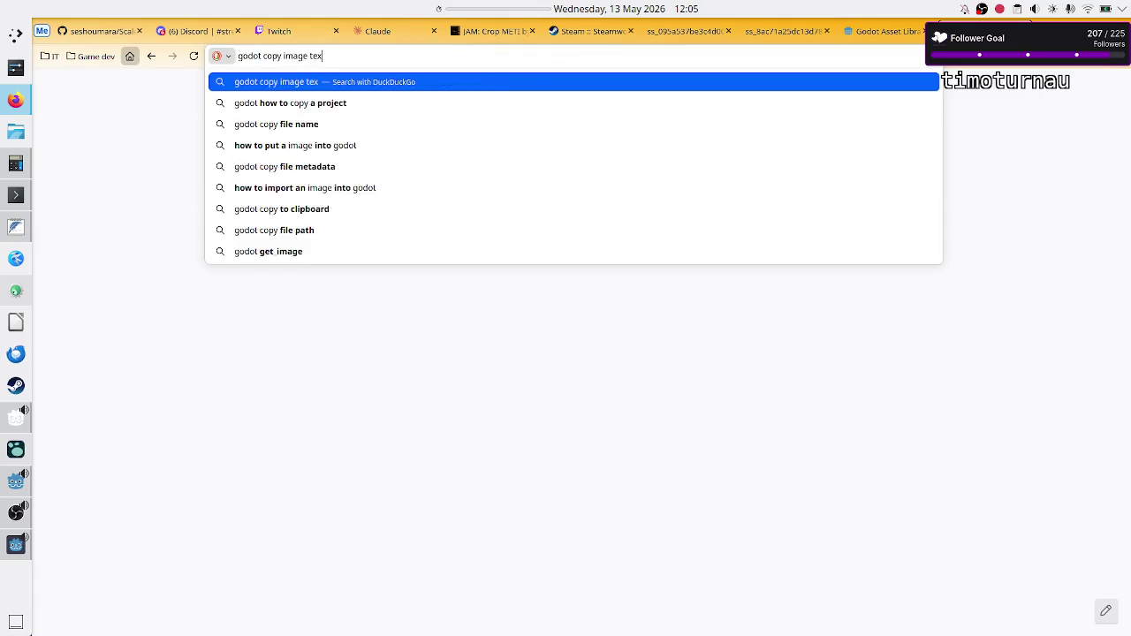
pyautogui.write('ture to clipboard')
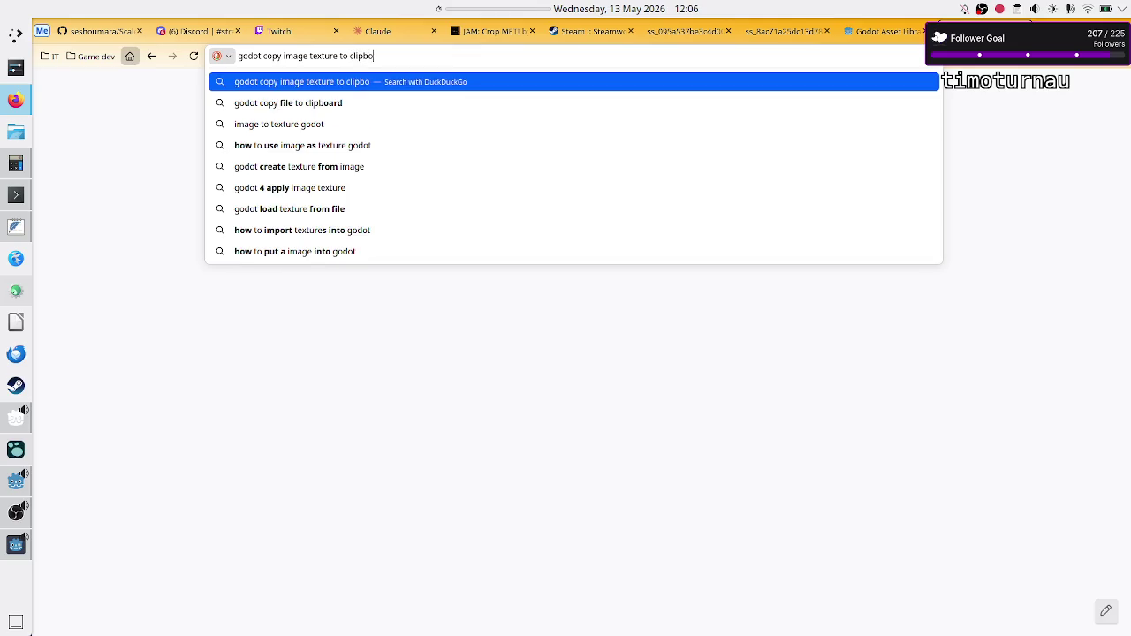
pyautogui.press('Return')
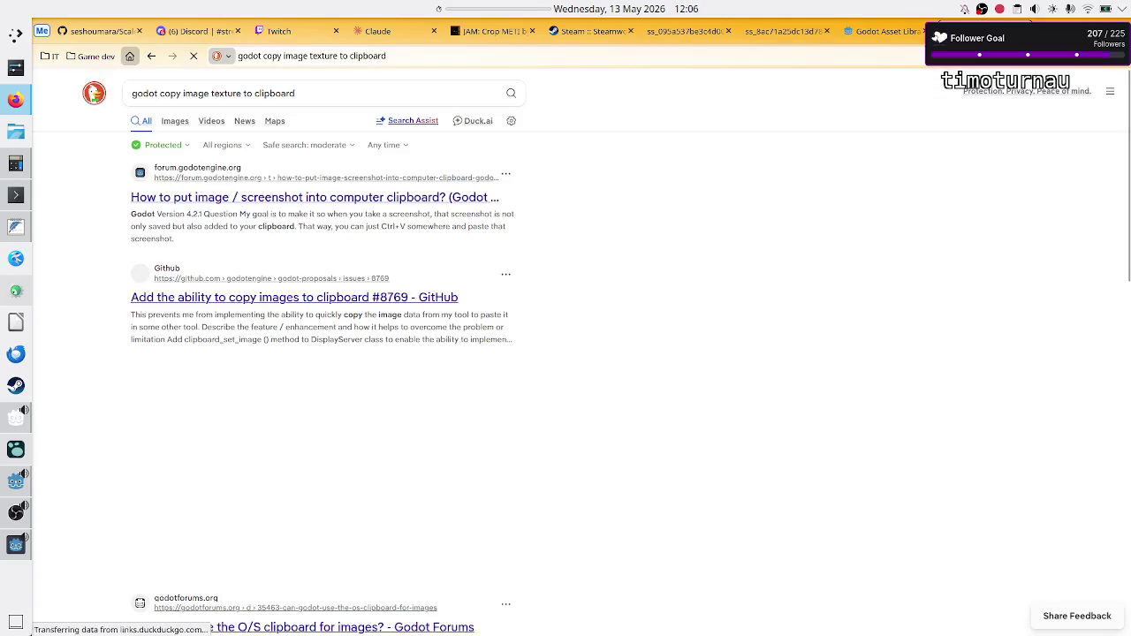
pyautogui.click(333, 200)
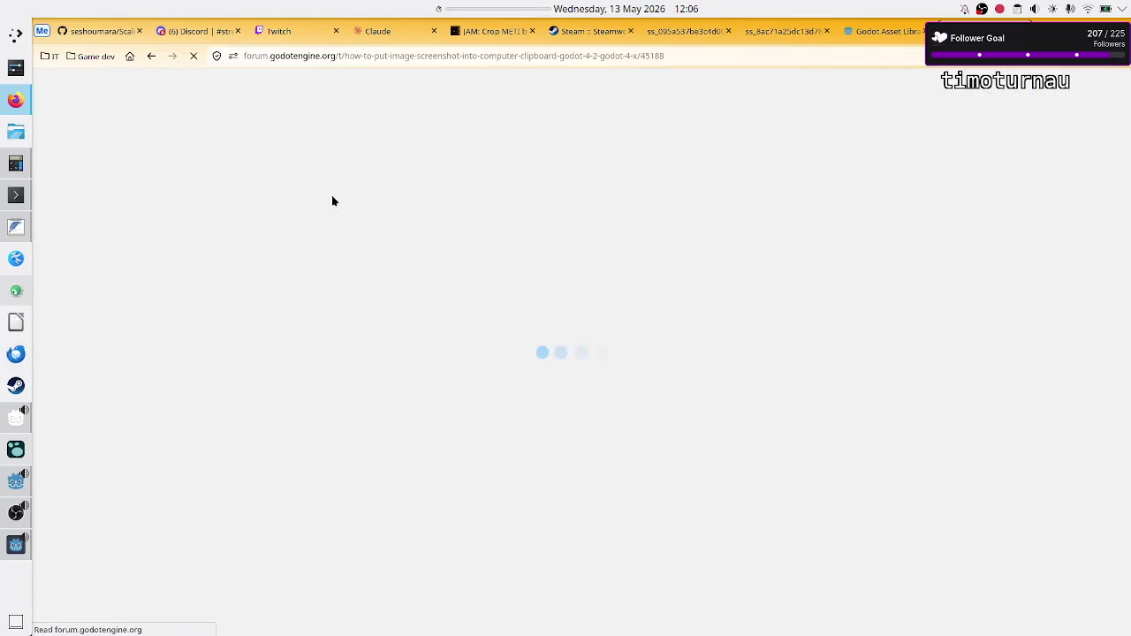
# Step: Highlight the reply saying copying images to the clipboard is not implemented yet
pyautogui.scroll(-10, 574, 371)
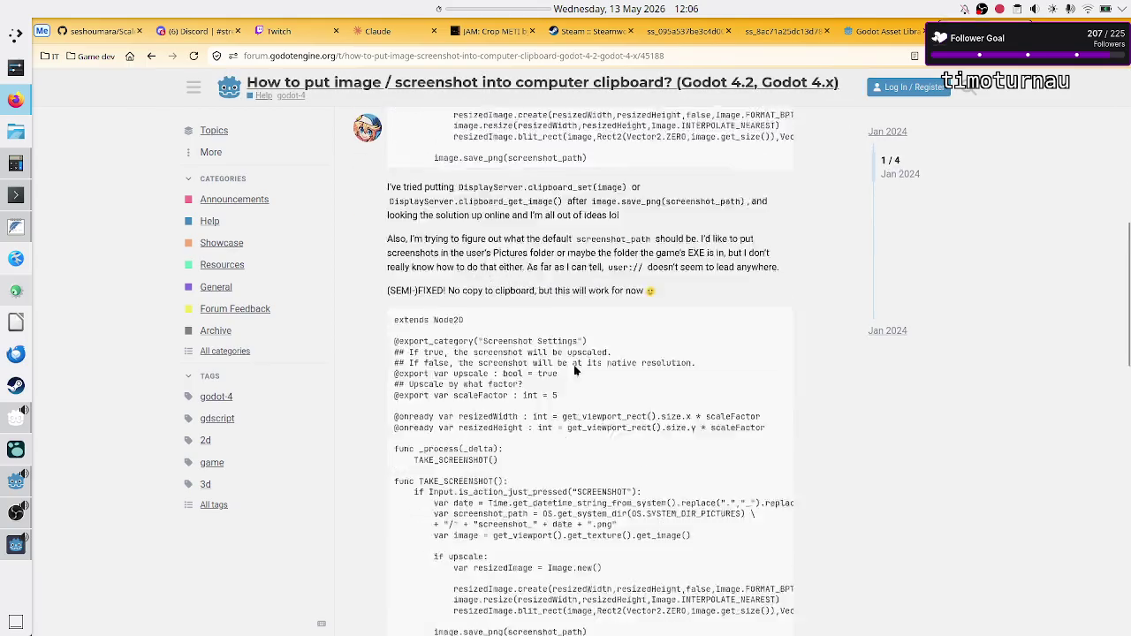
pyautogui.scroll(3, 574, 371)
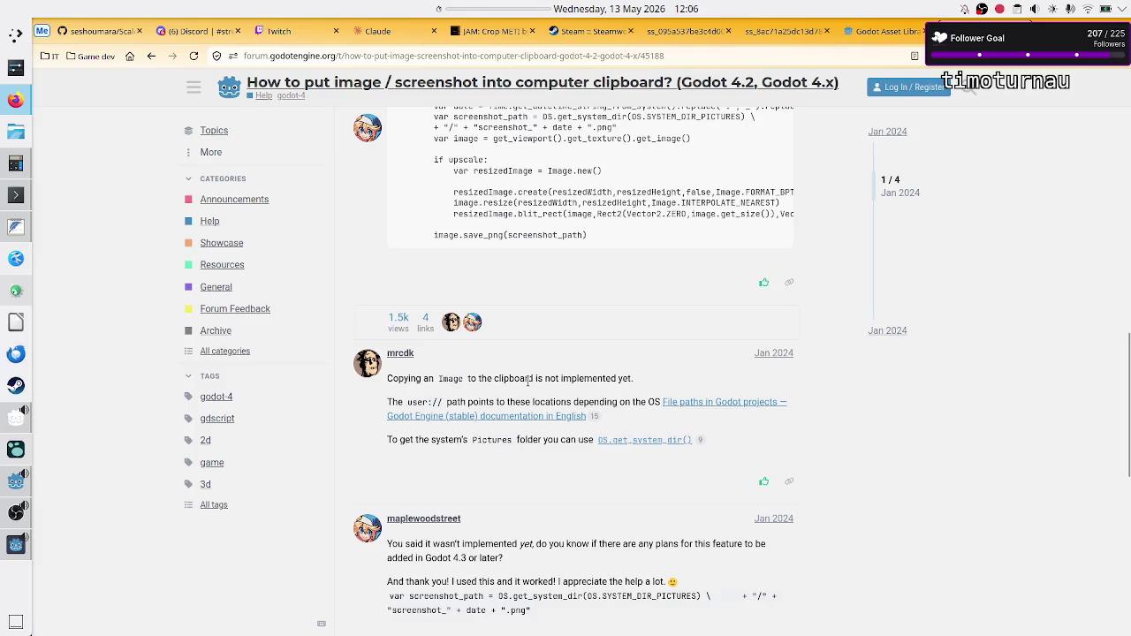
pyautogui.moveTo(528, 380); pyautogui.dragTo(665, 382)
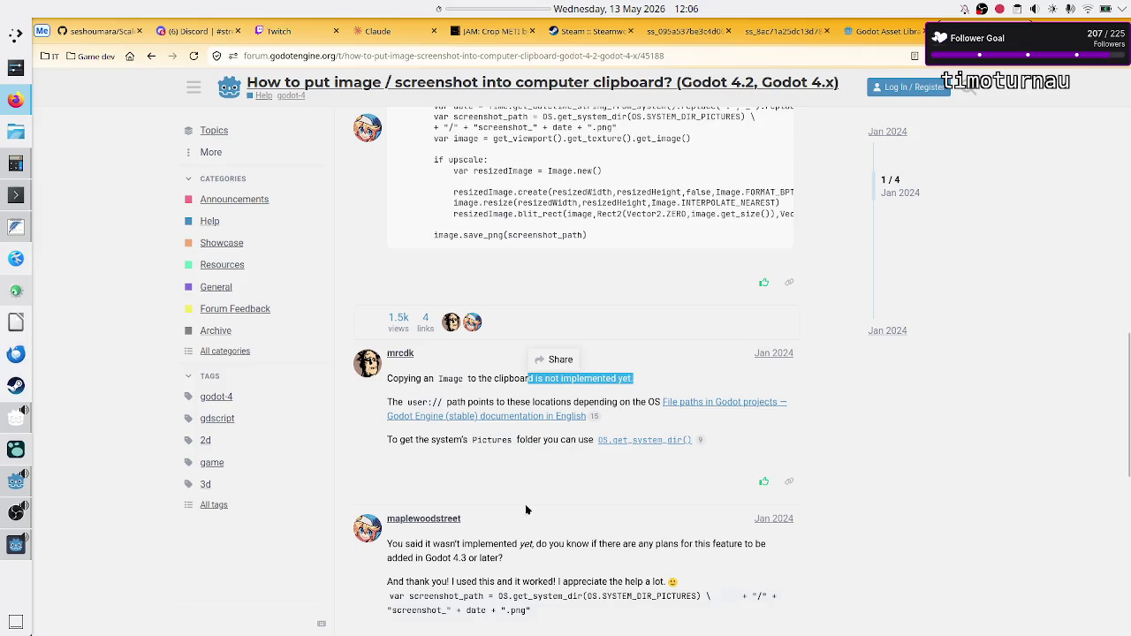
pyautogui.click(603, 555)
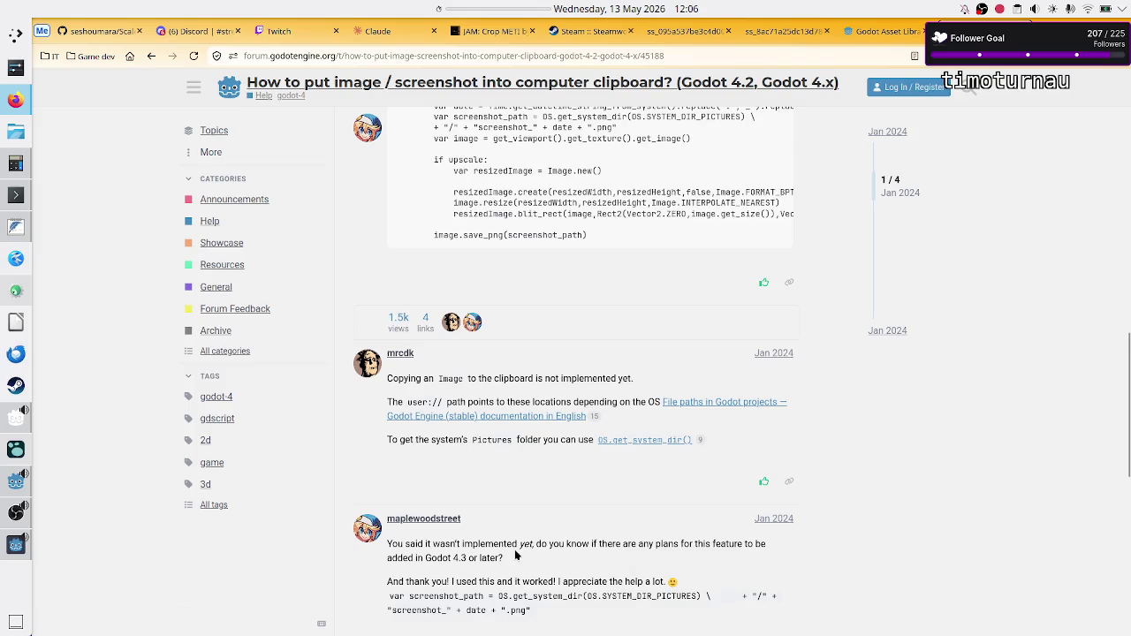
# Step: Read down to the final reply saying the clipboard image PR was closed
pyautogui.scroll(-1, 516, 554)
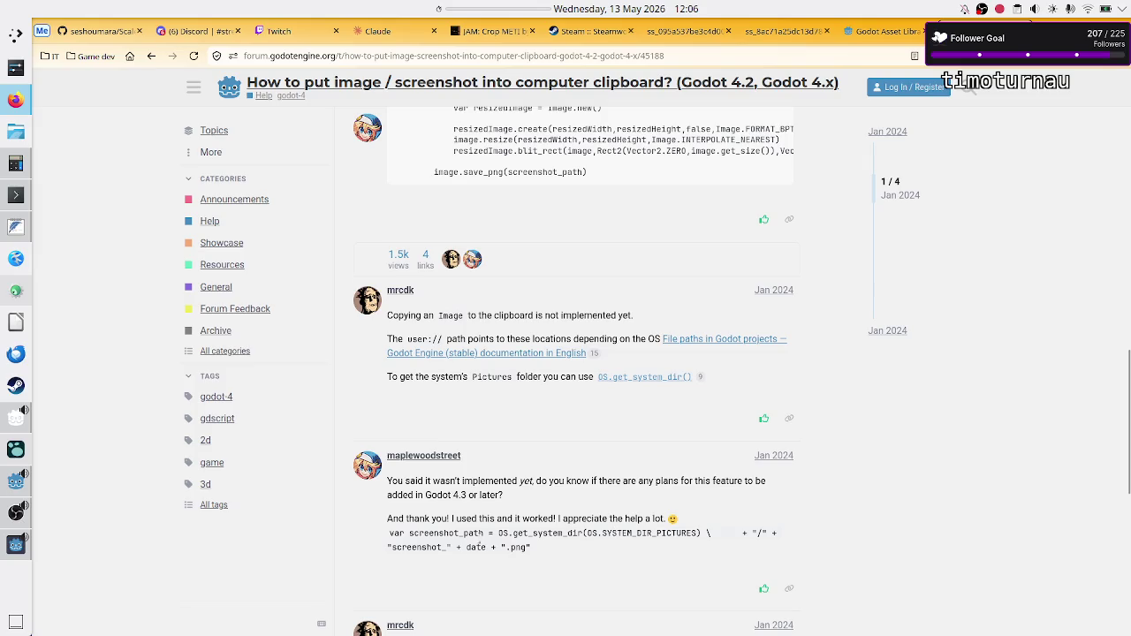
pyautogui.scroll(-2, 617, 544)
pyautogui.scroll(-3, 617, 544)
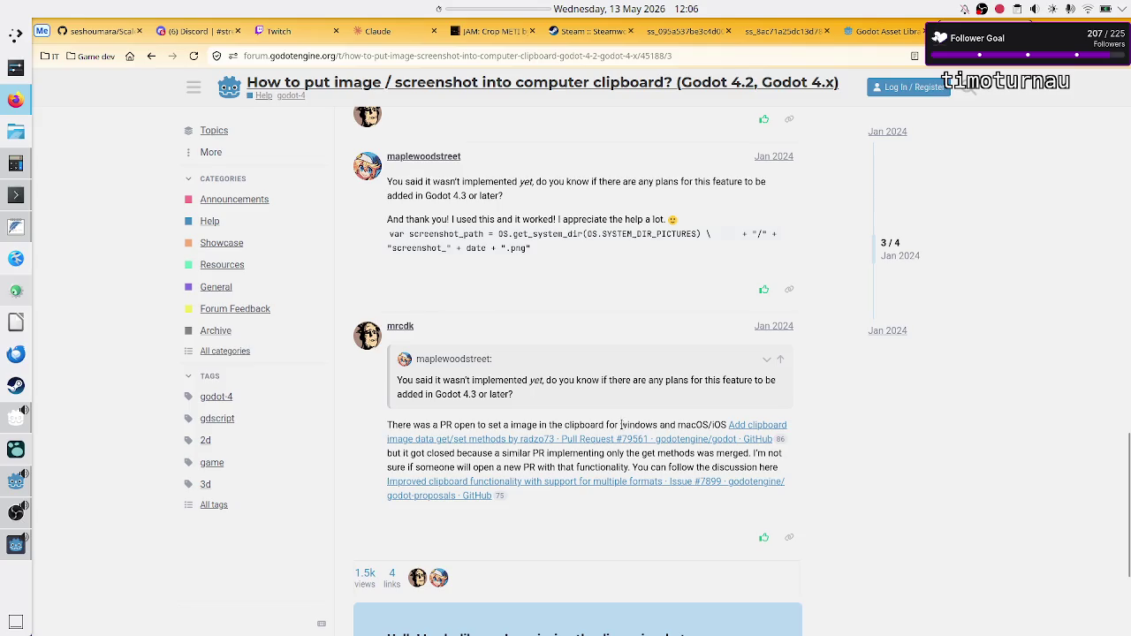
pyautogui.moveTo(621, 425); pyautogui.dragTo(704, 425)
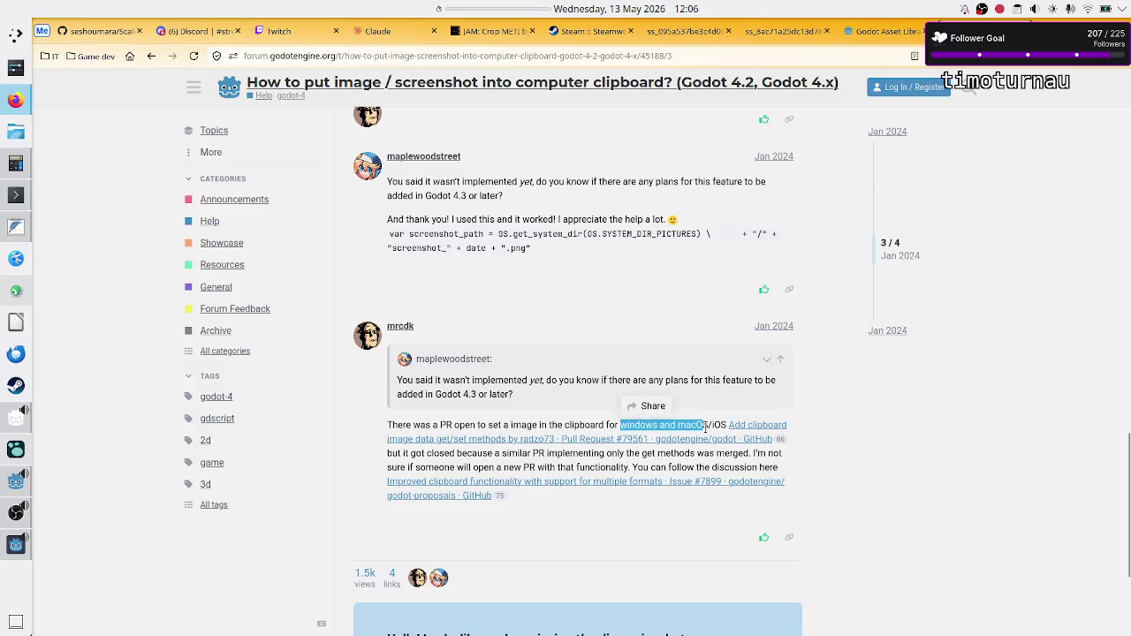
pyautogui.scroll(-2, 632, 468)
pyautogui.scroll(-1, 634, 474)
pyautogui.scroll(2, 634, 473)
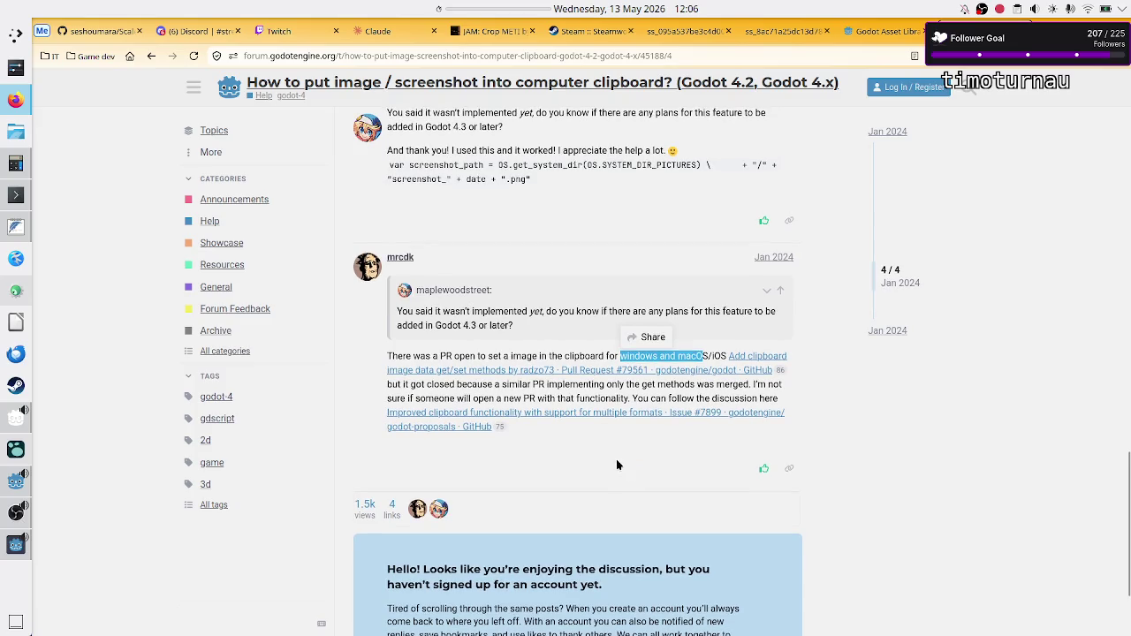
pyautogui.click(545, 386)
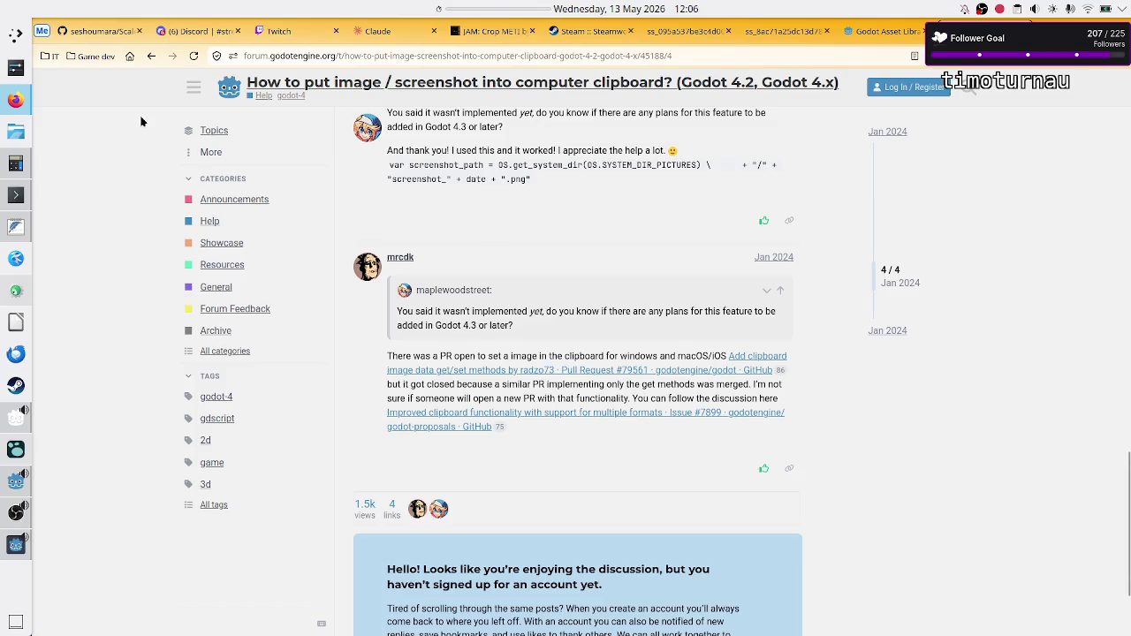
# Step: Search DuckDuckGo from the Firefox home page for 'godot call system to open a program'
pyautogui.click(135, 59)
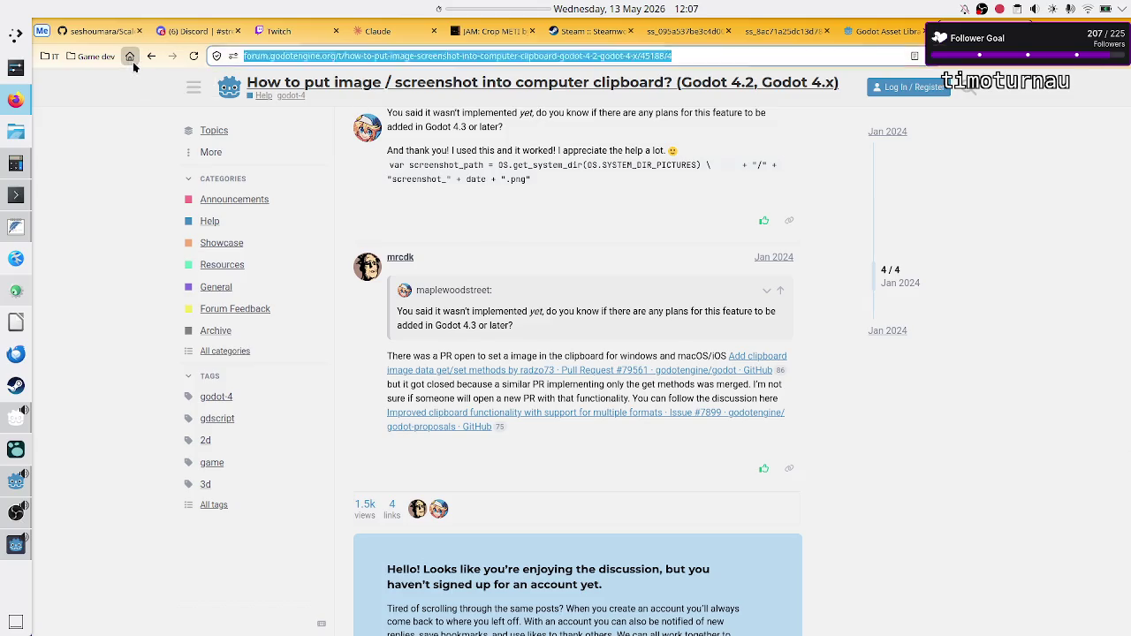
pyautogui.click(430, 211)
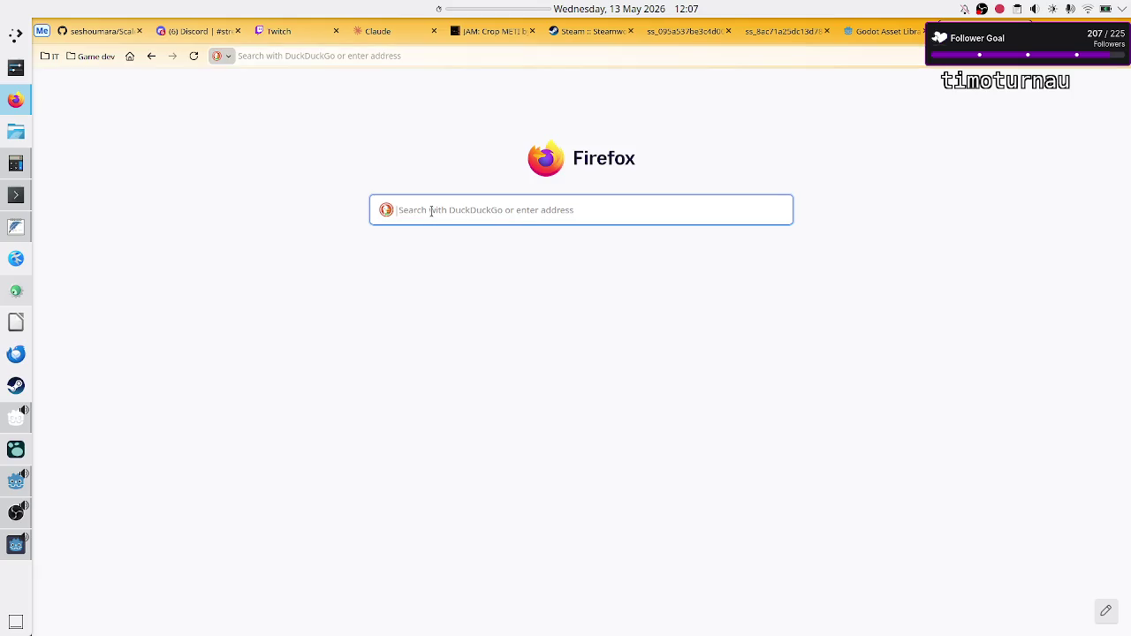
pyautogui.write('godot')
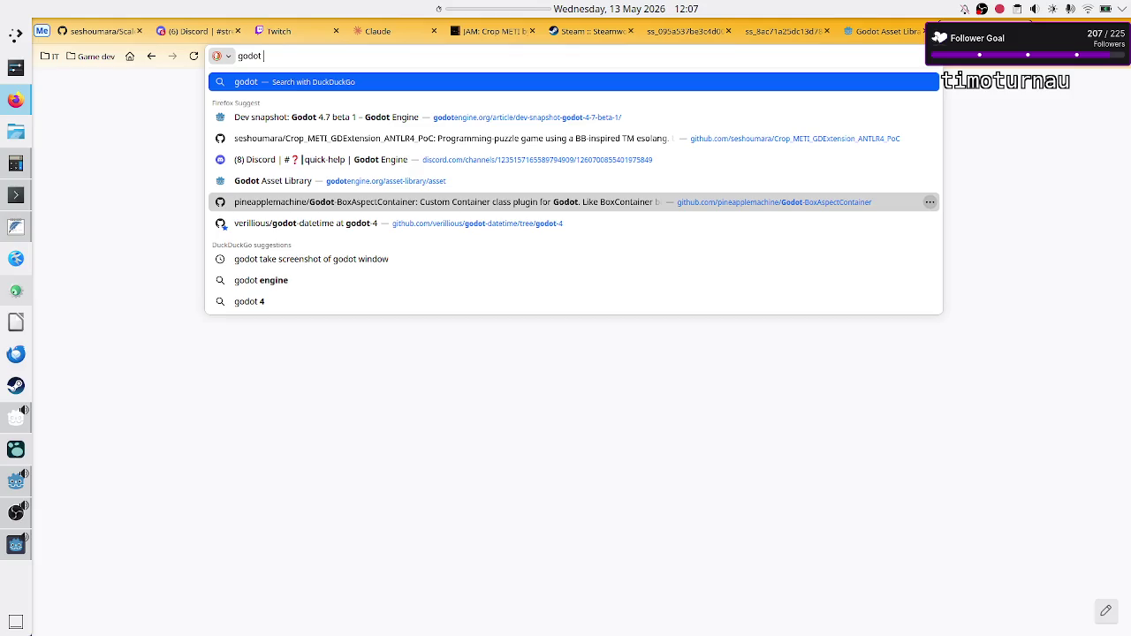
pyautogui.write('open ')
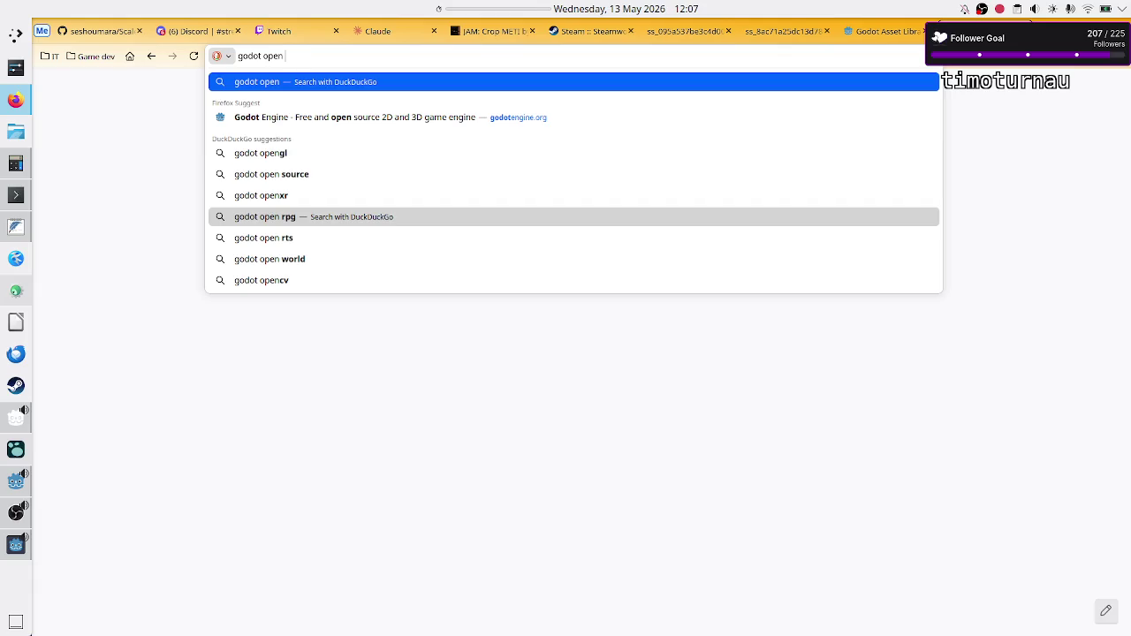
pyautogui.press('BackSpace')
pyautogui.press('BackSpace')
pyautogui.press('BackSpace')
pyautogui.press('BackSpace')
pyautogui.press('BackSpace')
pyautogui.write('call sys')
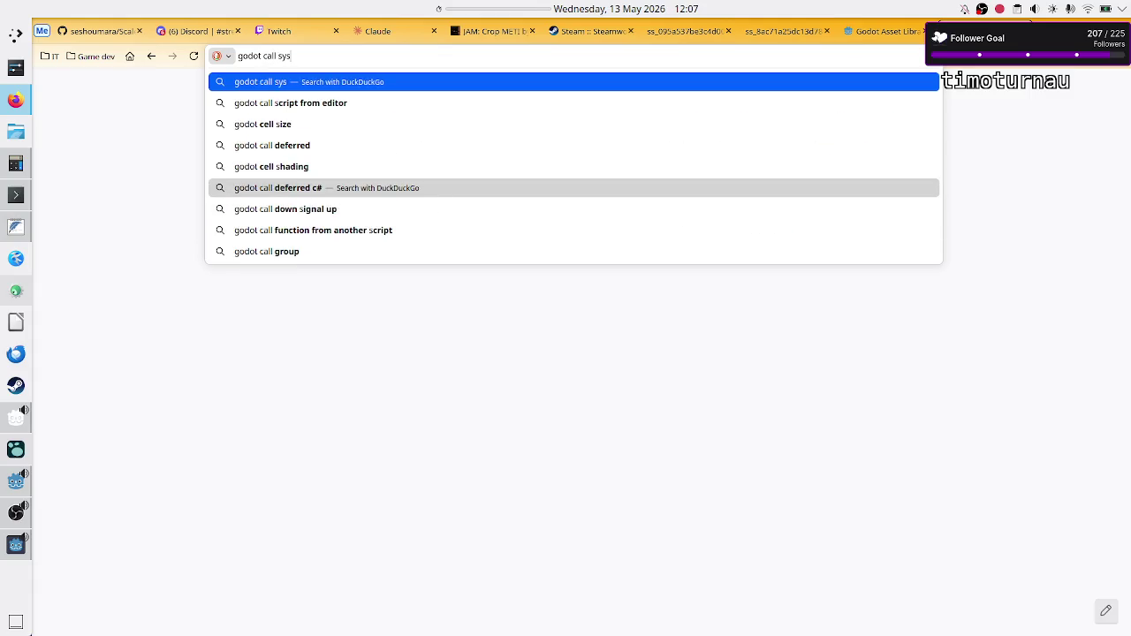
pyautogui.write('tem to open a prog')
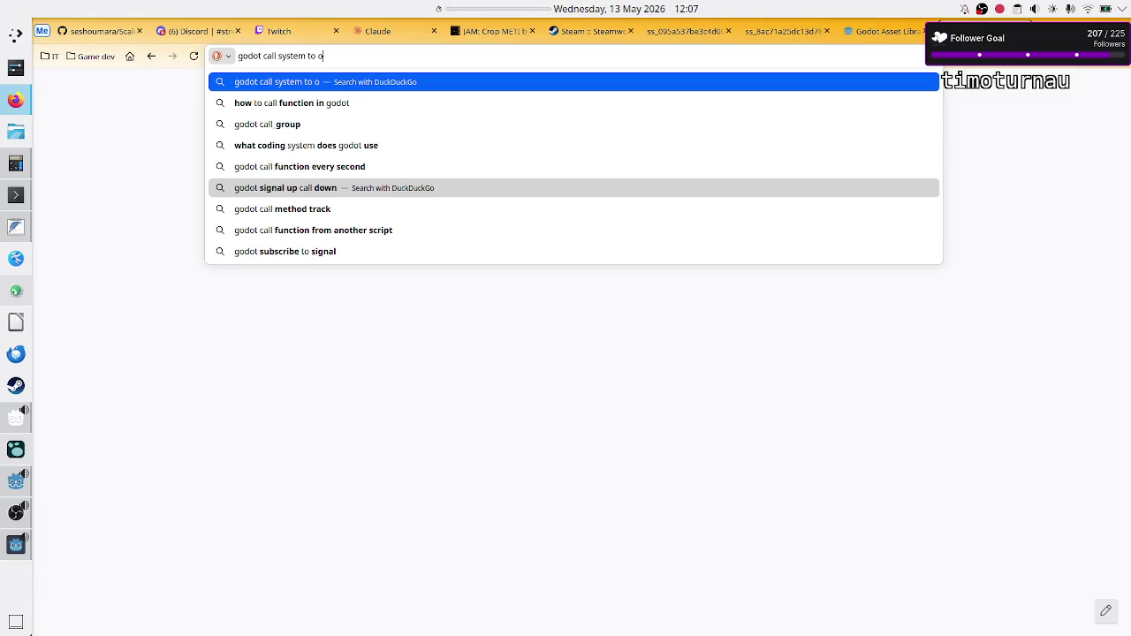
pyautogui.write('ram')
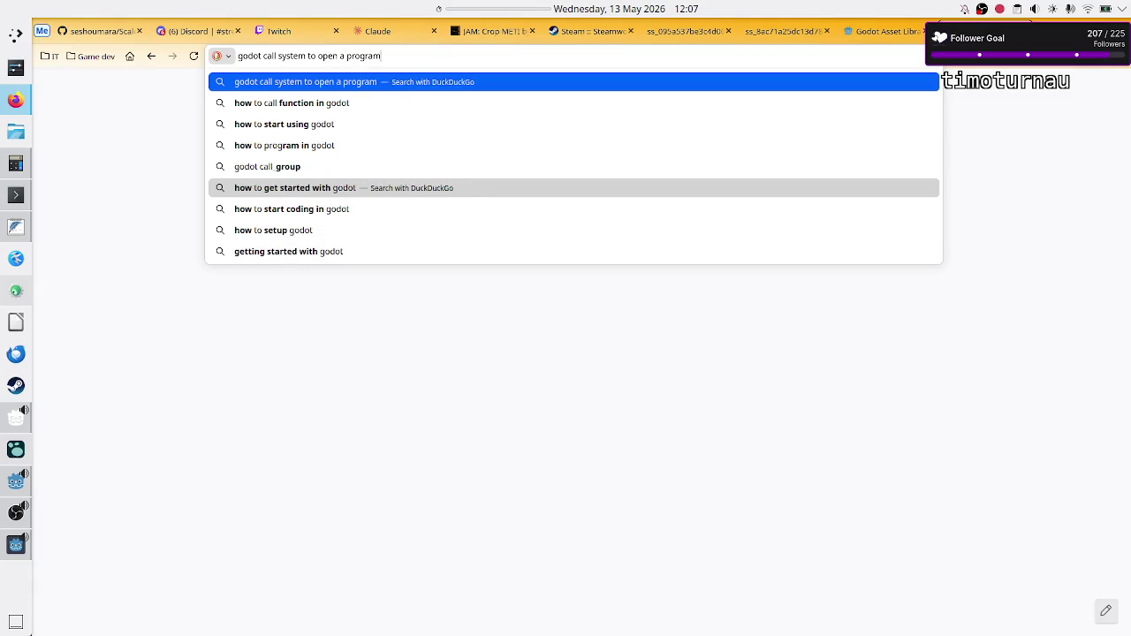
pyautogui.press('Return')
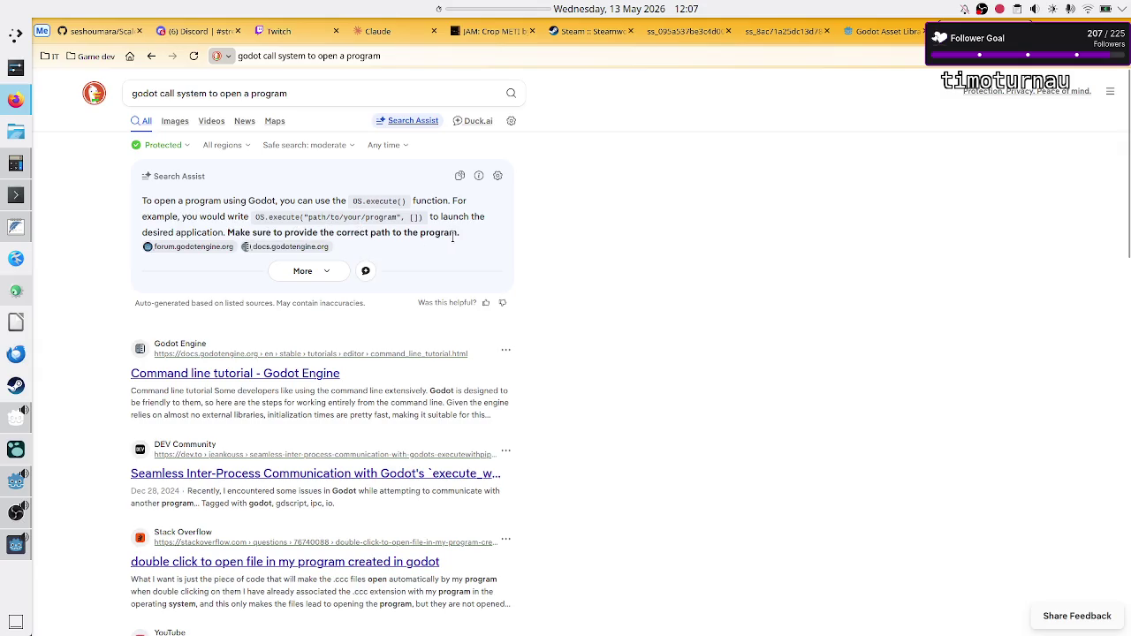
pyautogui.hotkey('alt', 'Tab')
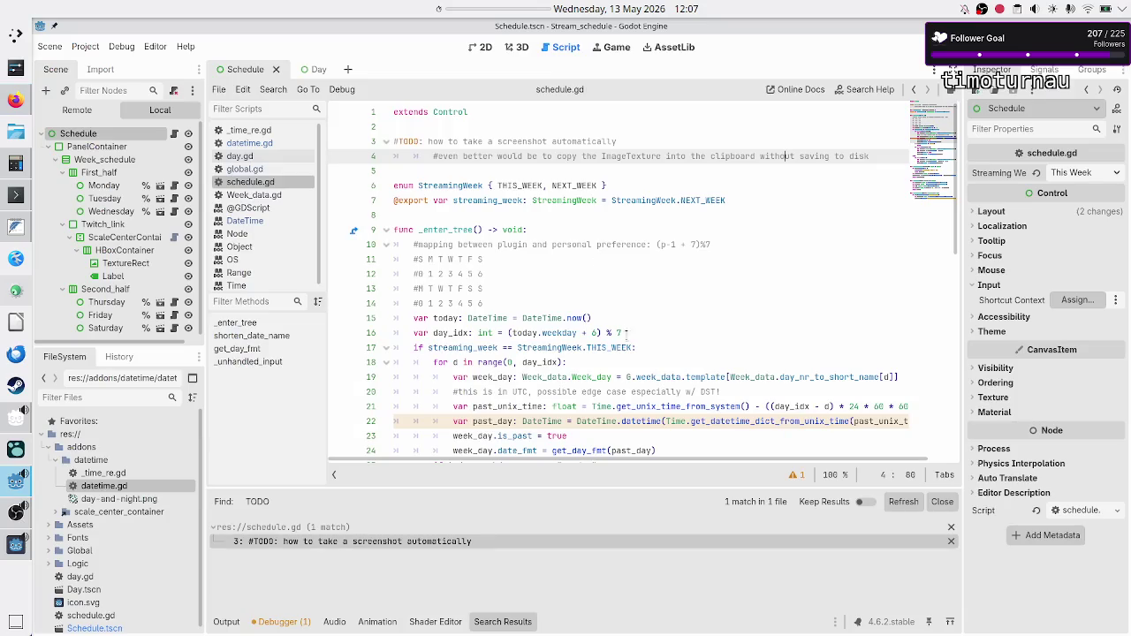
# Step: Add a new line 57 in schedule.gd calling OS.execute("") using the execute autocomplete
pyautogui.scroll(-10, 627, 351)
pyautogui.click(850, 434)
pyautogui.press('Return')
pyautogui.write('OS.exe')
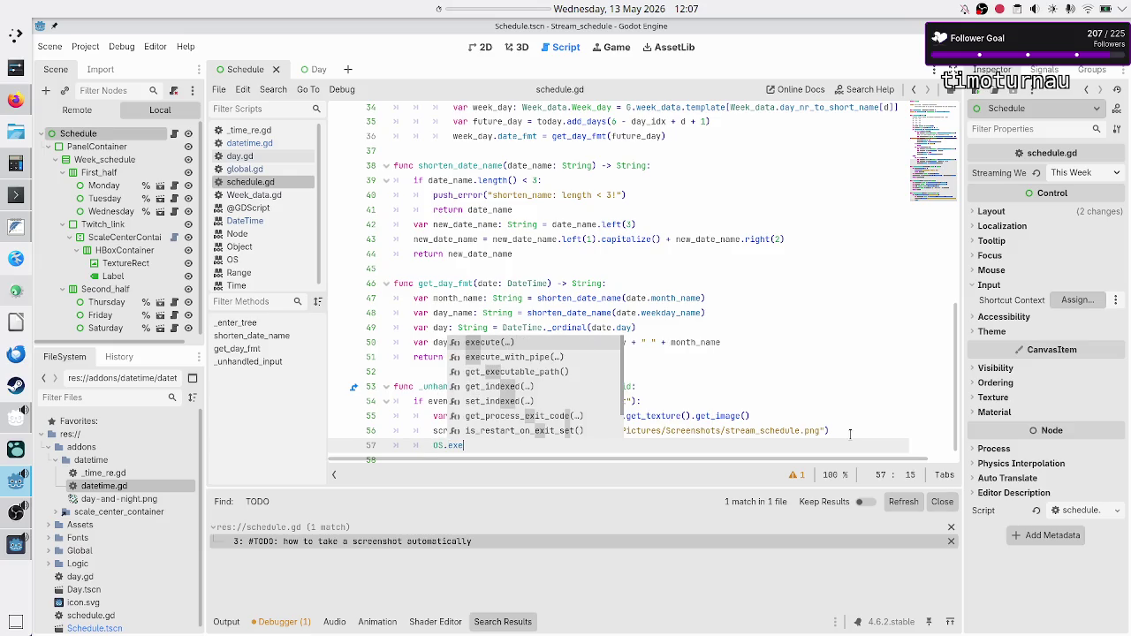
pyautogui.press('Down')
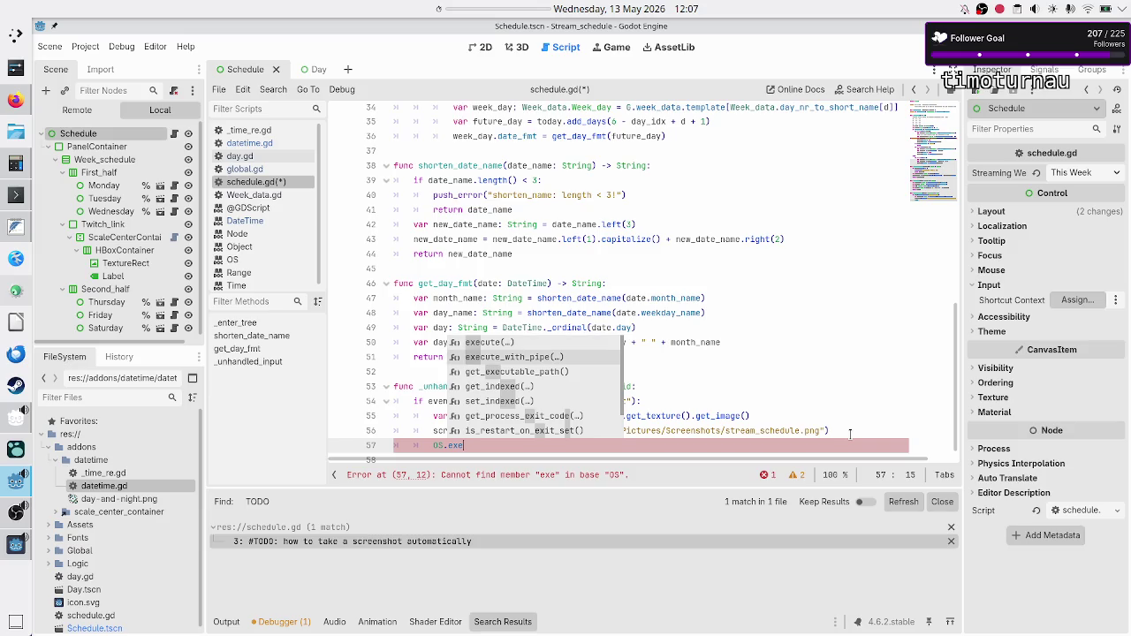
pyautogui.press('Up')
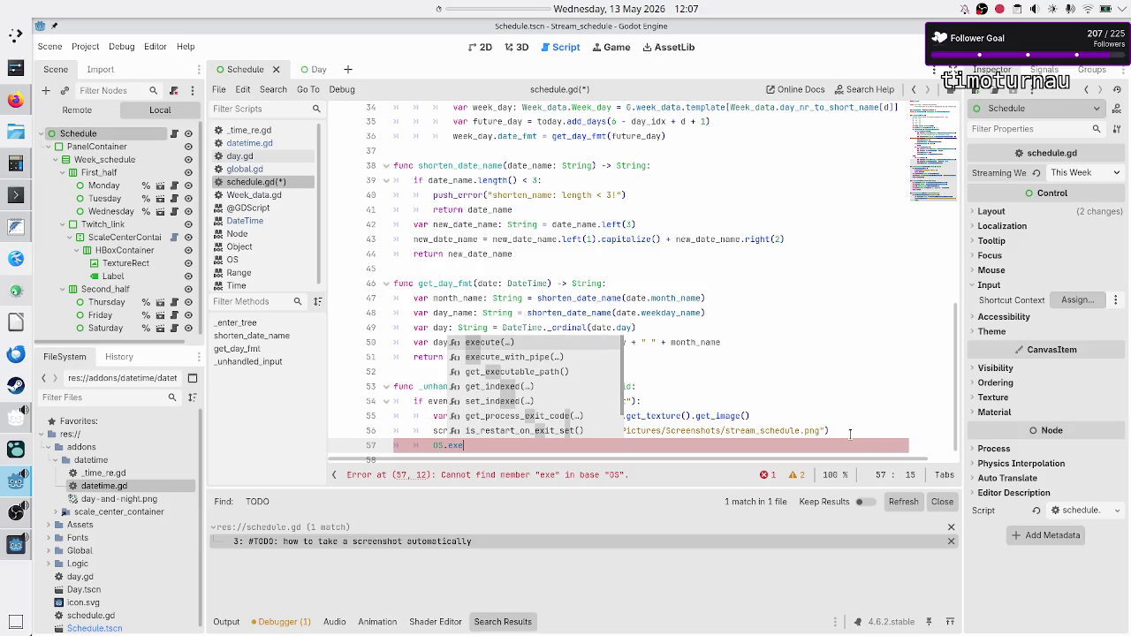
pyautogui.press('Return')
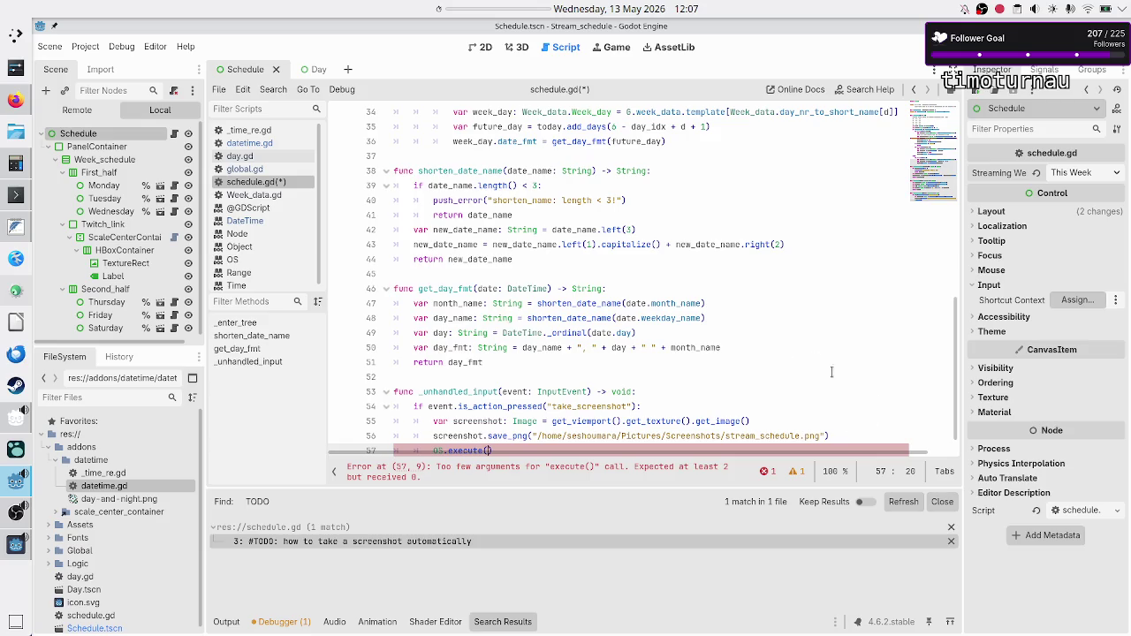
pyautogui.scroll(-1, 726, 289)
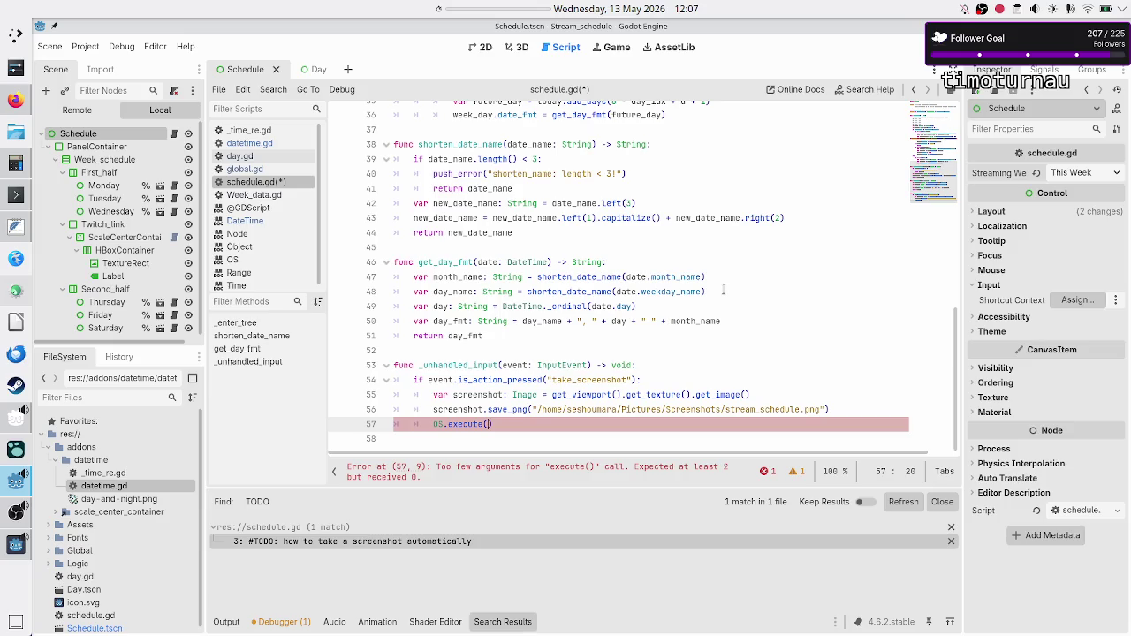
pyautogui.write('"')
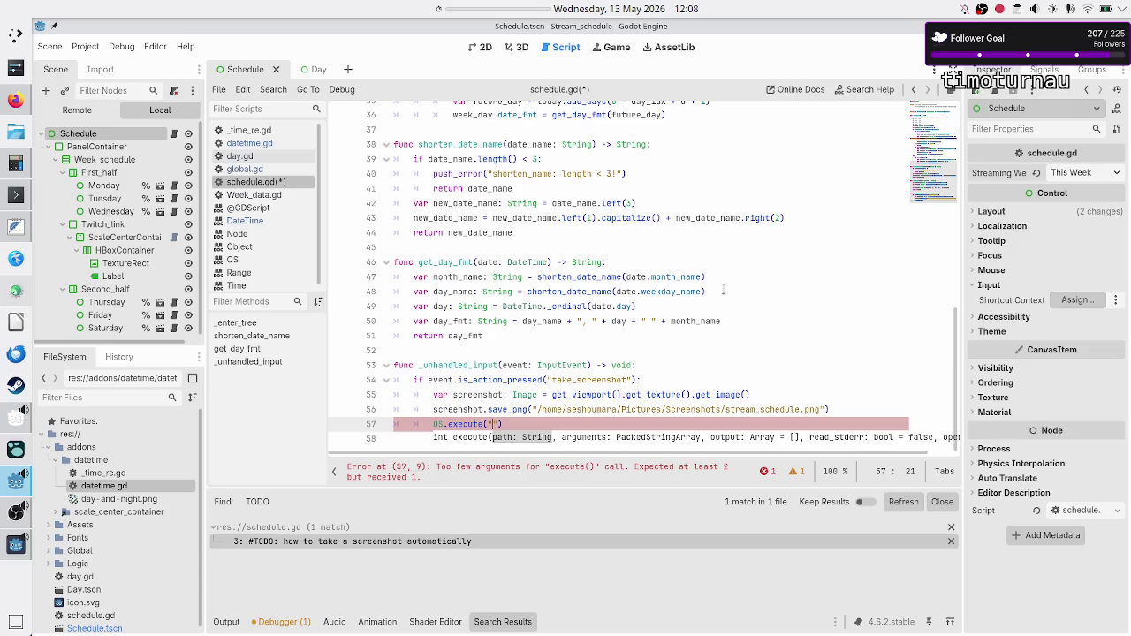
pyautogui.hotkey('alt', 'Tab')
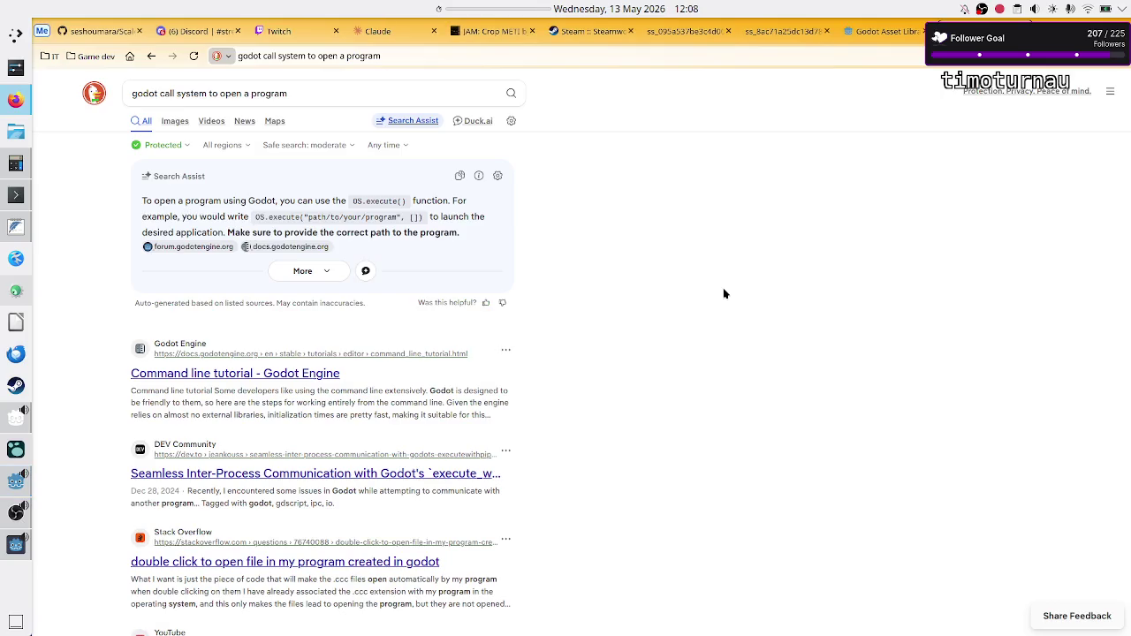
# Step: Find gwenview with which and put /usr/bin/gwenview in the execute() call, followed by , []
pyautogui.click(26, 202)
pyautogui.write('which ')
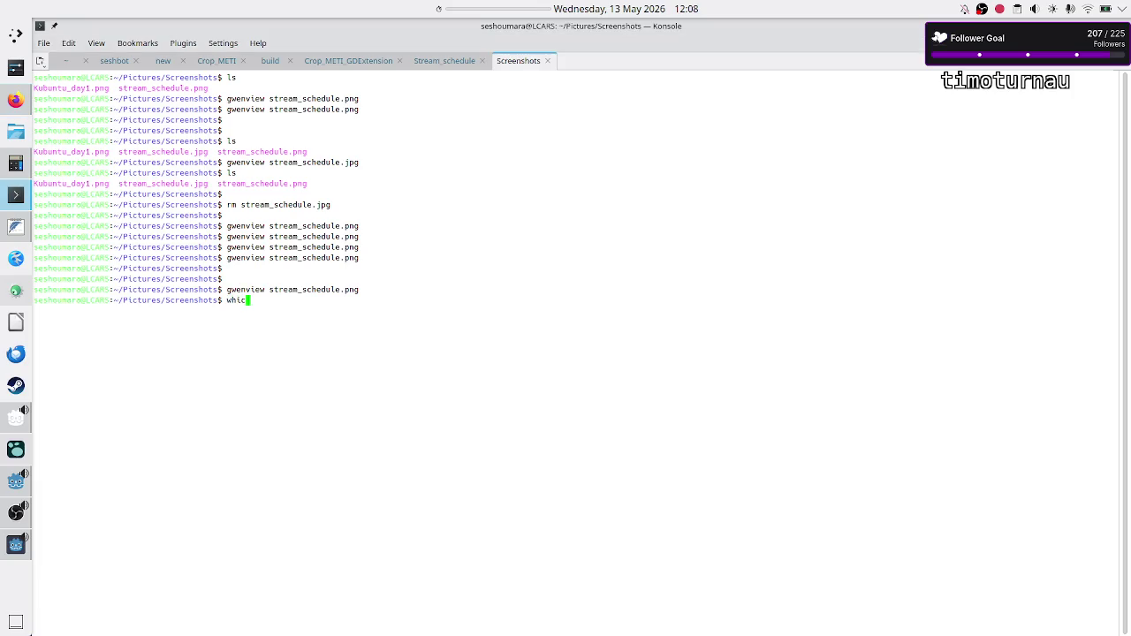
pyautogui.write('gwenview')
pyautogui.press('Return')
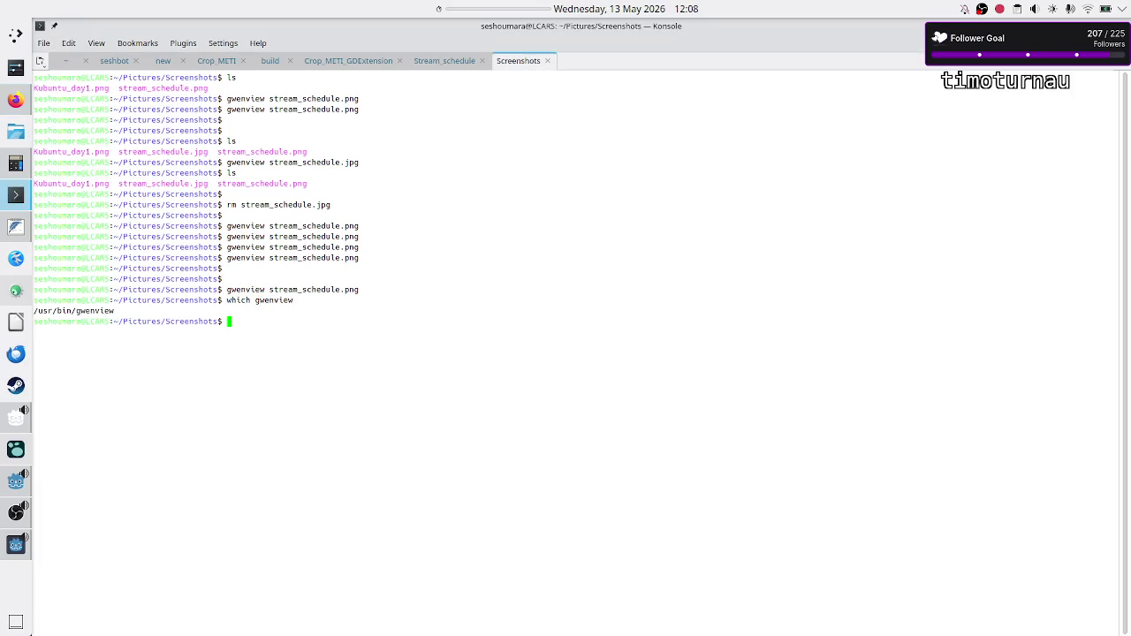
pyautogui.doubleClick(101, 309)
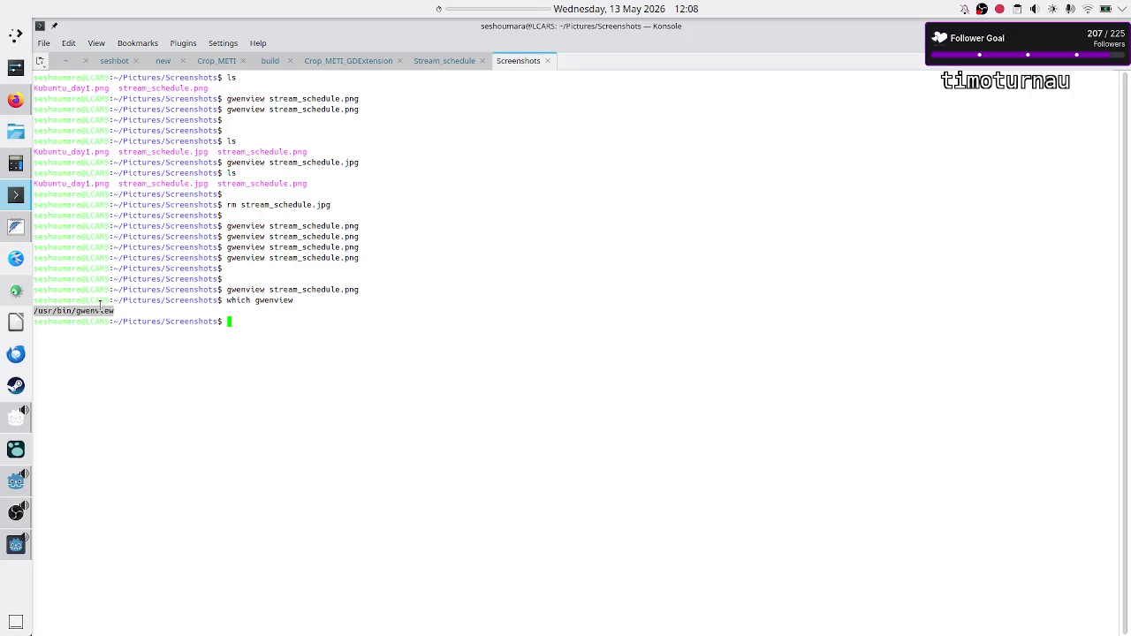
pyautogui.rightClick(99, 302)
pyautogui.click(124, 311)
pyautogui.hotkey('alt', 'Tab')
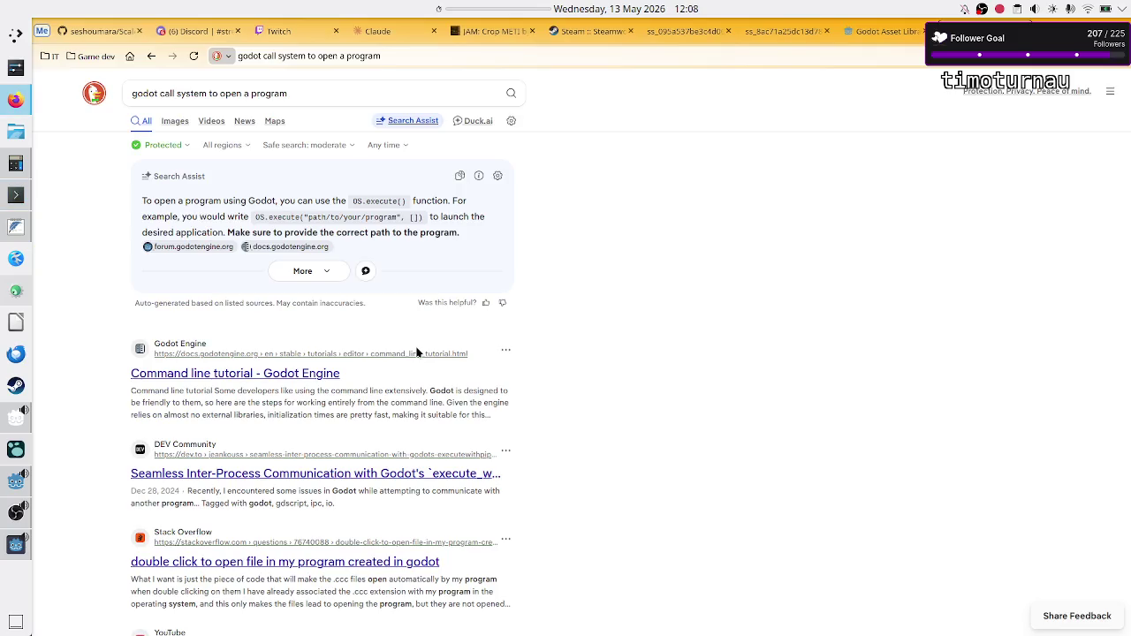
pyautogui.hotkey('alt', 'Tab')
pyautogui.hotkey('alt', 'Tab')
pyautogui.hotkey('alt', 'Tab')
pyautogui.press('Tab')
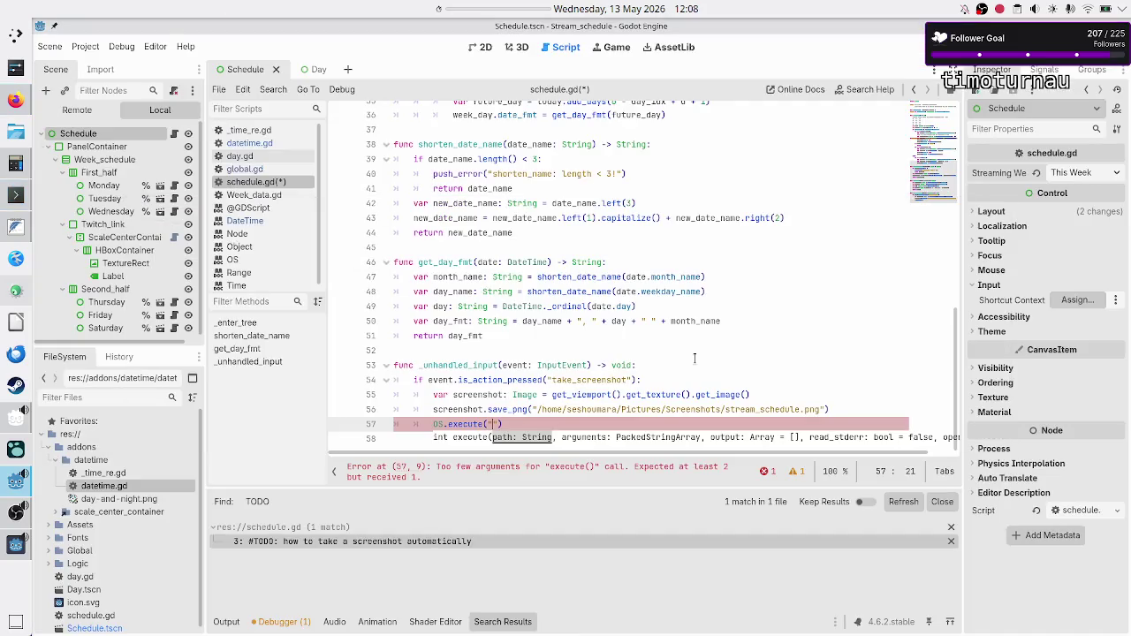
pyautogui.hotkey('ctrl', 'v')
pyautogui.write(', []')
pyautogui.press('Left')
# Step: Print stream_schedule.png's full path with readlink -f and copy it
pyautogui.hotkey('alt', 'Tab')
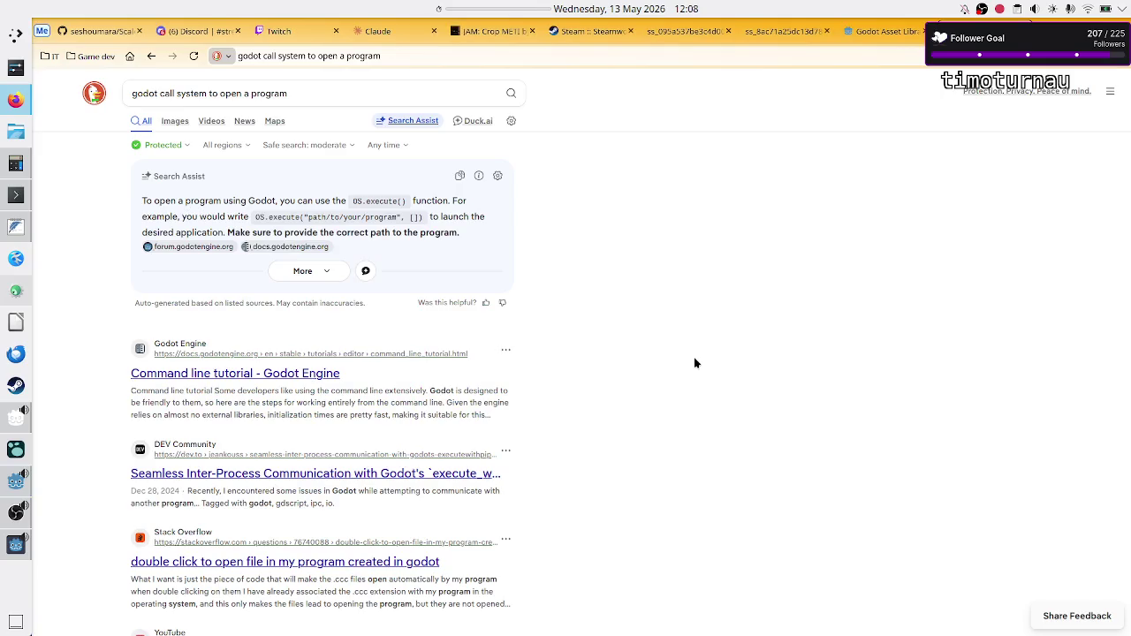
pyautogui.click(16, 195)
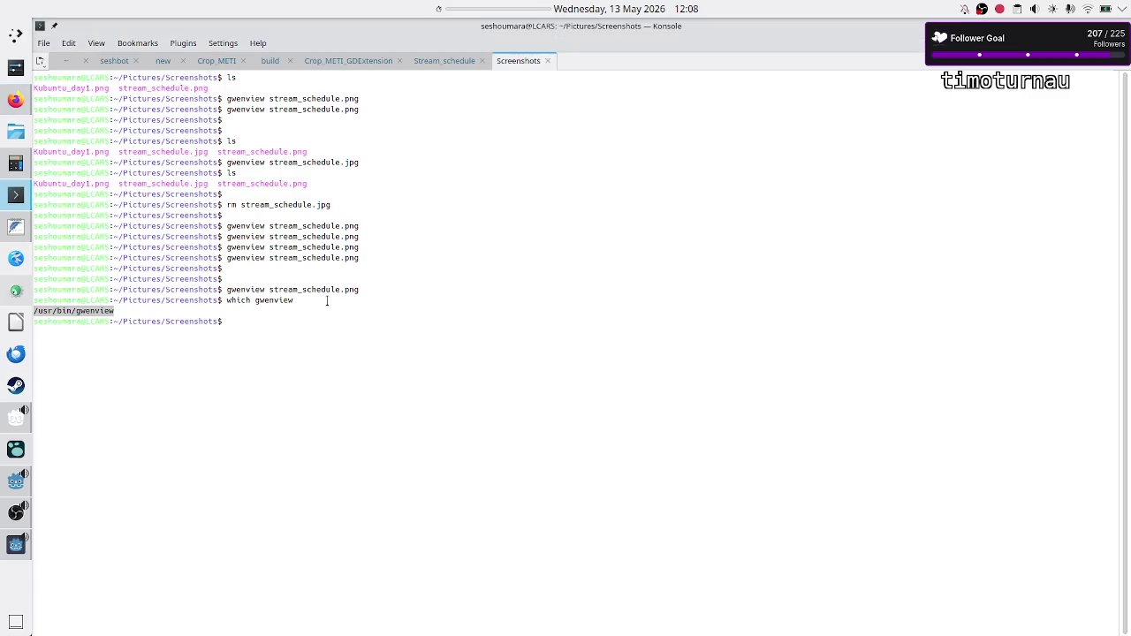
pyautogui.write('readlink -f ')
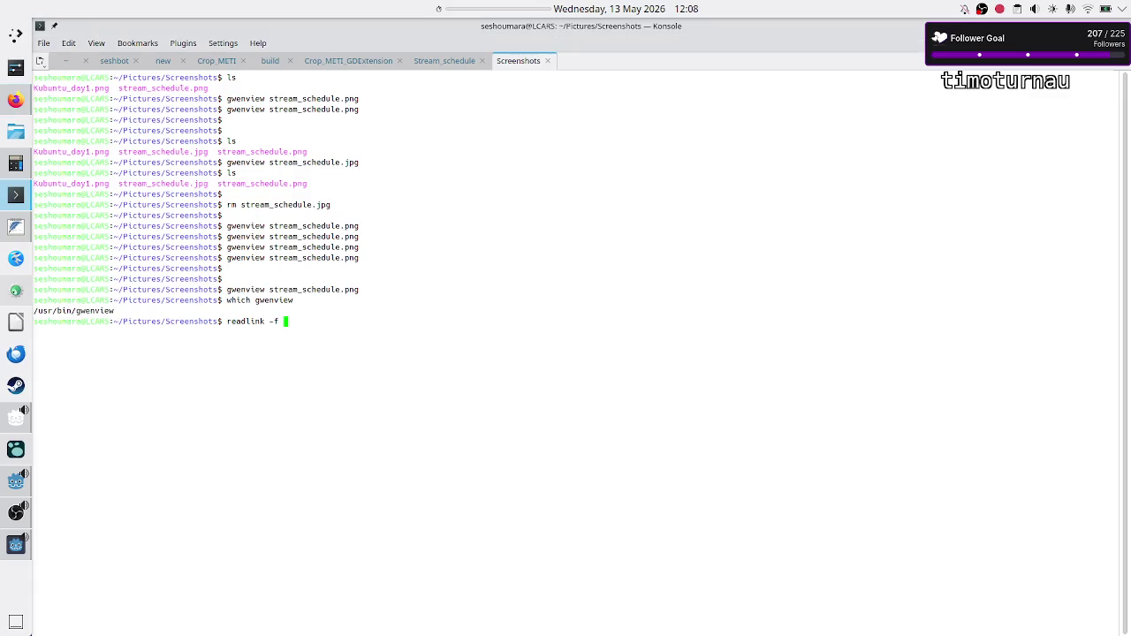
pyautogui.write('str')
pyautogui.press('Tab')
pyautogui.press('Return')
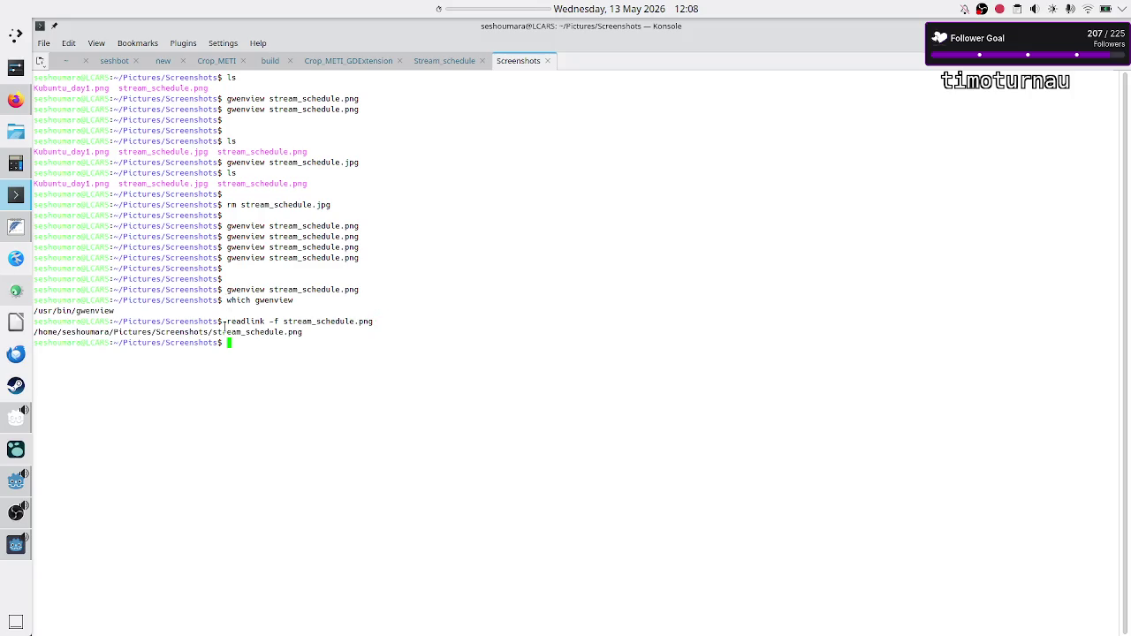
pyautogui.doubleClick(225, 332)
pyautogui.rightClick(226, 335)
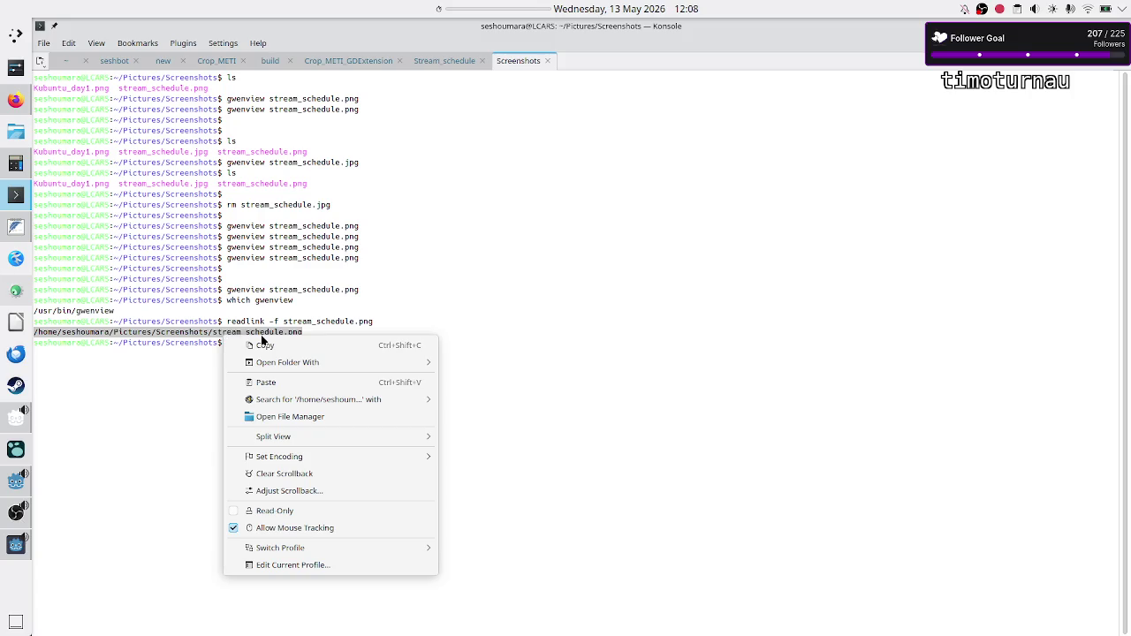
pyautogui.click(231, 345)
pyautogui.hotkey('alt', 'Tab')
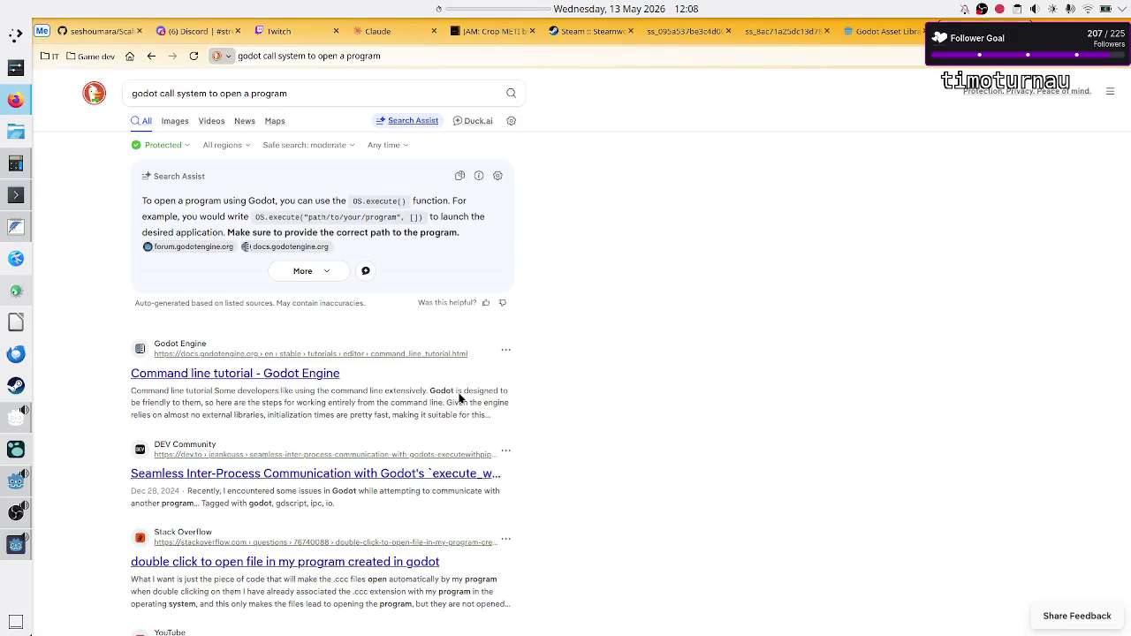
pyautogui.hotkey('alt', 'Tab')
pyautogui.press('Tab')
pyautogui.press('Tab')
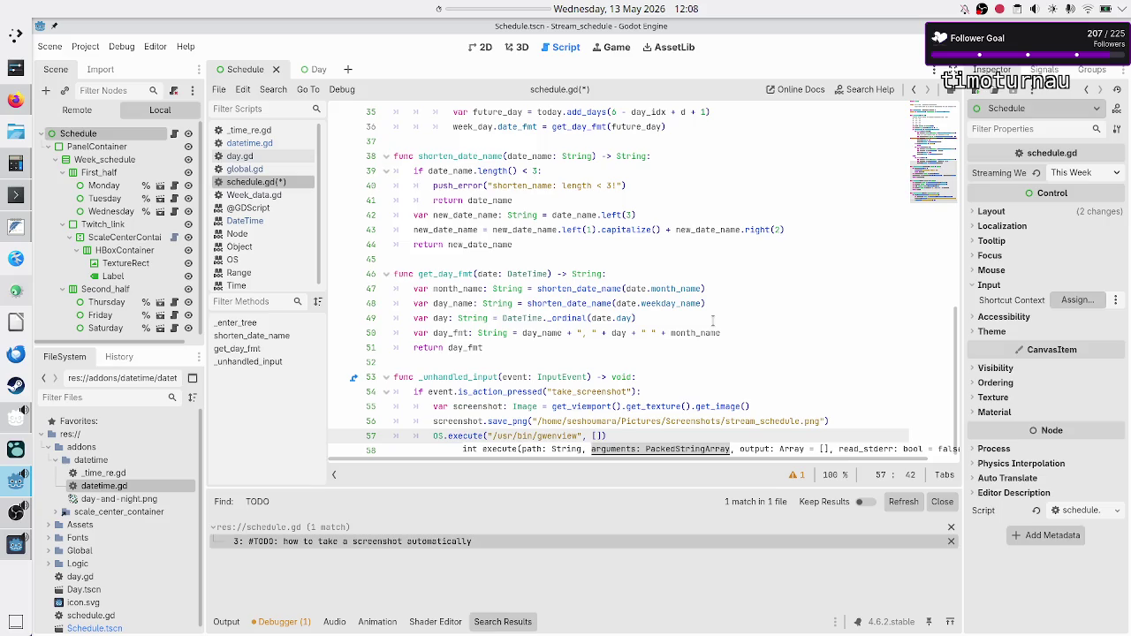
# Step: Put the quoted screenshot path in the execute() brackets, then save and run the game
pyautogui.write('"')
pyautogui.hotkey('ctrl', 'v')
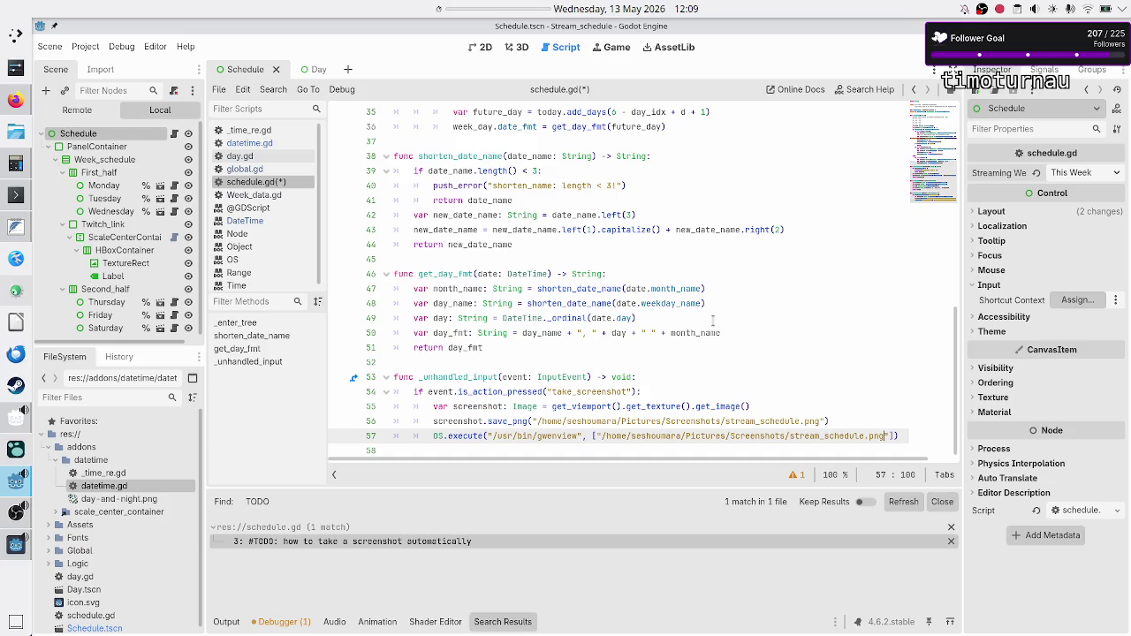
pyautogui.press('F5')
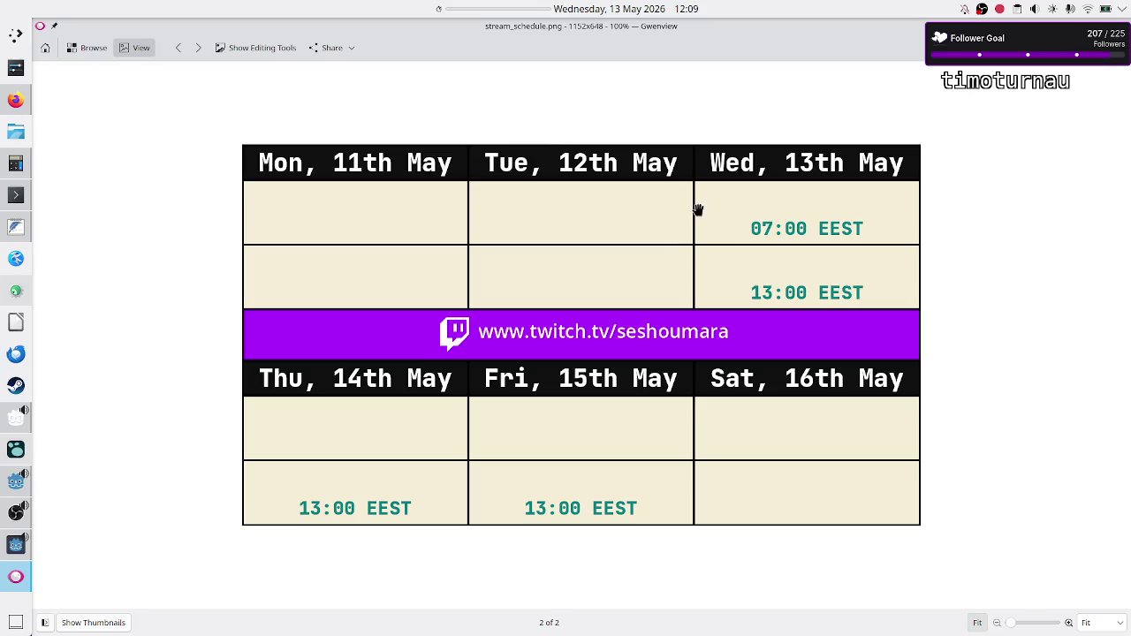
# Step: Capture a fresh schedule screenshot, inspect it in Gwenview, and close the viewer
pyautogui.moveTo(724, 32)
pyautogui.mouseDown()
pyautogui.moveTo(632, 103)
pyautogui.moveTo(646, 110)
pyautogui.moveTo(548, 139)
pyautogui.mouseUp()
pyautogui.click(699, 132)
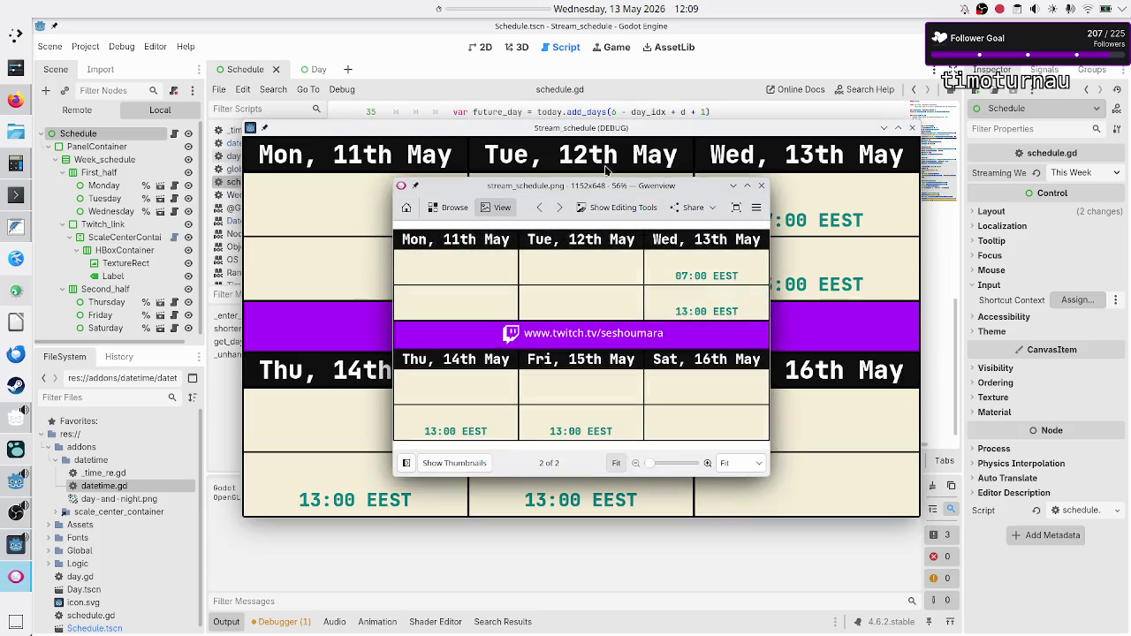
pyautogui.doubleClick(607, 185)
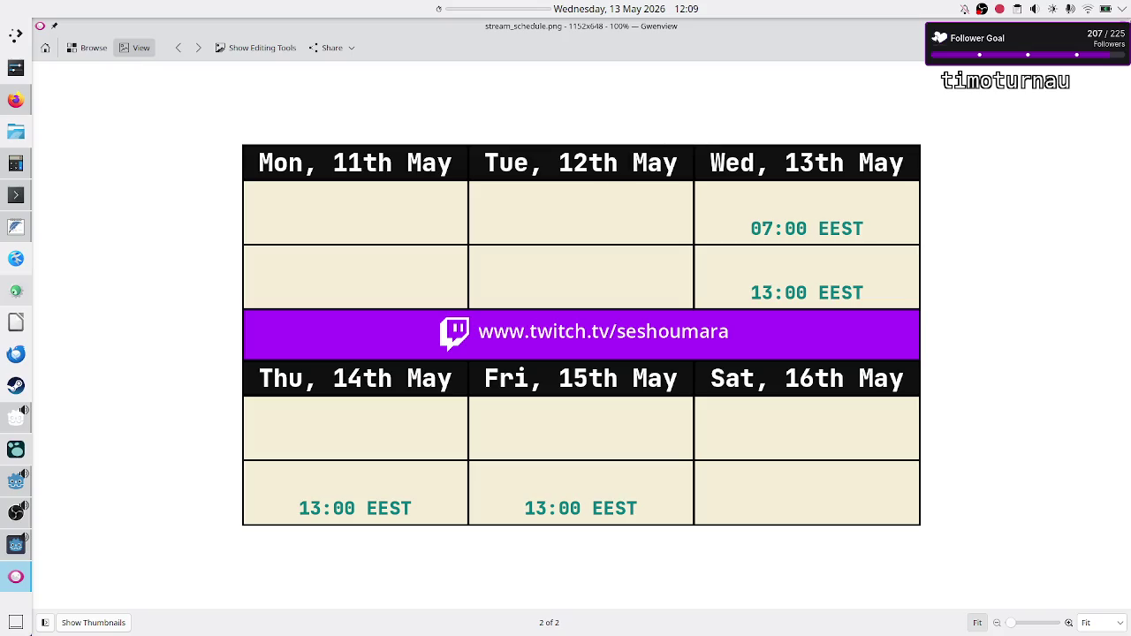
pyautogui.hotkey('ctrl', 'q')
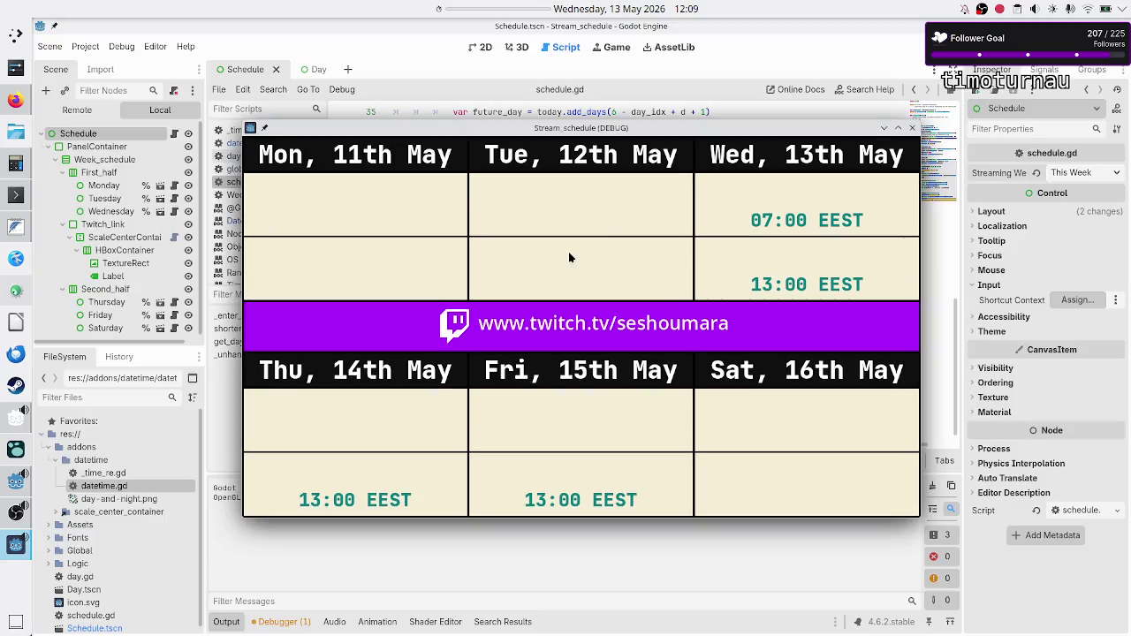
pyautogui.click(568, 256)
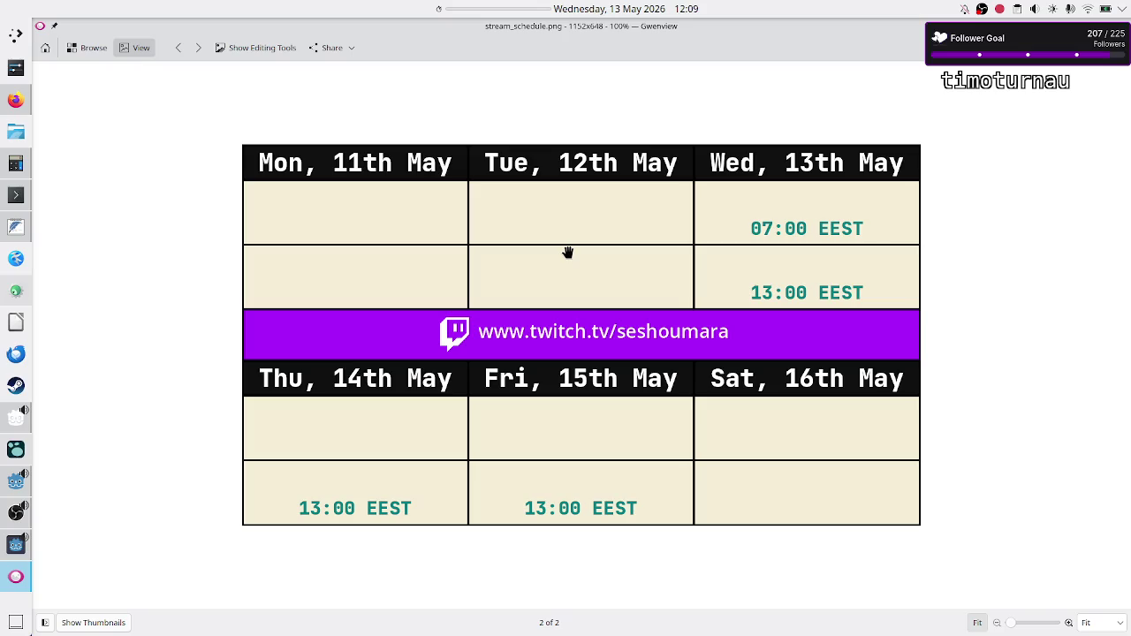
pyautogui.hotkey('alt', 'Tab')
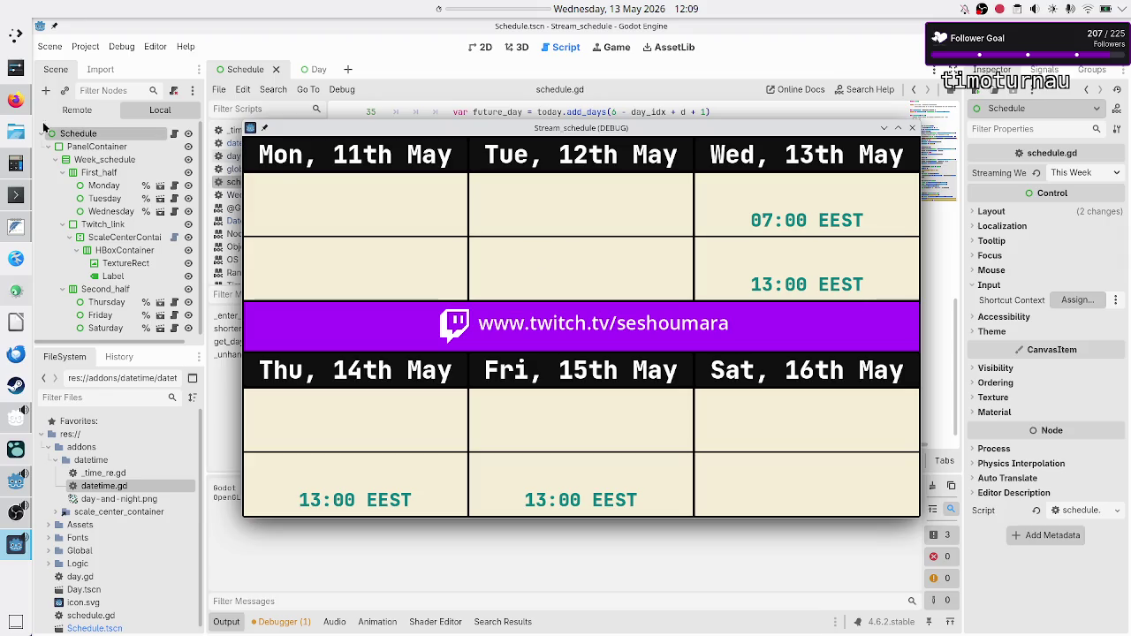
pyautogui.click(13, 100)
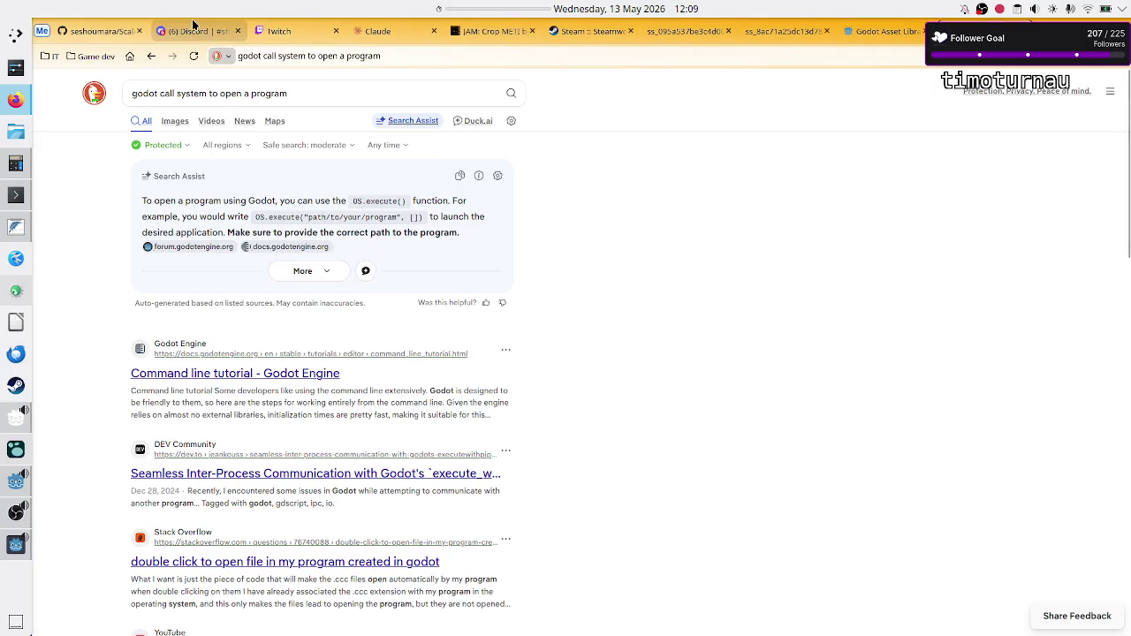
# Step: Paste stream_schedule.png into Discord's #streaming message box, then remove the attachment unsent
pyautogui.click(193, 27)
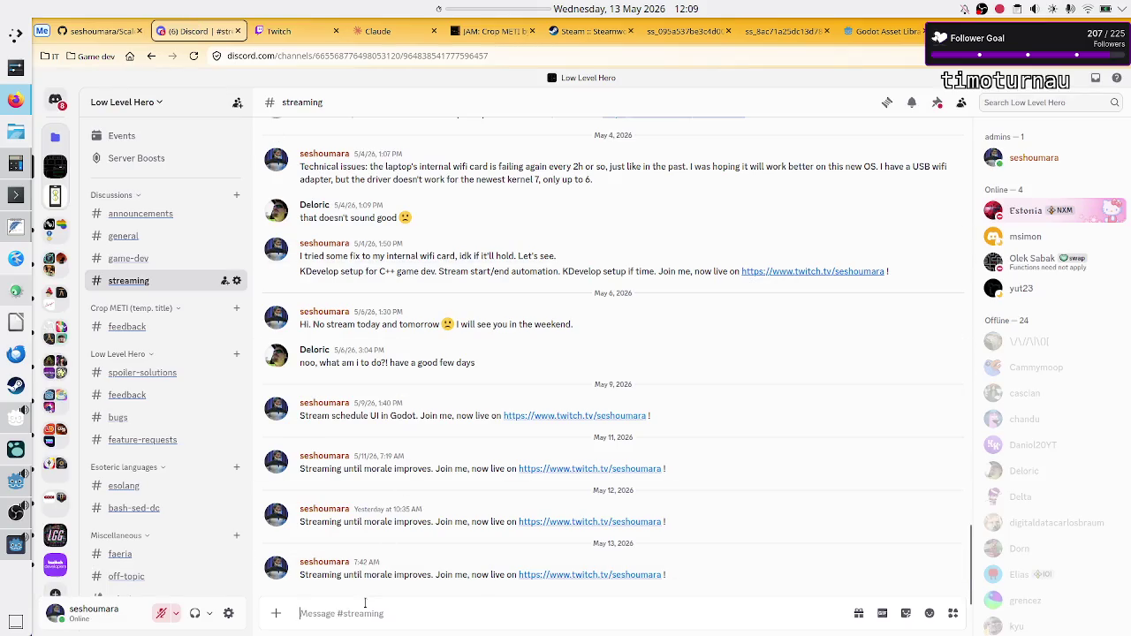
pyautogui.click(297, 607)
pyautogui.hotkey('ctrl', 'v')
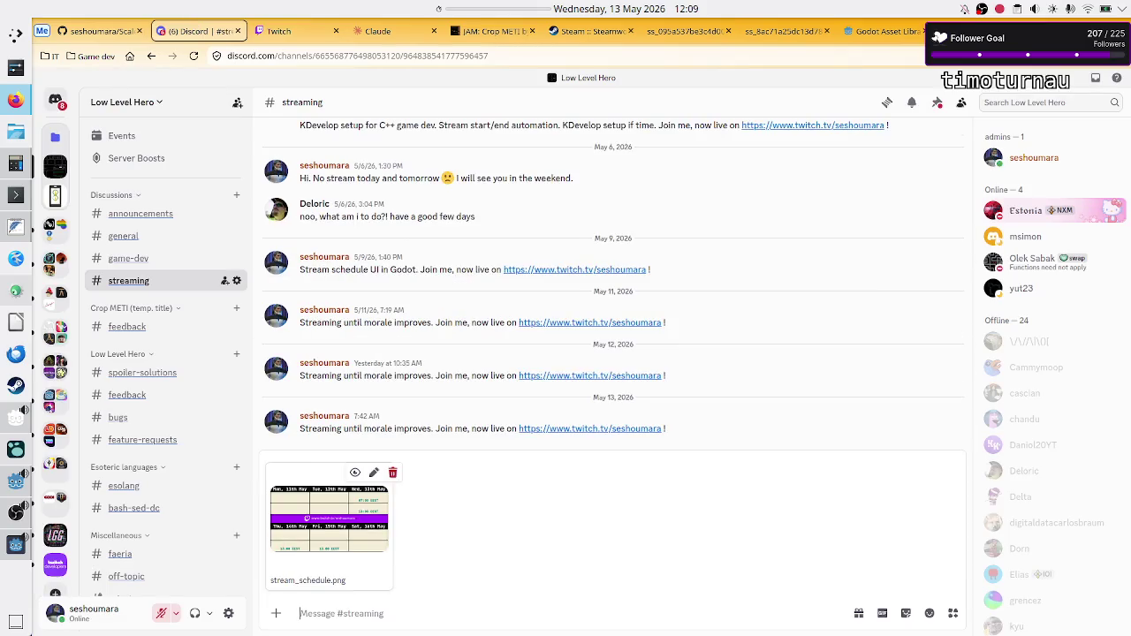
pyautogui.click(393, 473)
pyautogui.hotkey('alt', 'Tab')
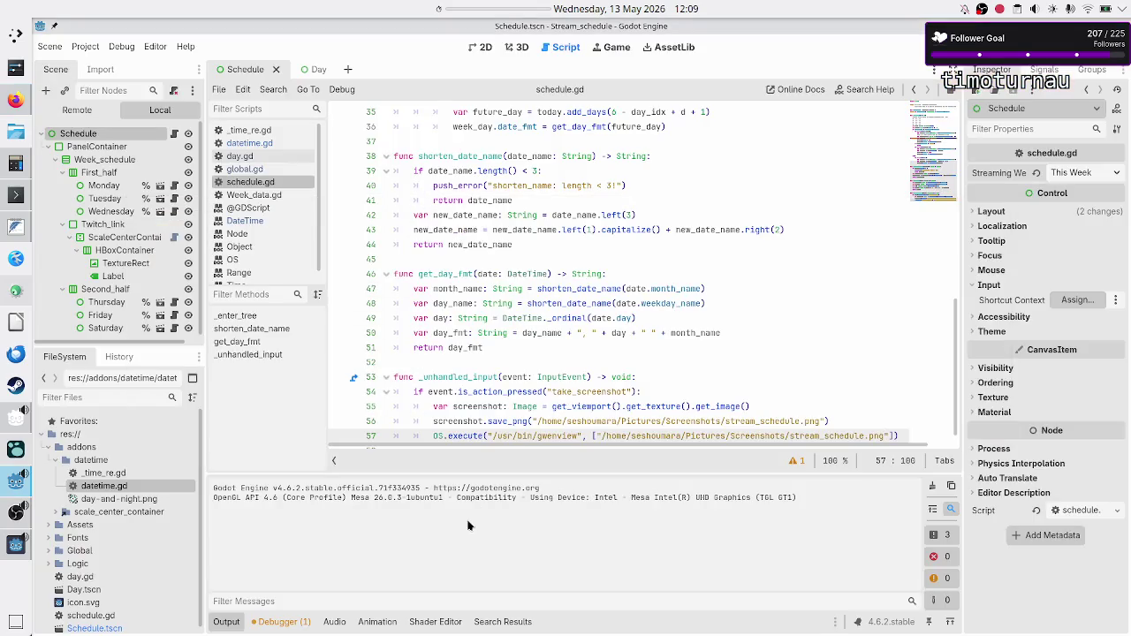
# Step: Delete the TODO comment lines at the top of schedule.gd and tidy the blank lines
pyautogui.scroll(10, 510, 377)
pyautogui.click(527, 131)
pyautogui.press('Down')
pyautogui.hotkey('shift', 'Down')
pyautogui.hotkey('shift', 'Down')
pyautogui.hotkey('shift', 'Left')
pyautogui.press('Delete')
pyautogui.press('Delete')
pyautogui.press('Delete')
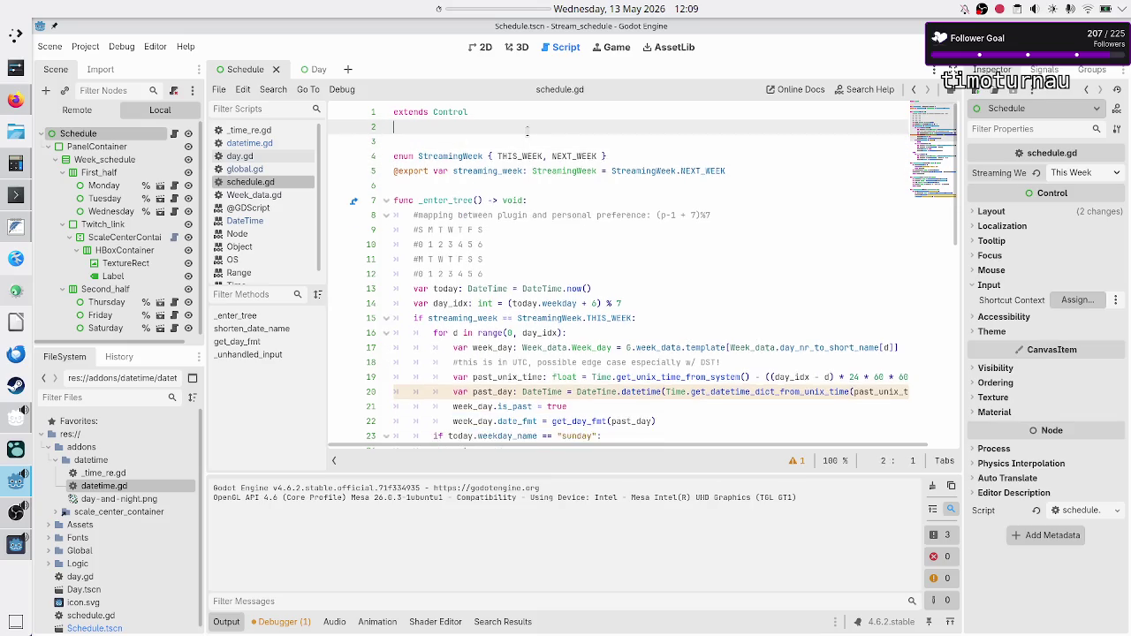
pyautogui.press('Up')
pyautogui.press('Down')
pyautogui.press('Down')
pyautogui.press('Down')
pyautogui.press('BackSpace')
pyautogui.press('Return')
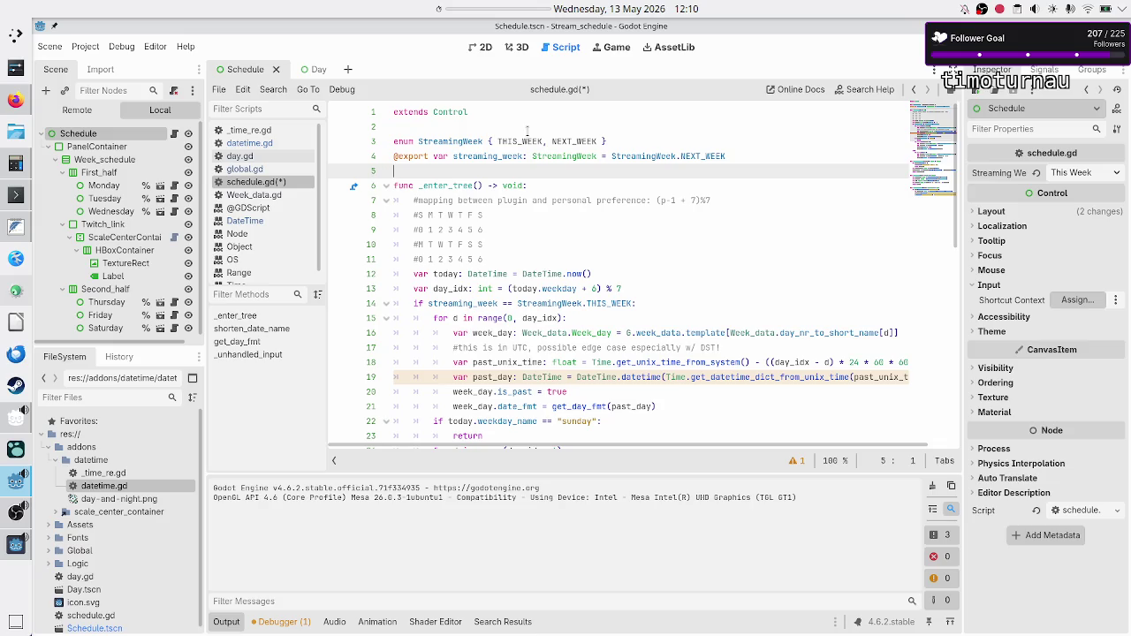
# Step: Save the edited schedule.gd script
pyautogui.hotkey('ctrl', 's')
pyautogui.hotkey('shift', 'Up')
pyautogui.hotkey('shift', 'Down')
# Step: Close the running Stream_schedule (DEBUG) window and return to the Godot editor
pyautogui.click(16, 194)
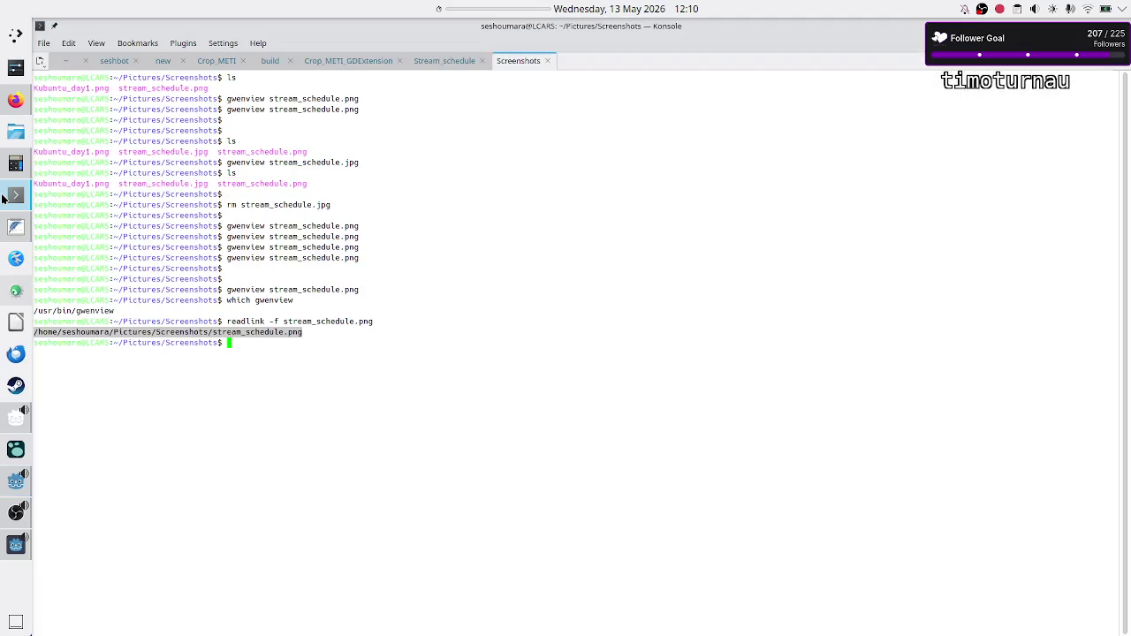
pyautogui.click(319, 269)
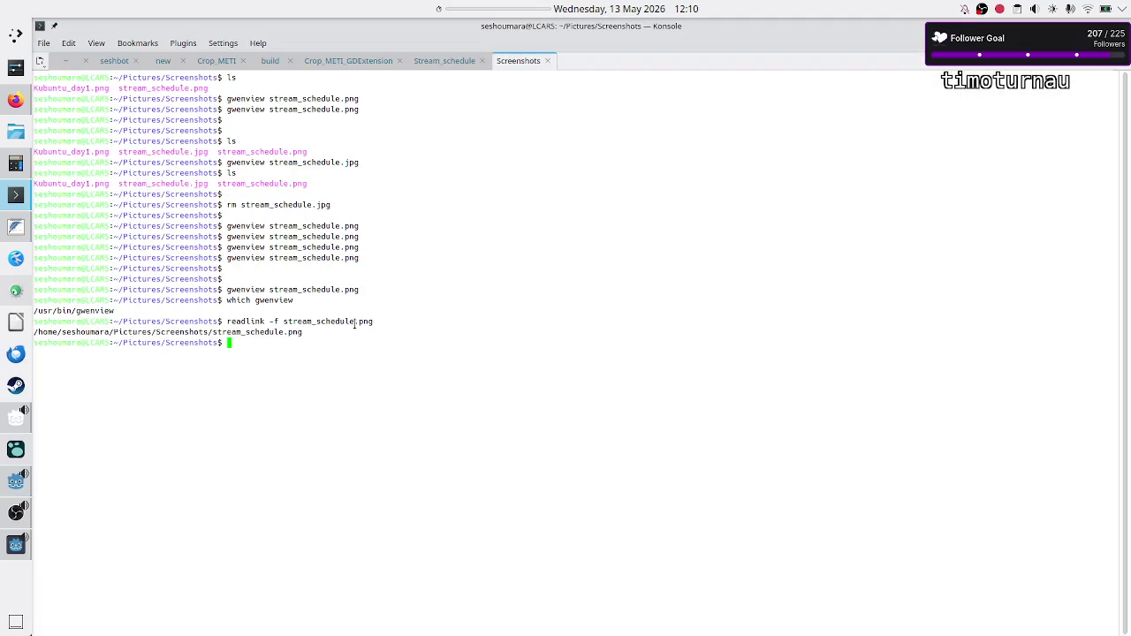
pyautogui.click(4, 139)
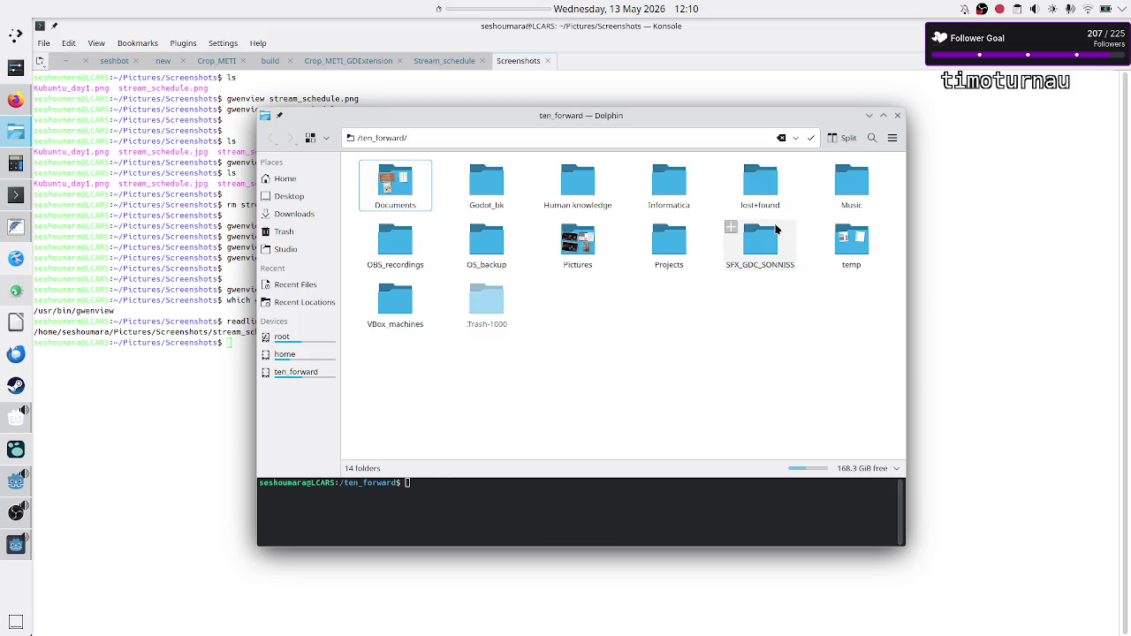
pyautogui.click(896, 115)
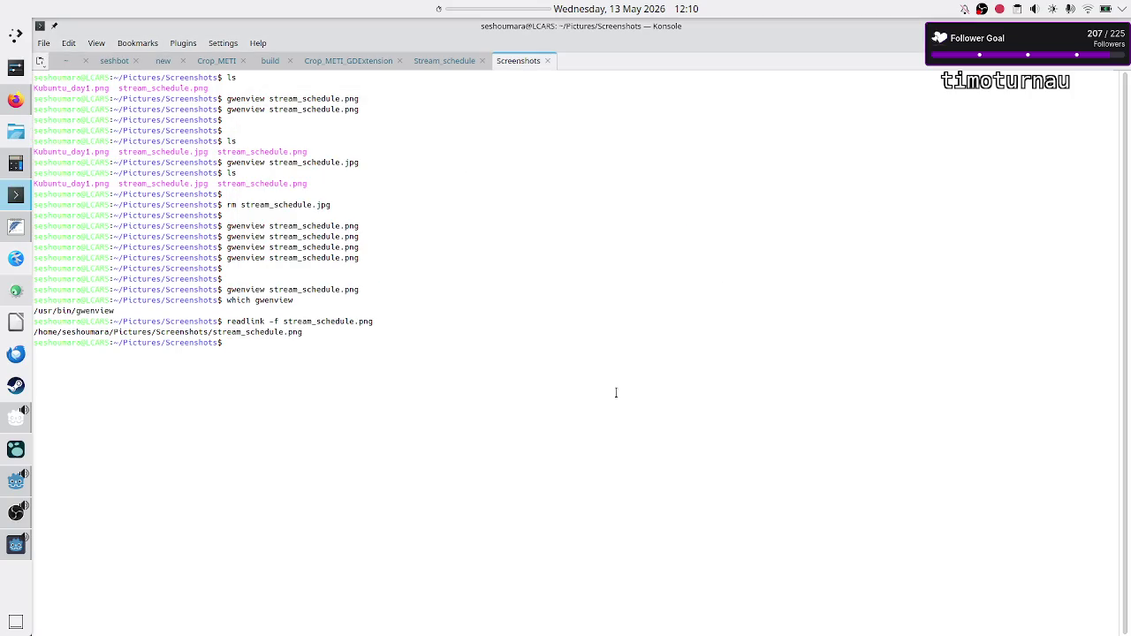
pyautogui.click(15, 550)
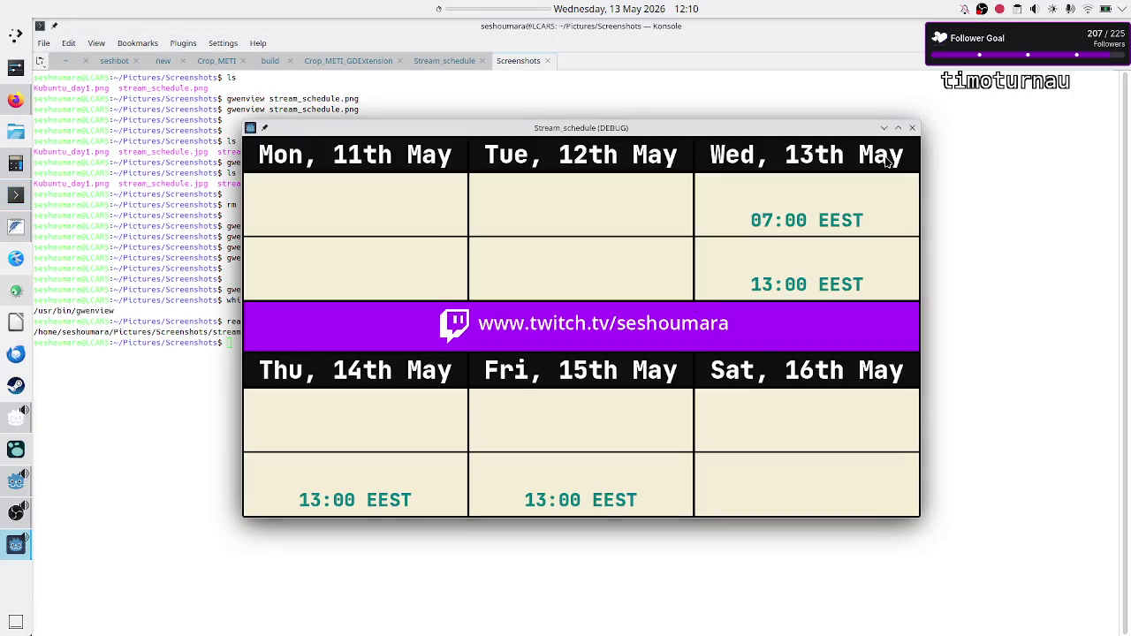
pyautogui.click(913, 129)
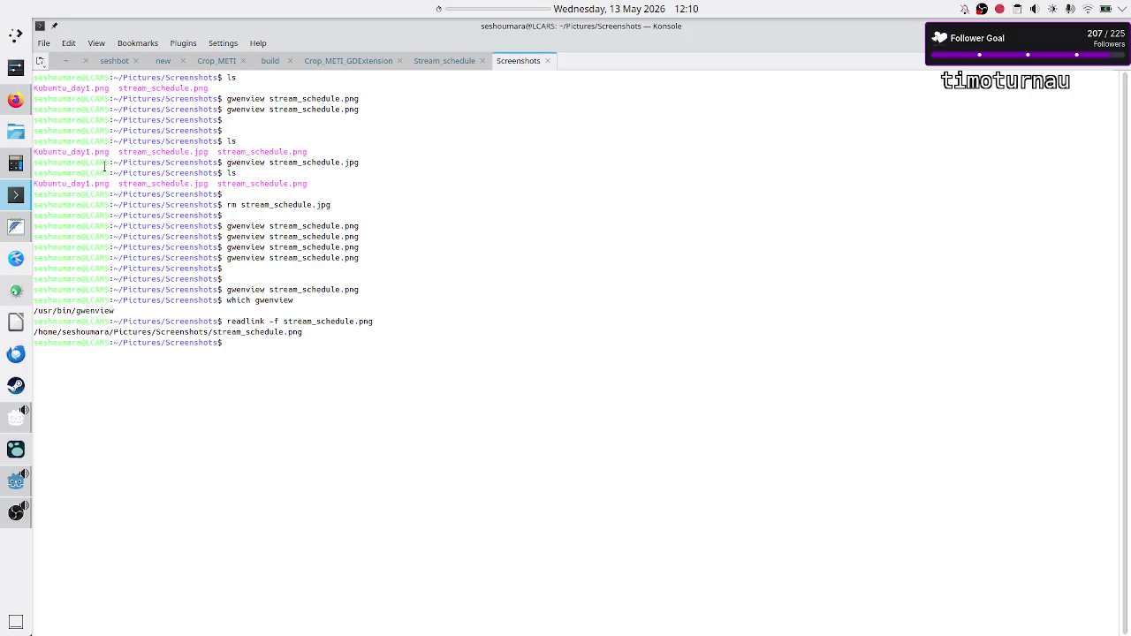
pyautogui.click(16, 485)
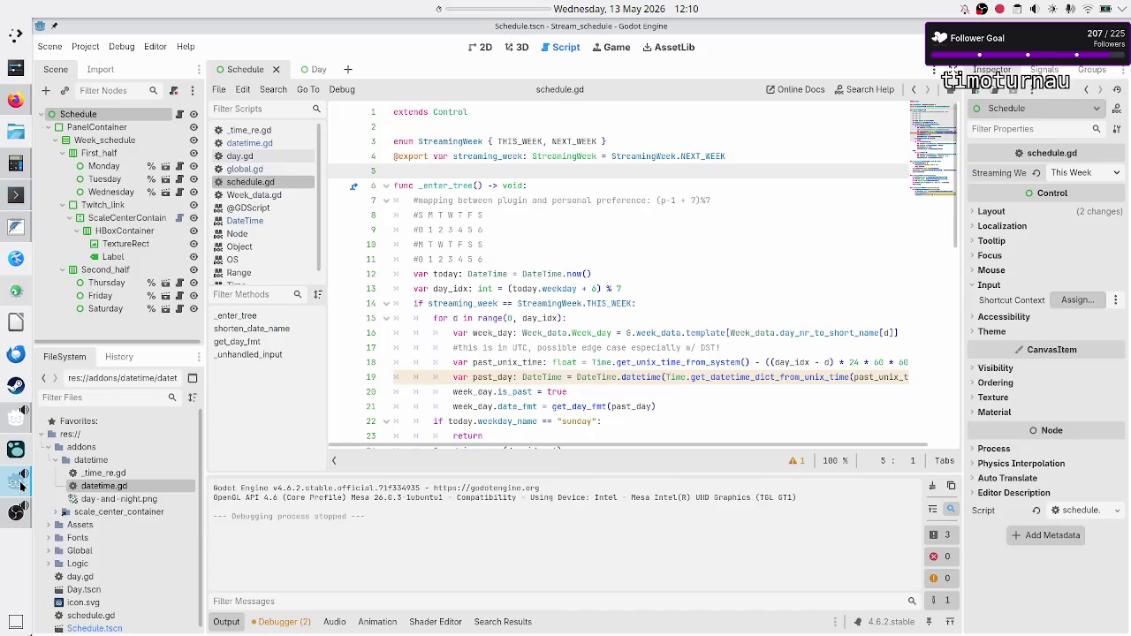
# Step: Search all project files for TODO with Find in Files
pyautogui.click(523, 250)
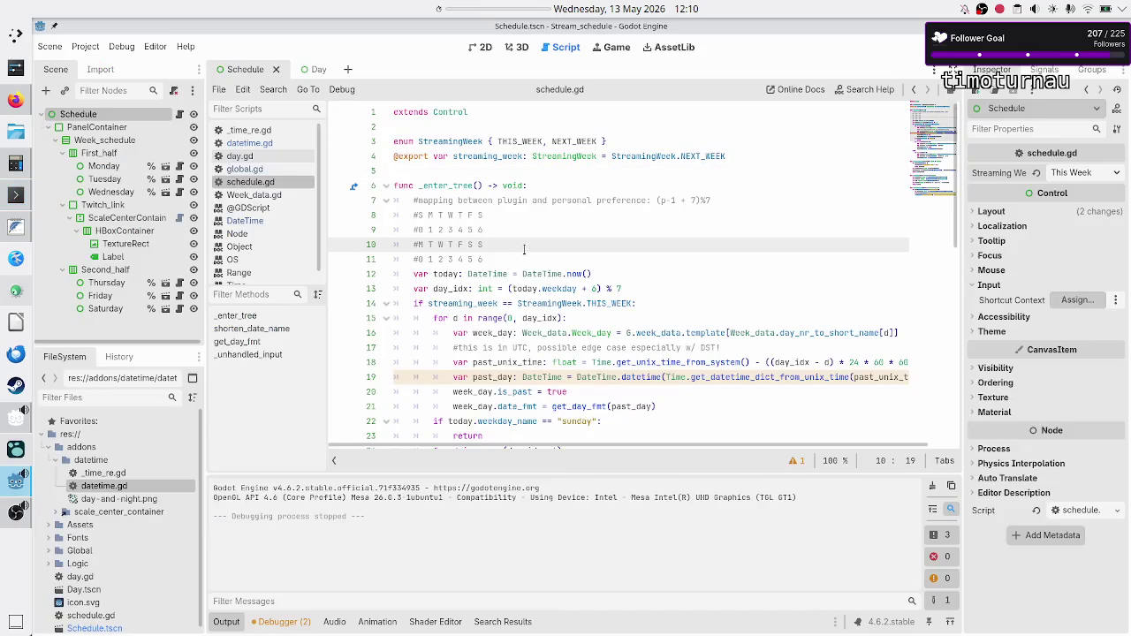
pyautogui.click(242, 89)
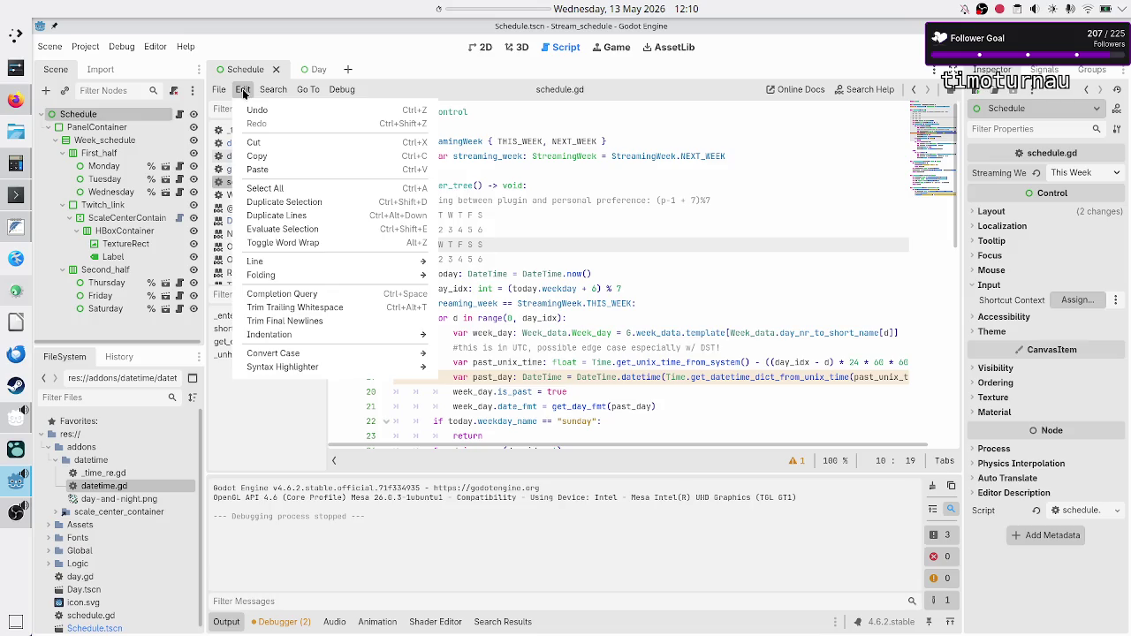
pyautogui.moveTo(273, 89)
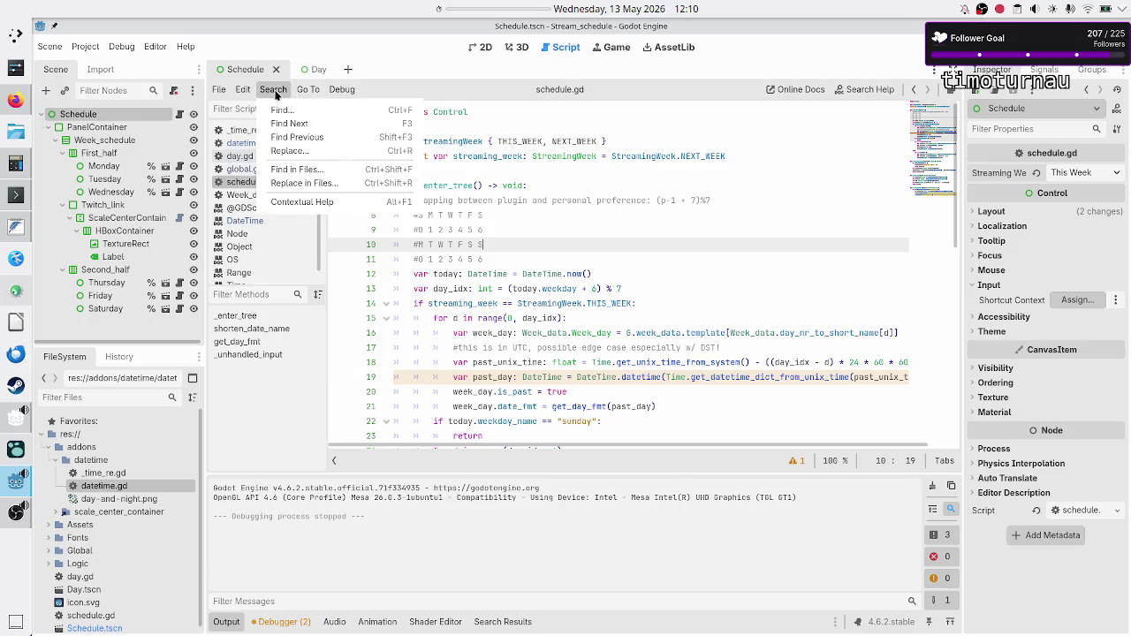
pyautogui.click(293, 170)
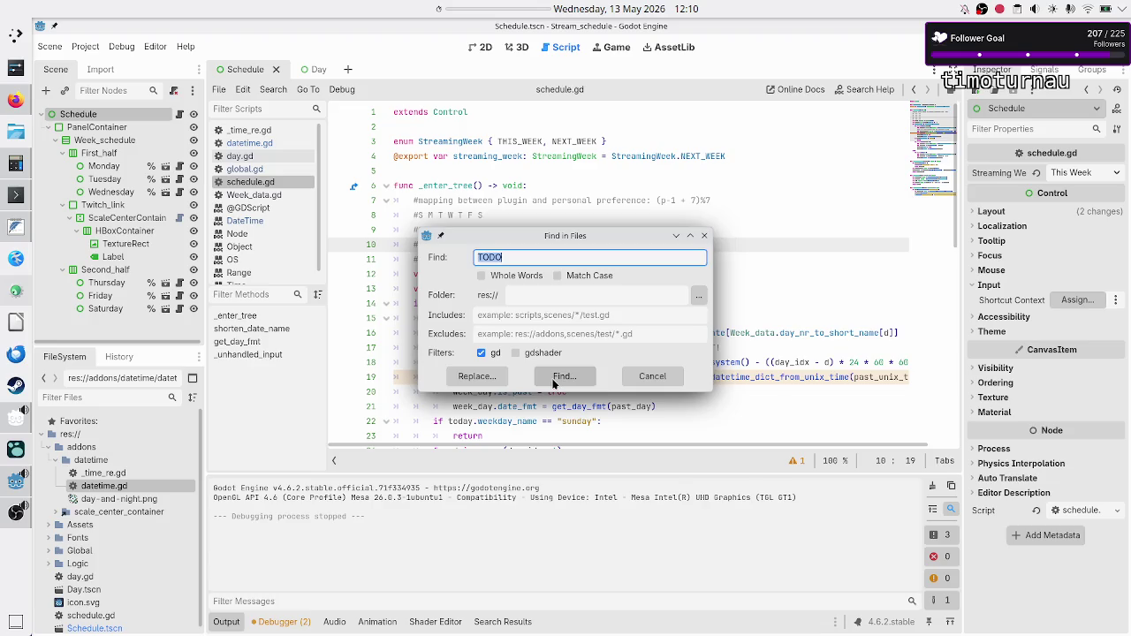
pyautogui.click(552, 378)
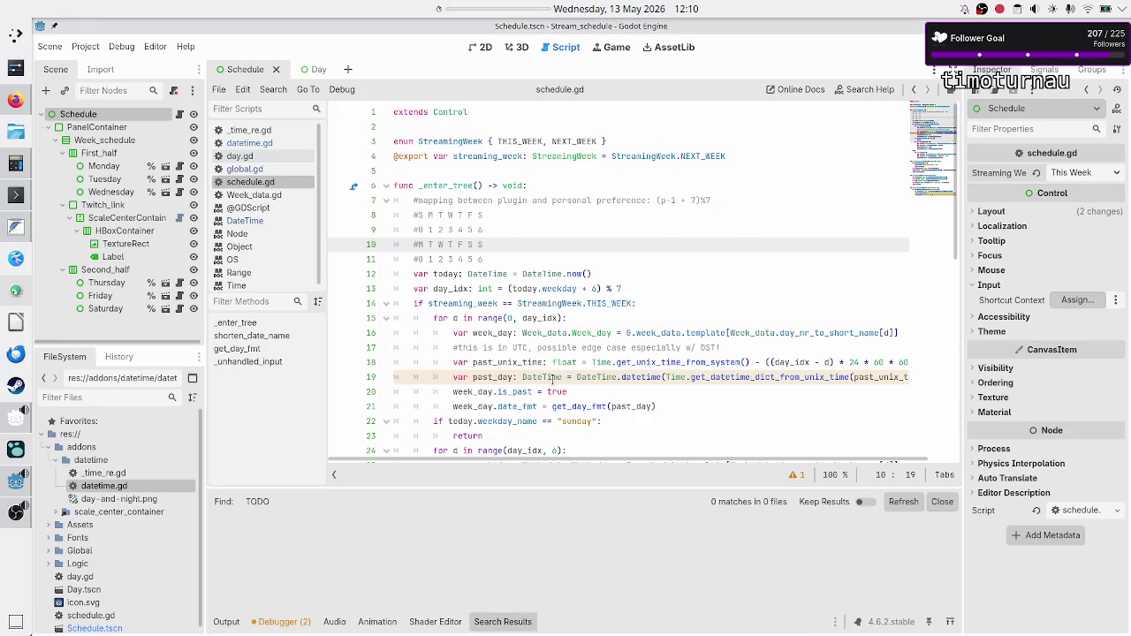
pyautogui.click(649, 288)
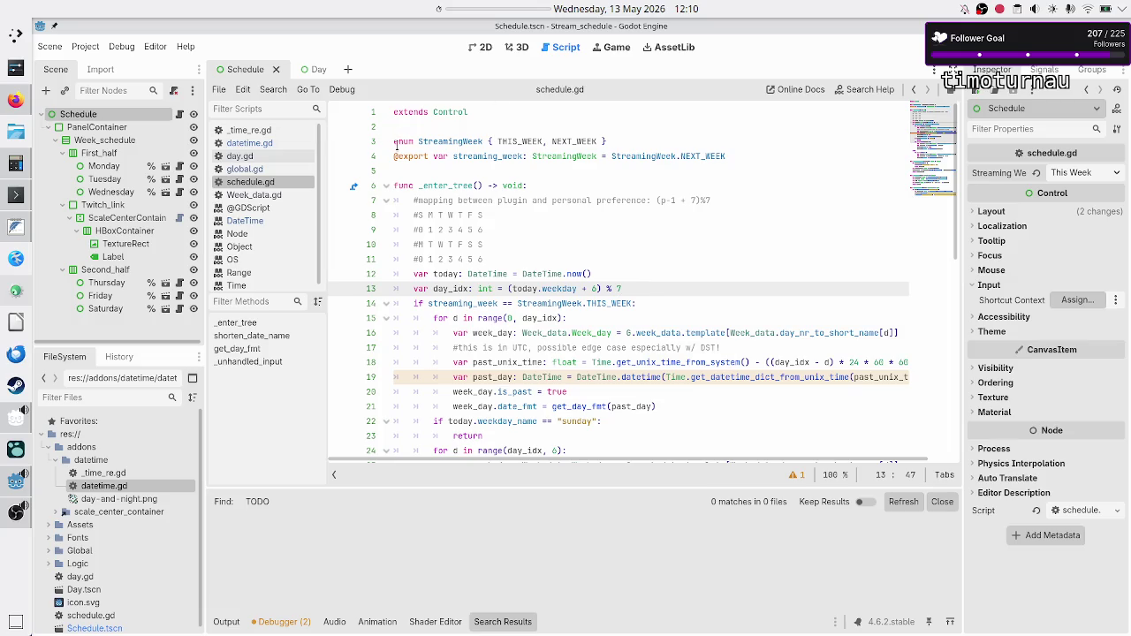
# Step: Quit the Stream_schedule project to the Project Manager list
pyautogui.click(86, 47)
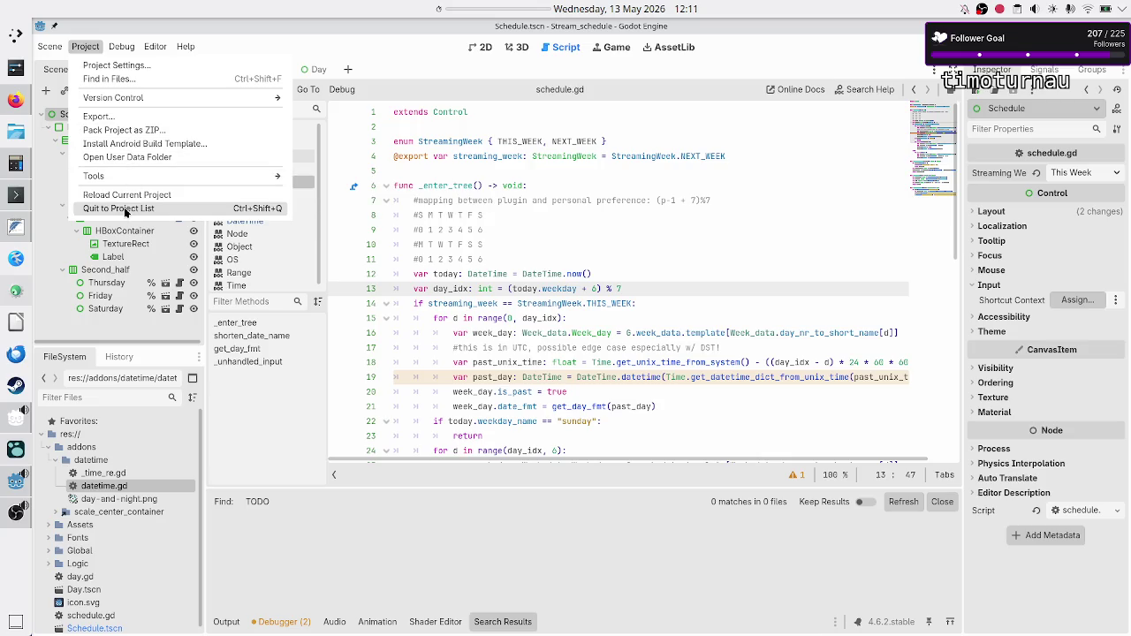
pyautogui.click(122, 212)
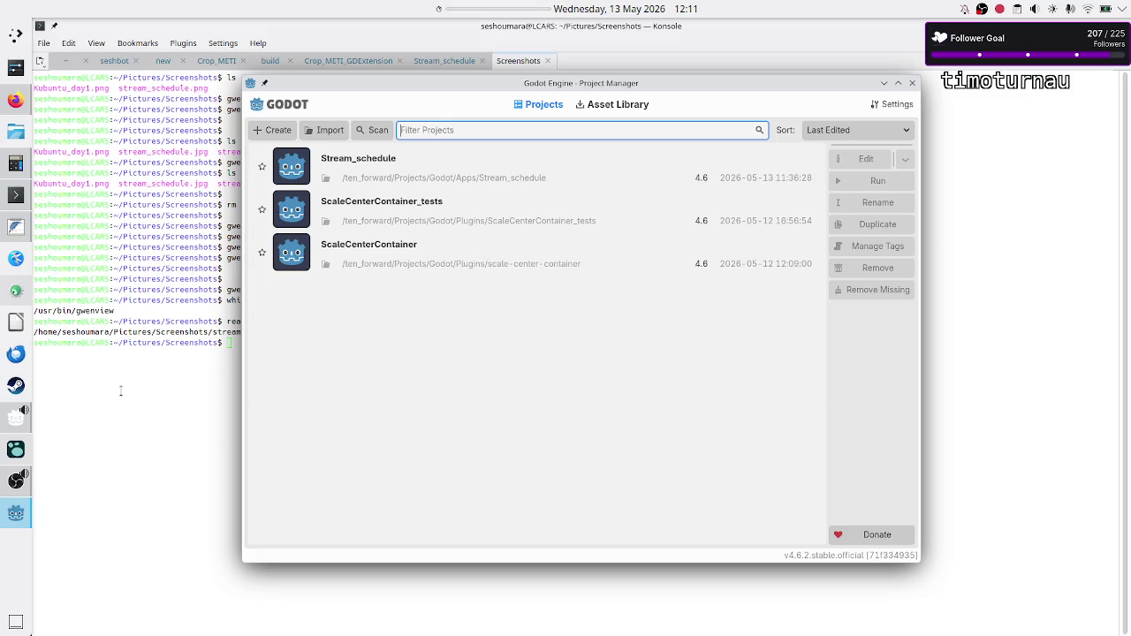
pyautogui.click(149, 383)
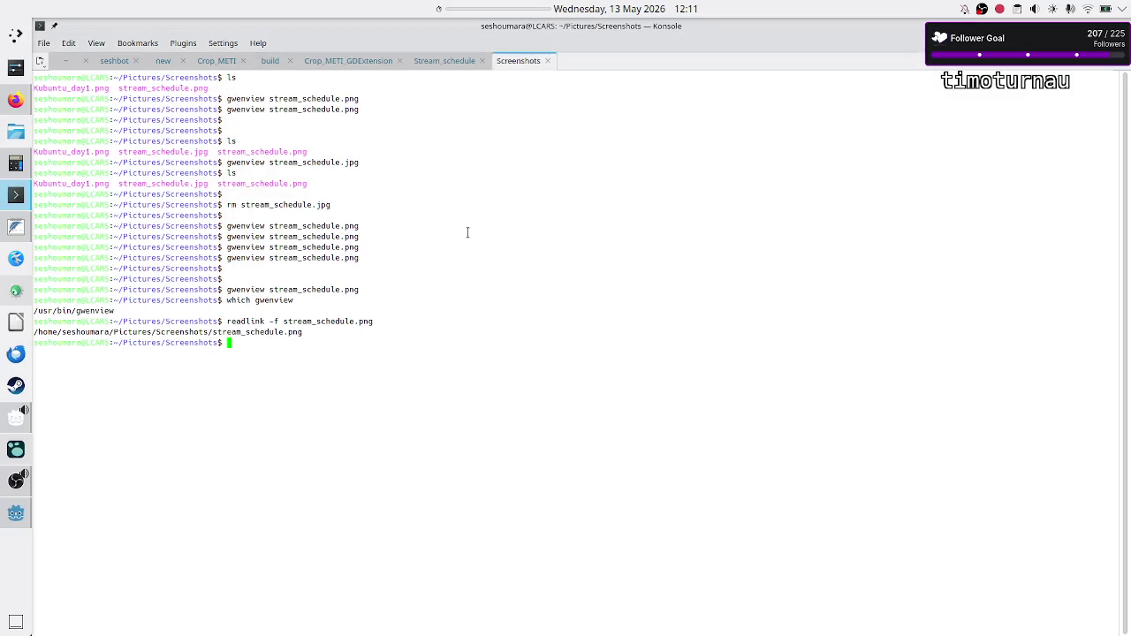
# Step: Close the Screenshots session, list the project, check git status and run git init
pyautogui.write('exit')
pyautogui.press('Return')
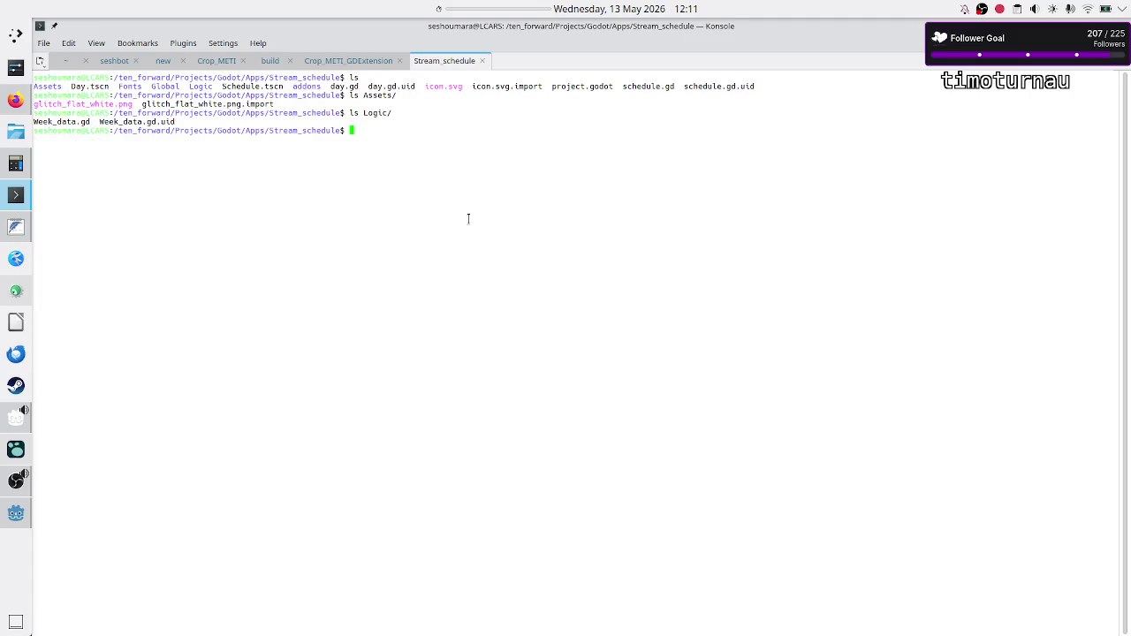
pyautogui.write('ls')
pyautogui.press('Return')
pyautogui.write('git s')
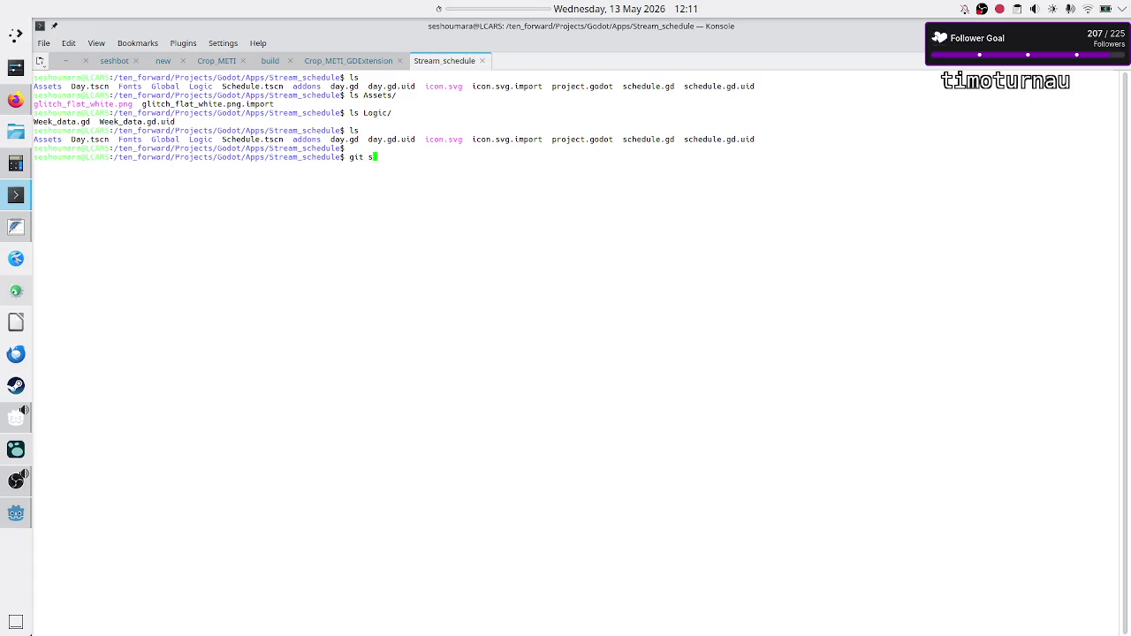
pyautogui.write('tatus')
pyautogui.press('Return')
pyautogui.press('Return')
pyautogui.press('Return')
pyautogui.write('git init')
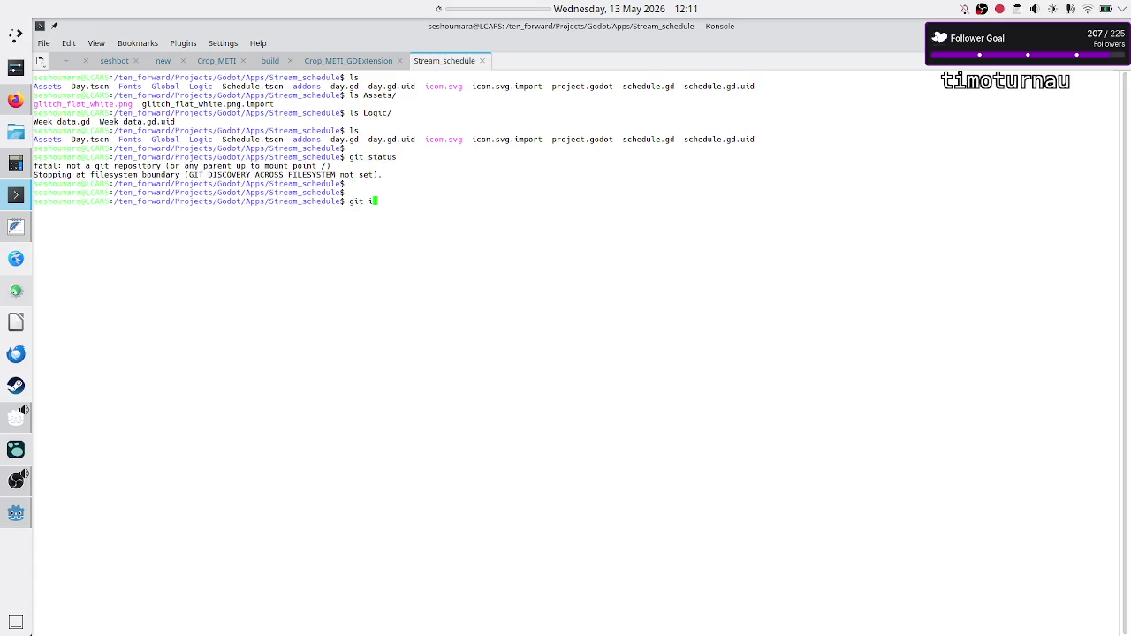
pyautogui.press('Return')
pyautogui.press('Return')
pyautogui.press('Return')
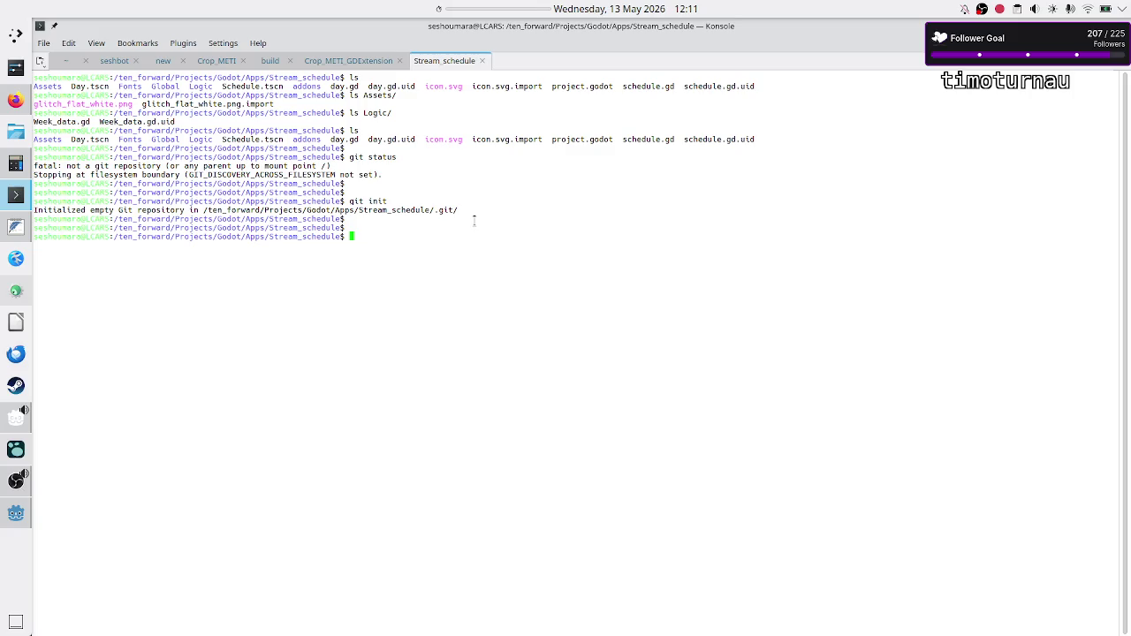
# Step: List hidden files with ls -a, delete the new .git/ folder, and move up to Apps
pyautogui.write('ls ')
pyautogui.write('-r')
pyautogui.press('BackSpace')
pyautogui.press('BackSpace')
pyautogui.write('-a')
pyautogui.press('Return')
pyautogui.press('Return')
pyautogui.write('rm -rf ')
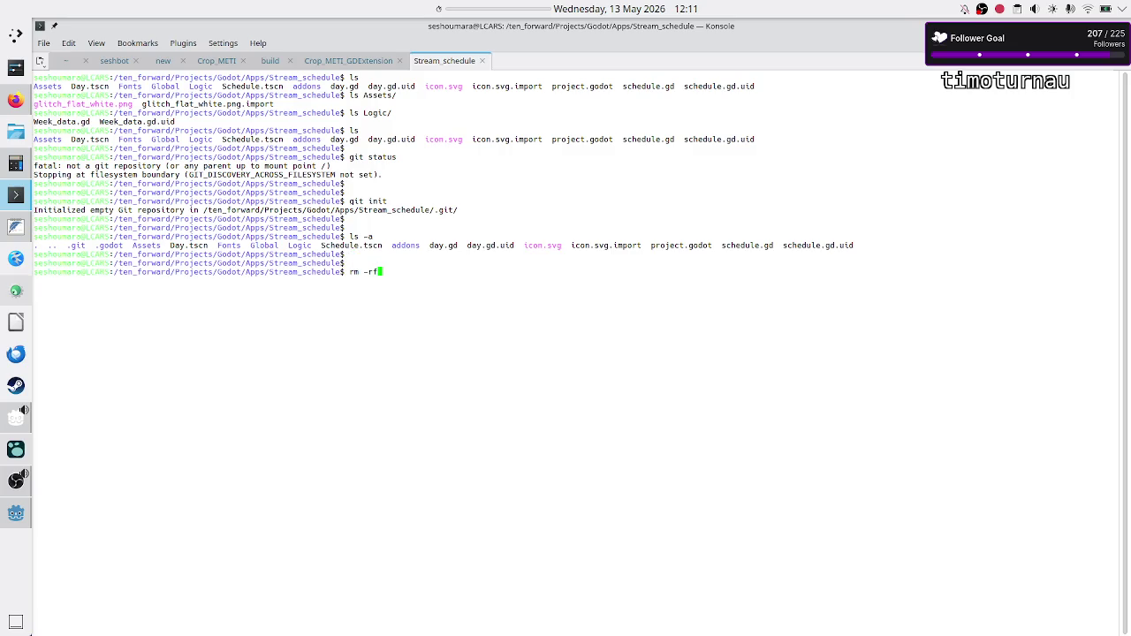
pyautogui.write('.git/')
pyautogui.press('Return')
pyautogui.press('Return')
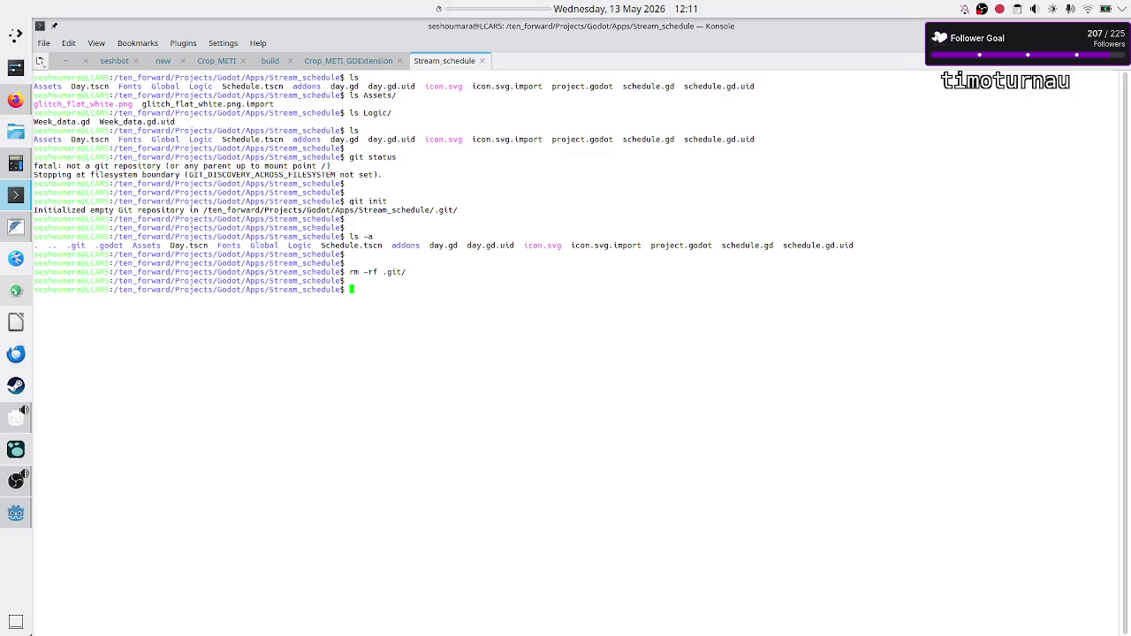
pyautogui.write('cd ..')
pyautogui.press('Return')
pyautogui.press('Return')
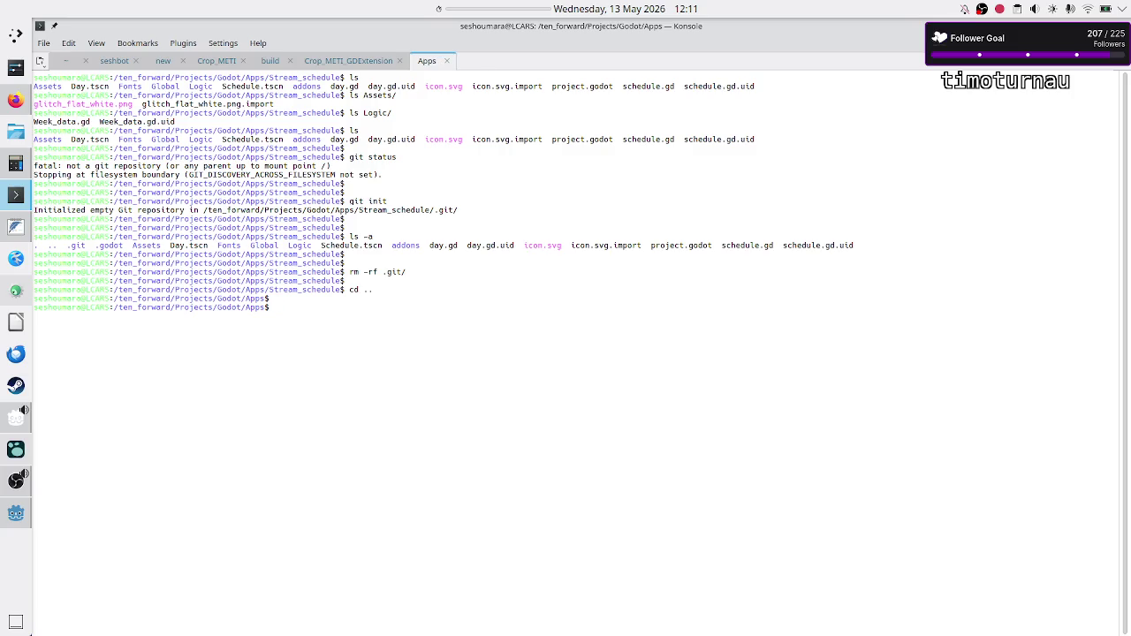
# Step: Move up two levels to the Projects folder and list its contents
pyautogui.write(' cd ..')
pyautogui.press('Return')
pyautogui.write('cd ..')
pyautogui.press('Return')
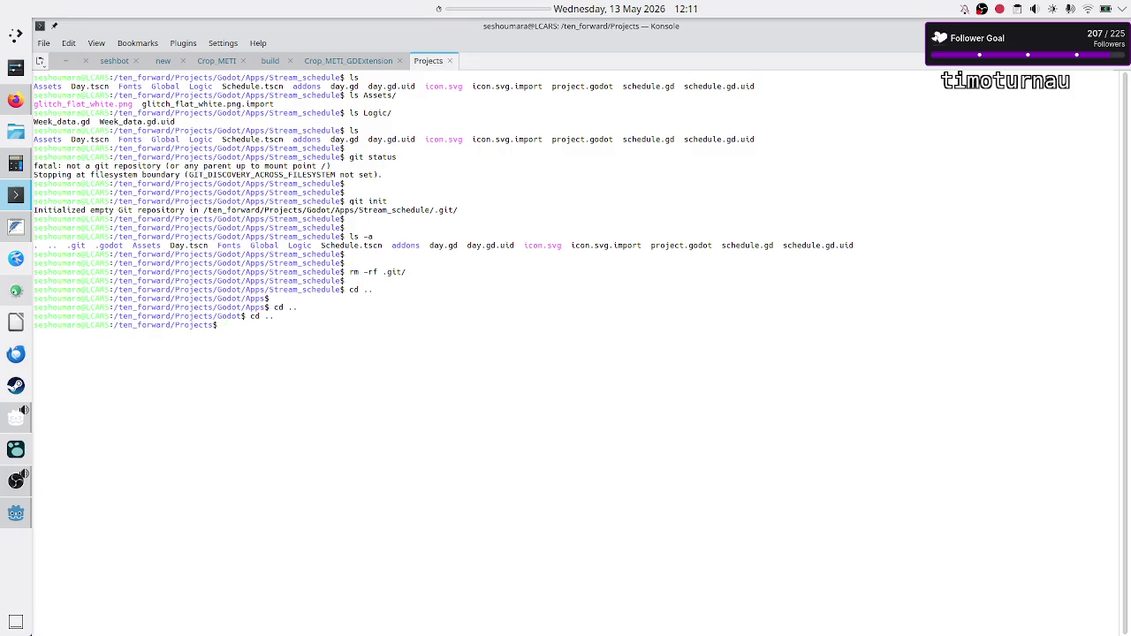
pyautogui.write('ls')
pyautogui.press('Return')
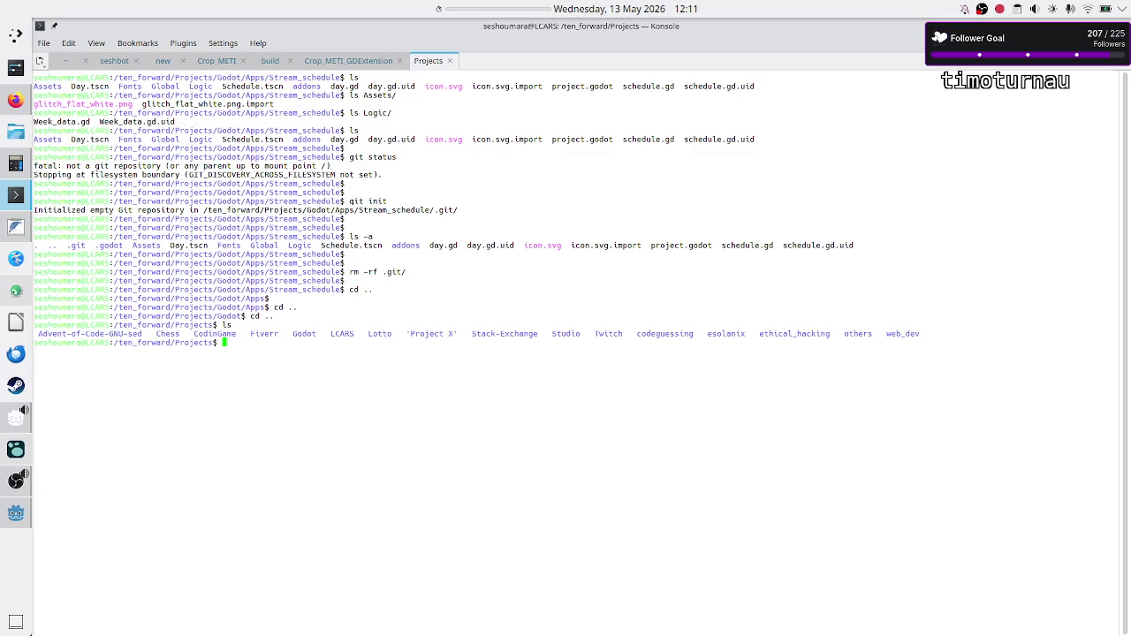
# Step: List the contents of Twitch/tools/ and switch to the seshbot session
pyautogui.press('Return')
pyautogui.press('Return')
pyautogui.press('Return')
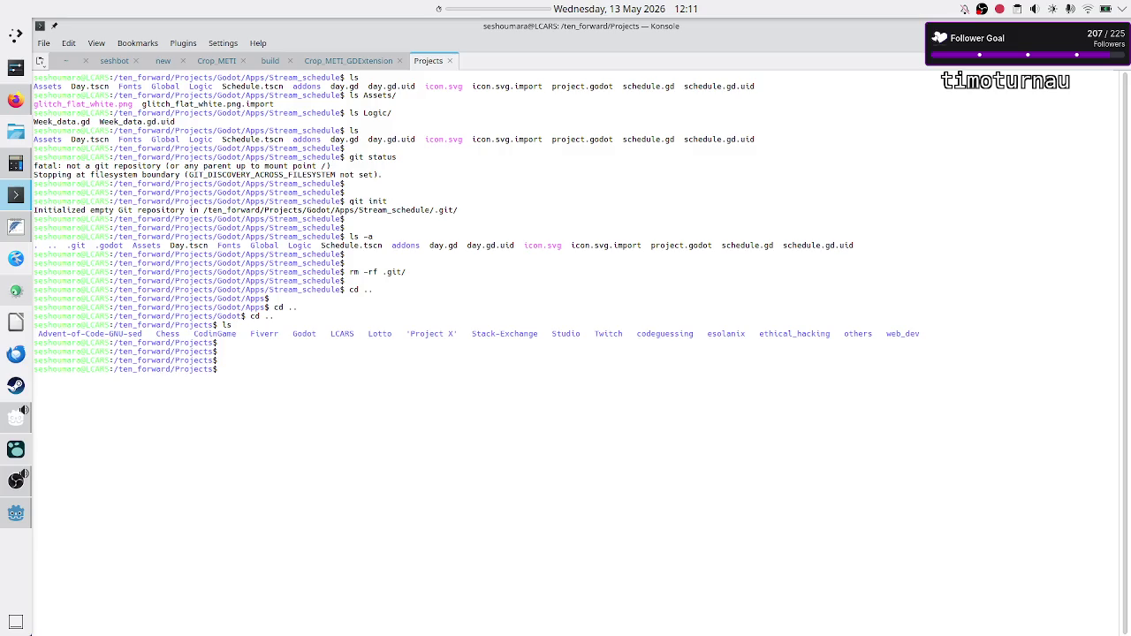
pyautogui.write('ls Twitch/')
pyautogui.write('tools/')
pyautogui.press('Return')
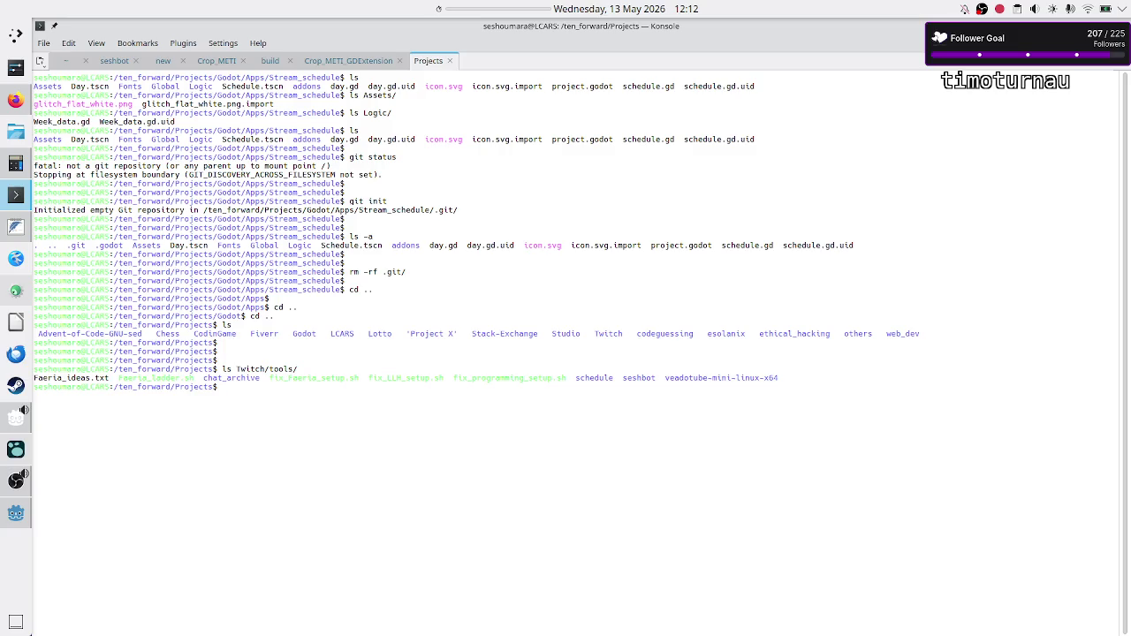
pyautogui.press('Return')
pyautogui.press('Return')
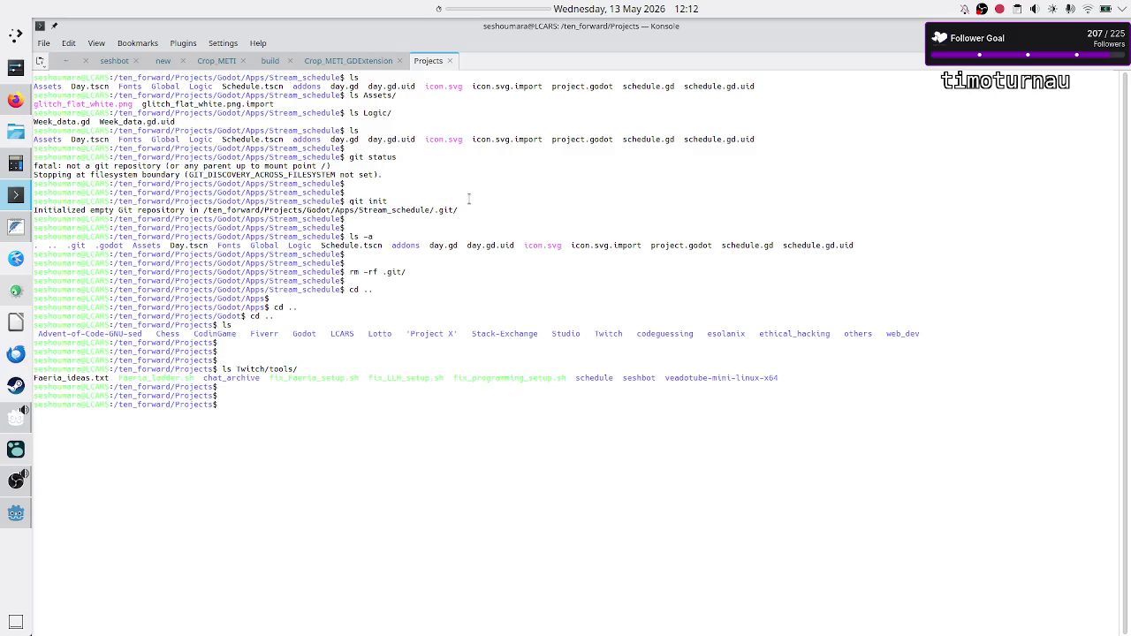
pyautogui.click(111, 61)
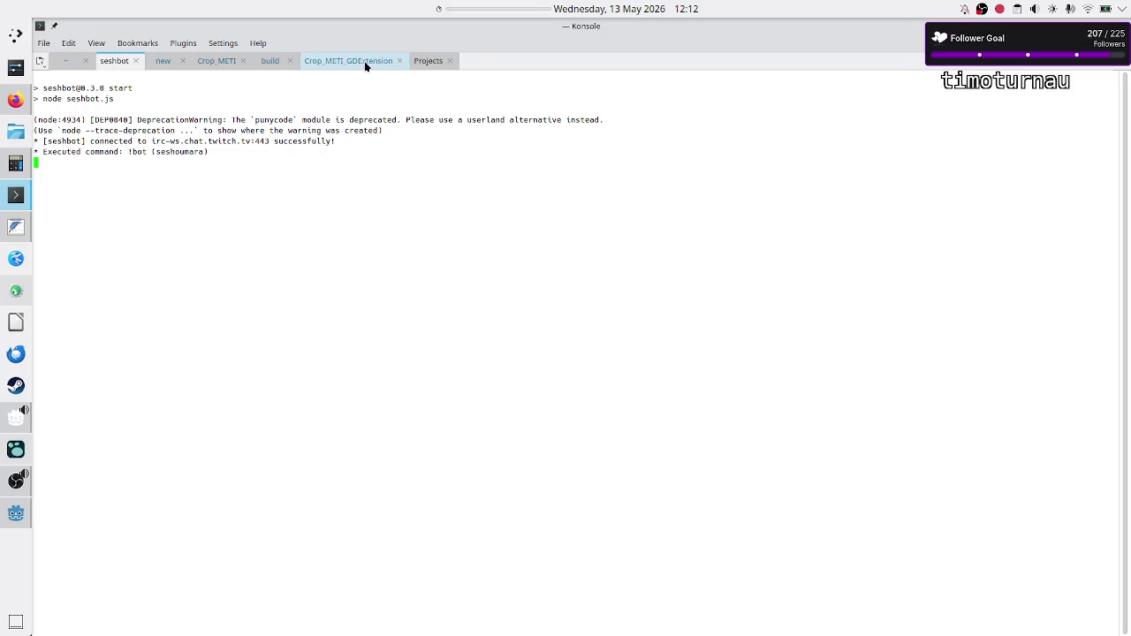
# Step: In the Projects session, clear the screen, enter the Twitch folder and list it
pyautogui.click(421, 63)
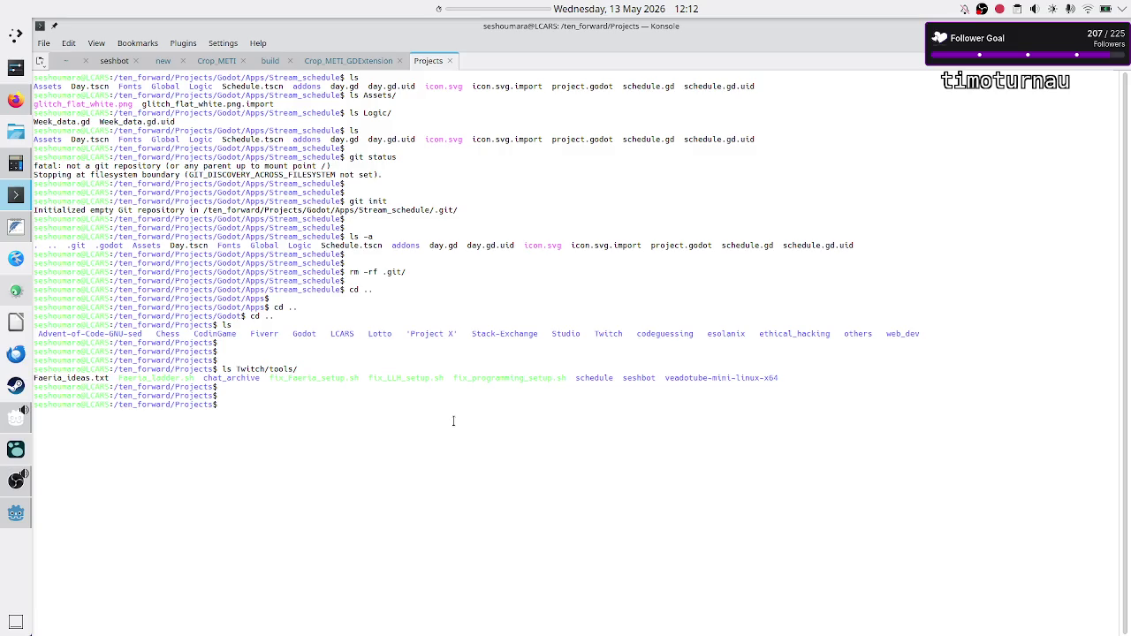
pyautogui.write('clear')
pyautogui.press('Return')
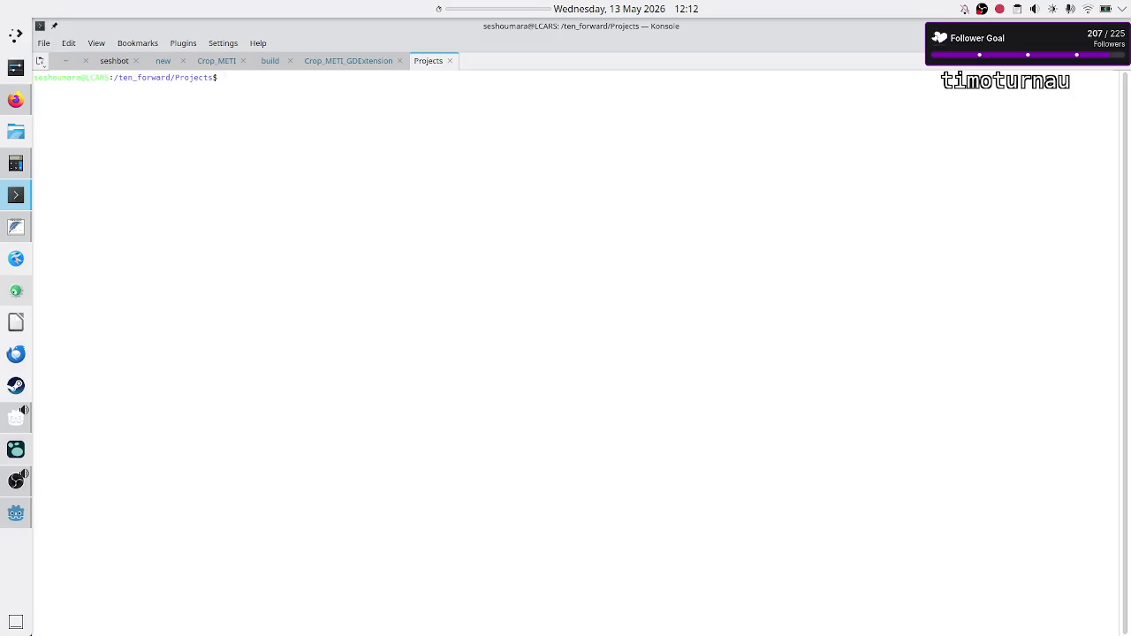
pyautogui.write('cd Twitch/')
pyautogui.press('Tab')
pyautogui.press('Return')
pyautogui.write('ls')
pyautogui.press('Return')
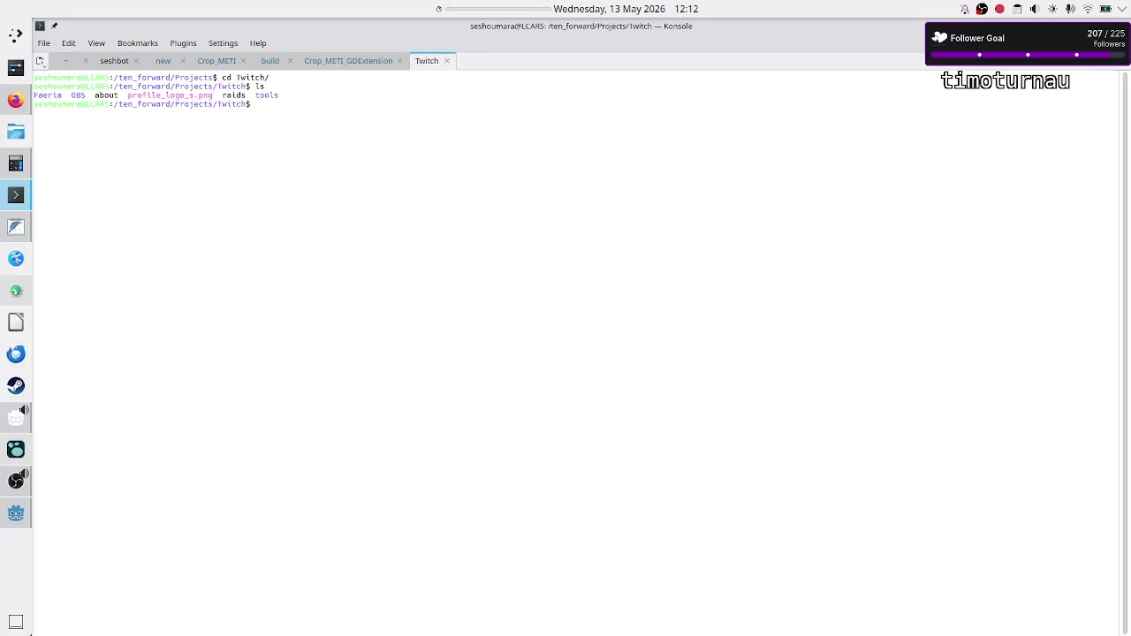
pyautogui.press('Return')
pyautogui.press('Return')
# Step: Move into the tools folder and list its contents and the schedule folder
pyautogui.write('cd to')
pyautogui.press('Tab')
pyautogui.press('Return')
pyautogui.write('ls')
pyautogui.press('Return')
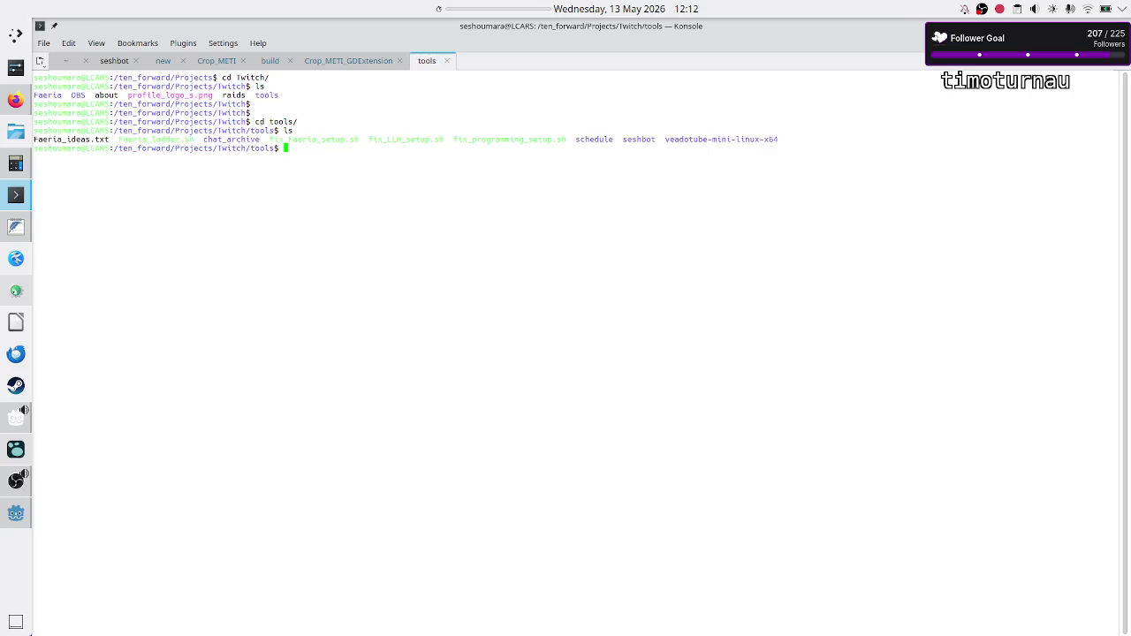
pyautogui.press('Return')
pyautogui.write('ls sc')
pyautogui.press('Tab')
pyautogui.press('Return')
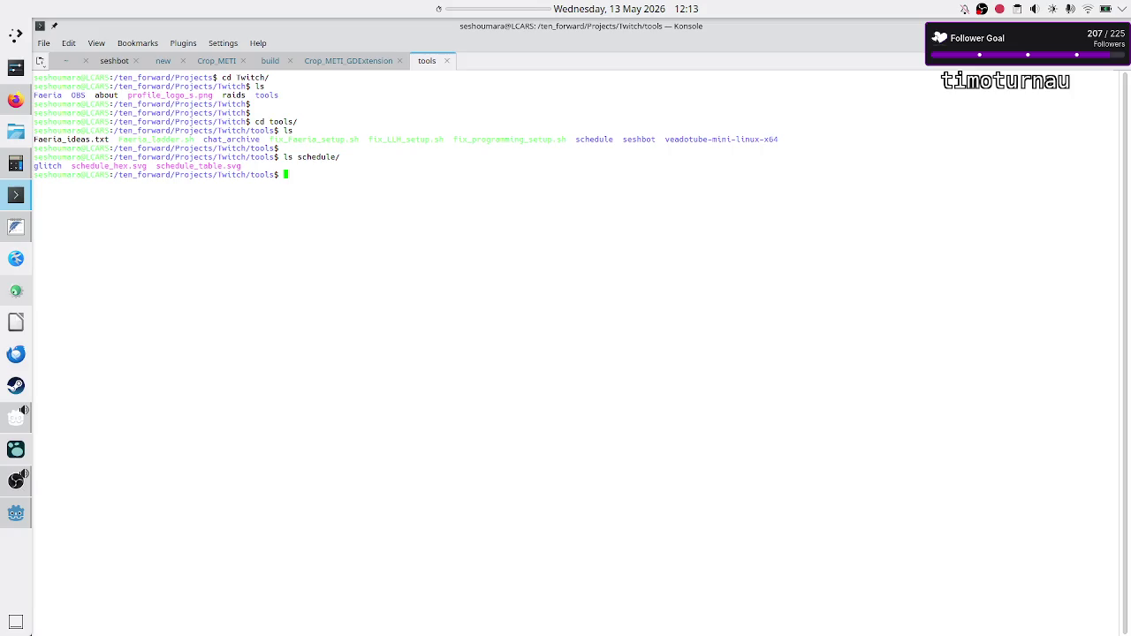
# Step: Type mkdir stream_automation at the prompt without running it, then bring Firefox forward
pyautogui.write('mk')
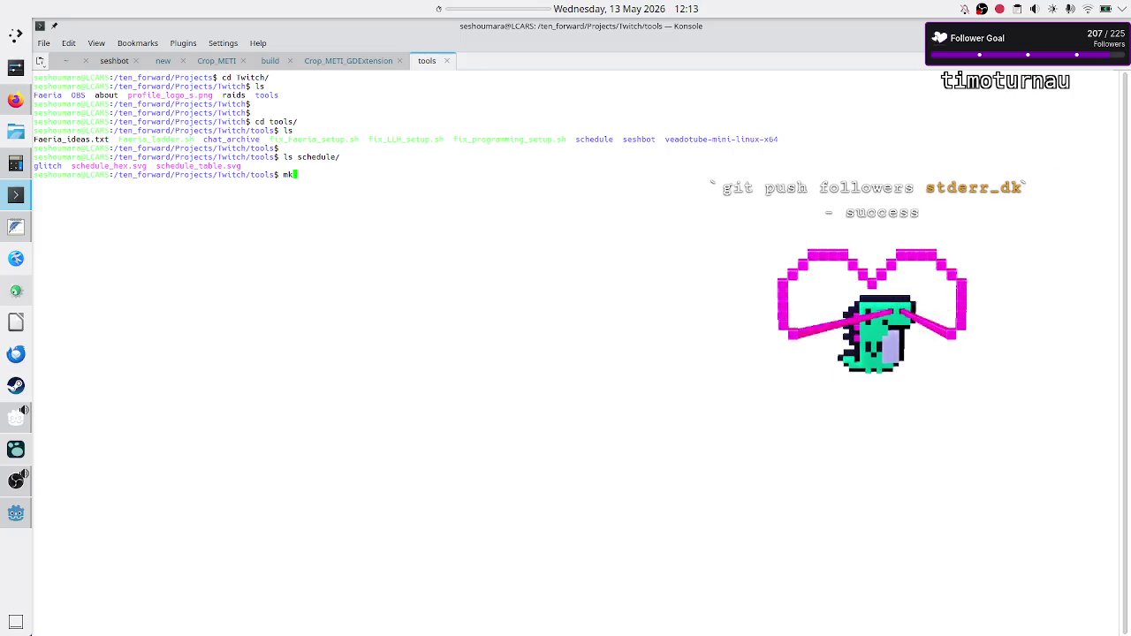
pyautogui.write('dir stream_aut')
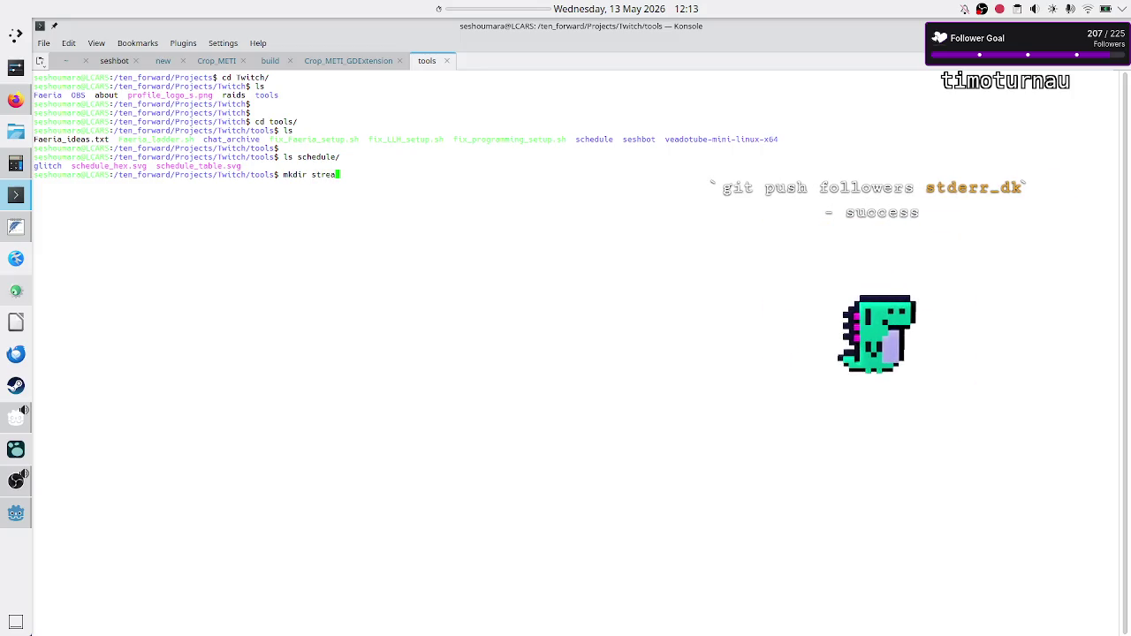
pyautogui.write('omation')
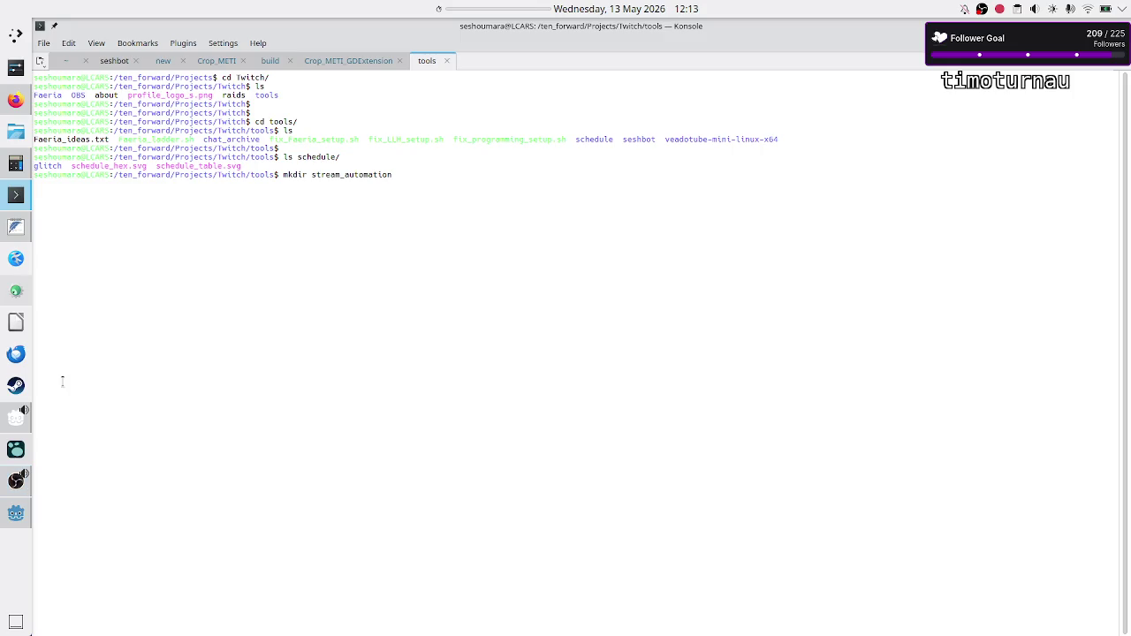
pyautogui.click(16, 99)
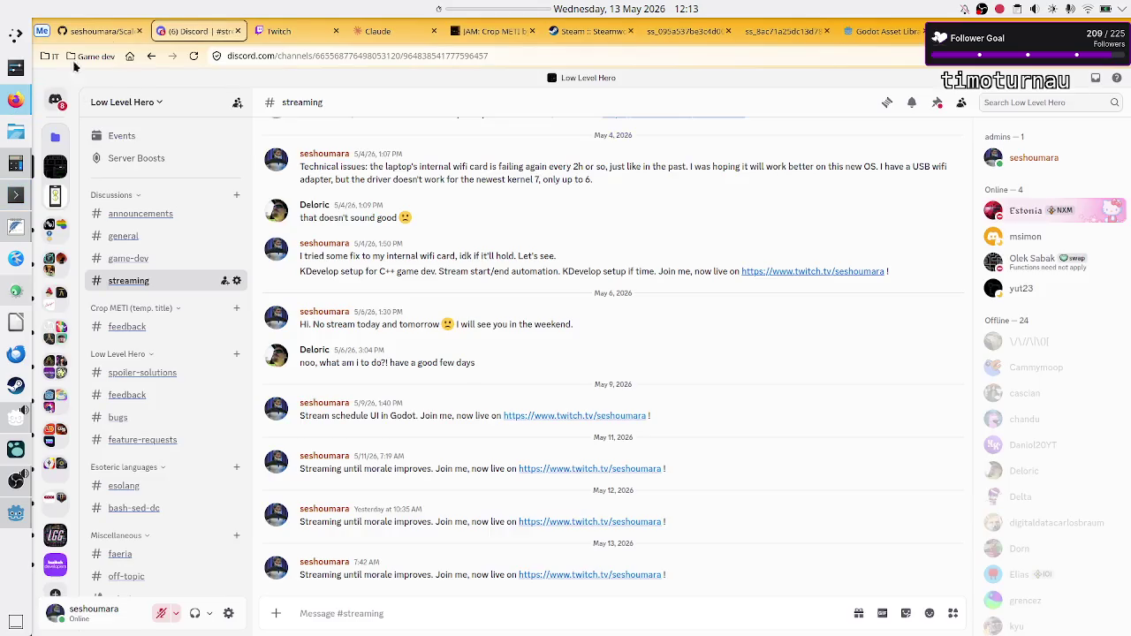
# Step: Switch Firefox from Discord to the Twitch tab's Stream Manager
pyautogui.click(271, 31)
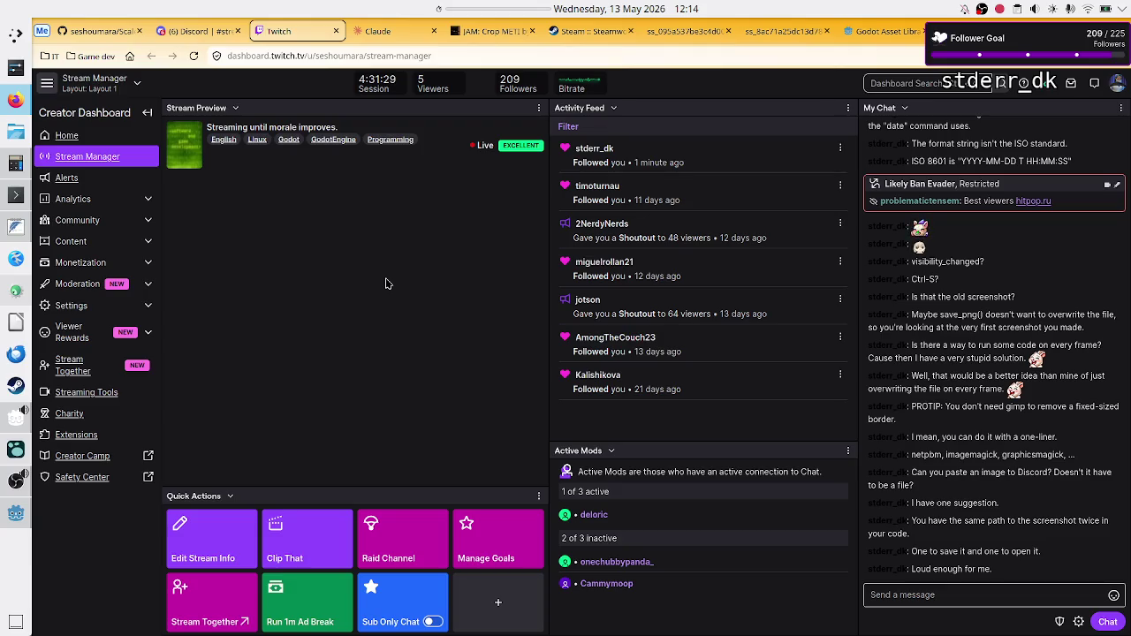
# Step: Check OBS Studio, minimize it, and return to the DuckDuckGo 'godot call system to open a program' results
pyautogui.click(14, 492)
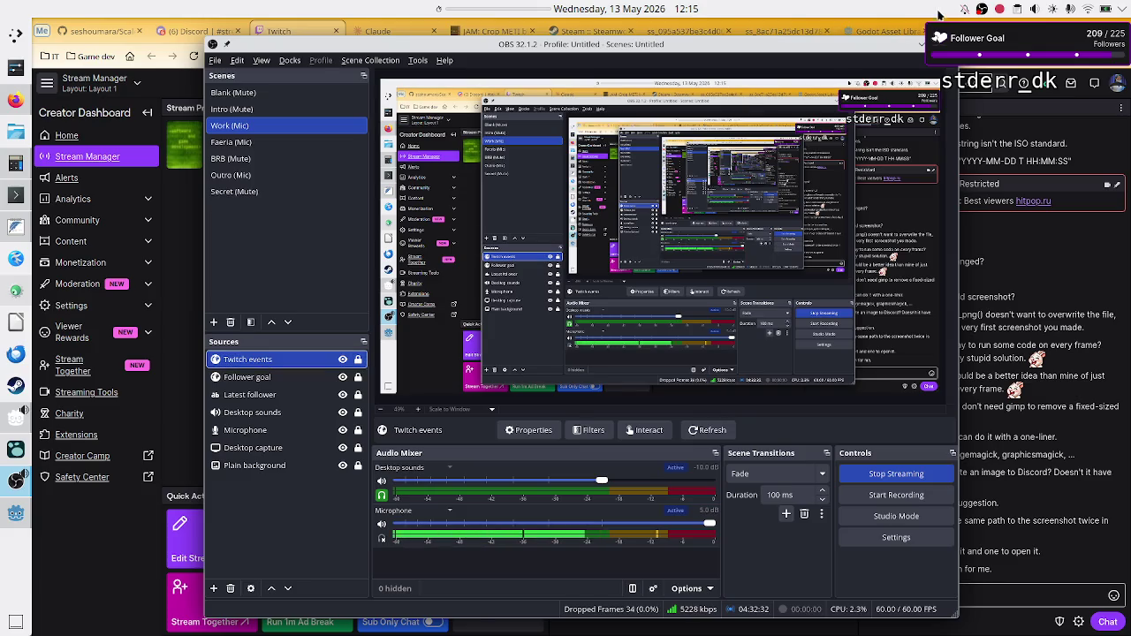
pyautogui.click(922, 44)
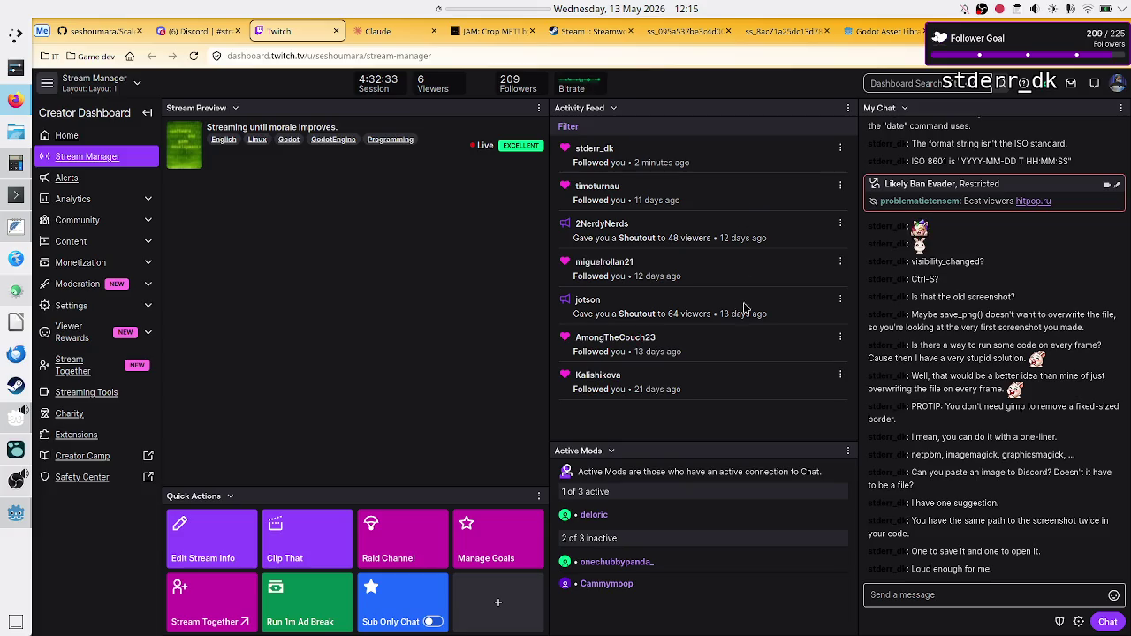
pyautogui.moveTo(931, 551); pyautogui.dragTo(1032, 553)
pyautogui.click(1025, 557)
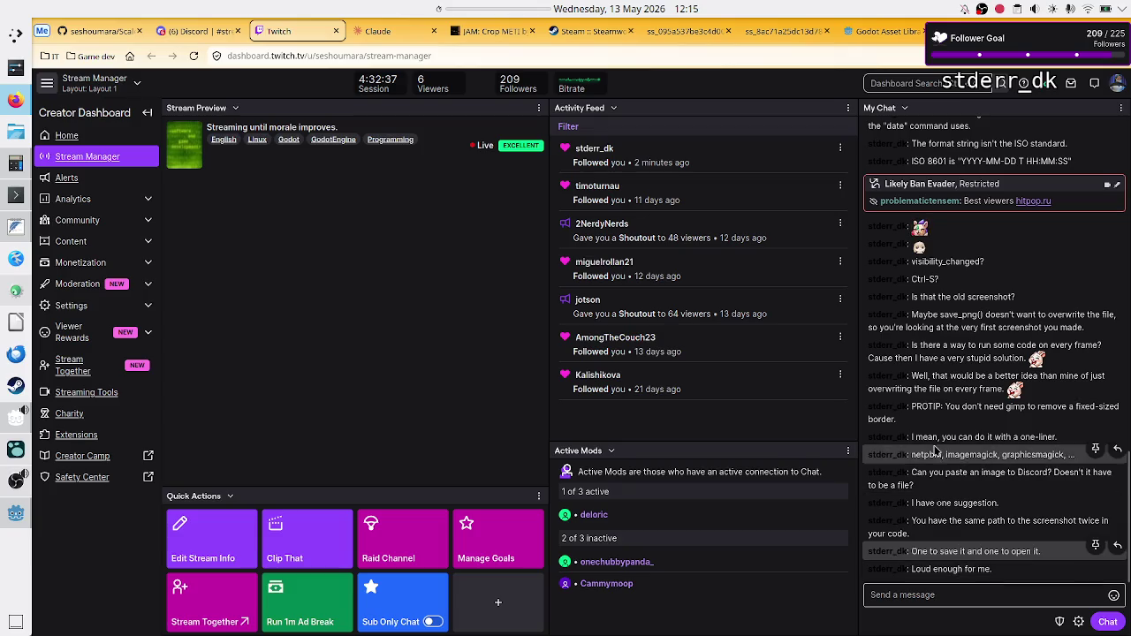
pyautogui.hotkey('ctrl', '9')
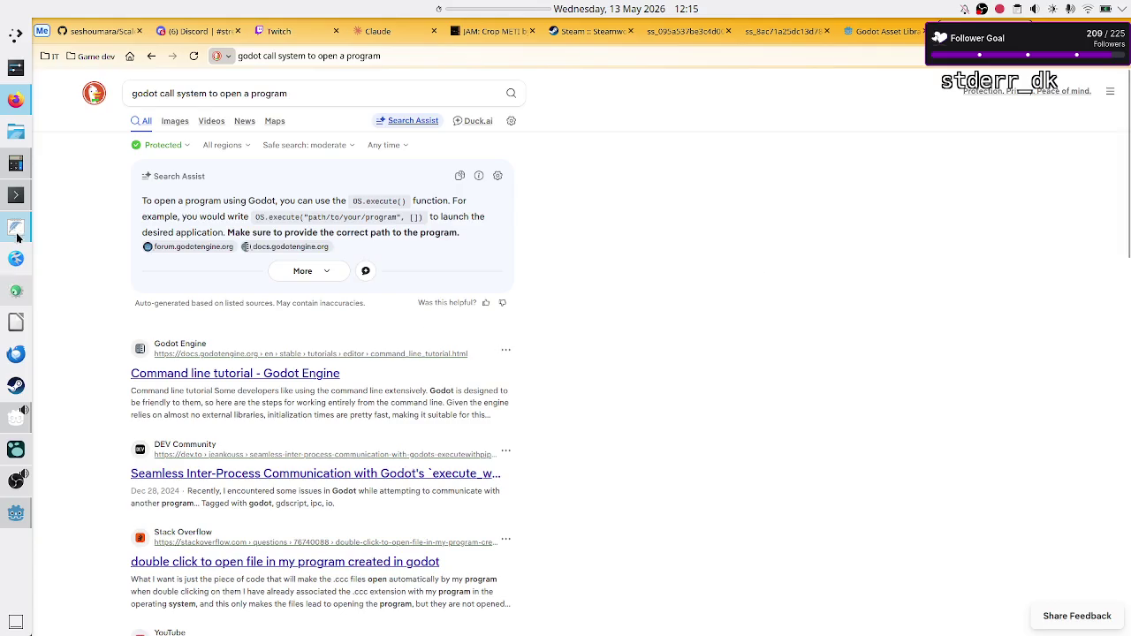
# Step: Open the Stream_schedule project in the editor from Godot's Project Manager
pyautogui.click(14, 515)
pyautogui.click(430, 161)
pyautogui.click(861, 160)
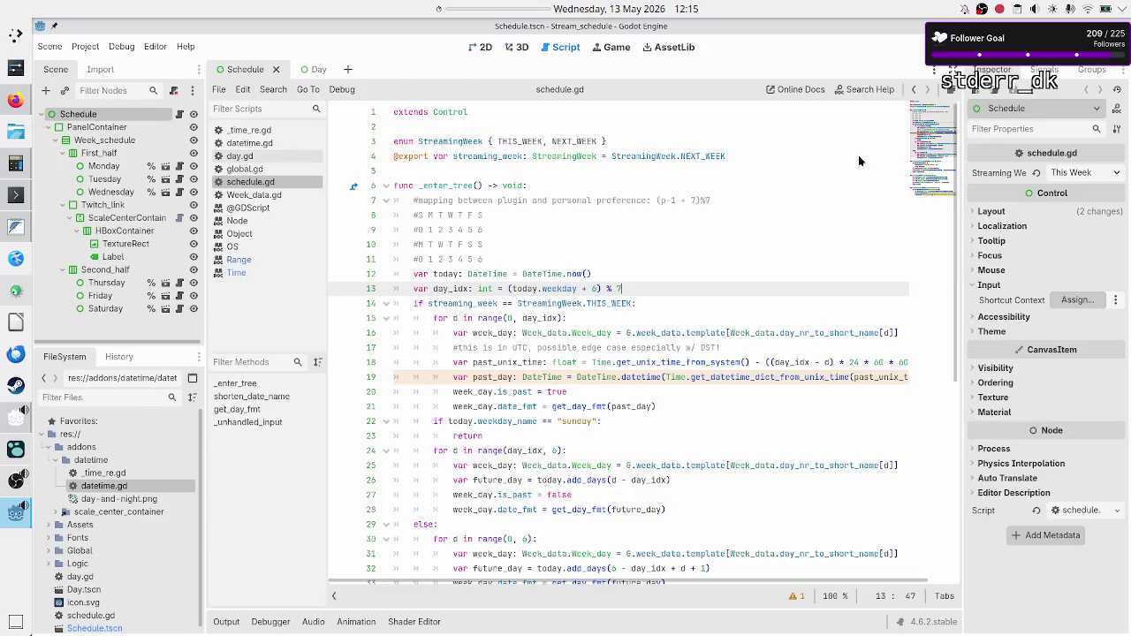
# Step: In global.gd, add an empty SCREENSHOT_FILE_PATH String constant
pyautogui.scroll(-5, 688, 239)
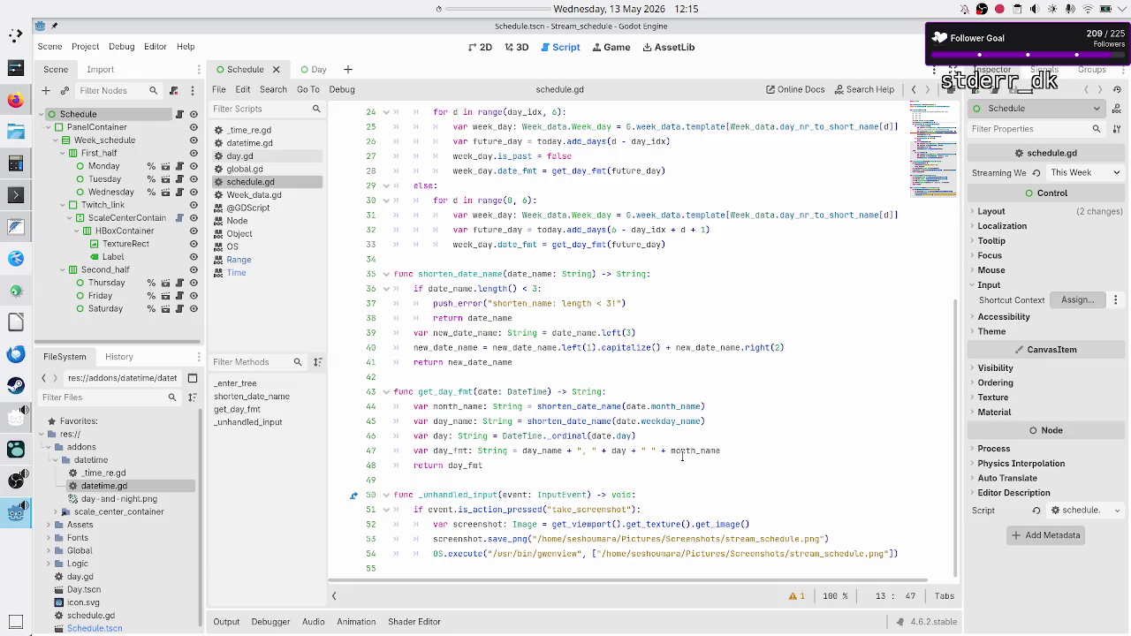
pyautogui.click(261, 168)
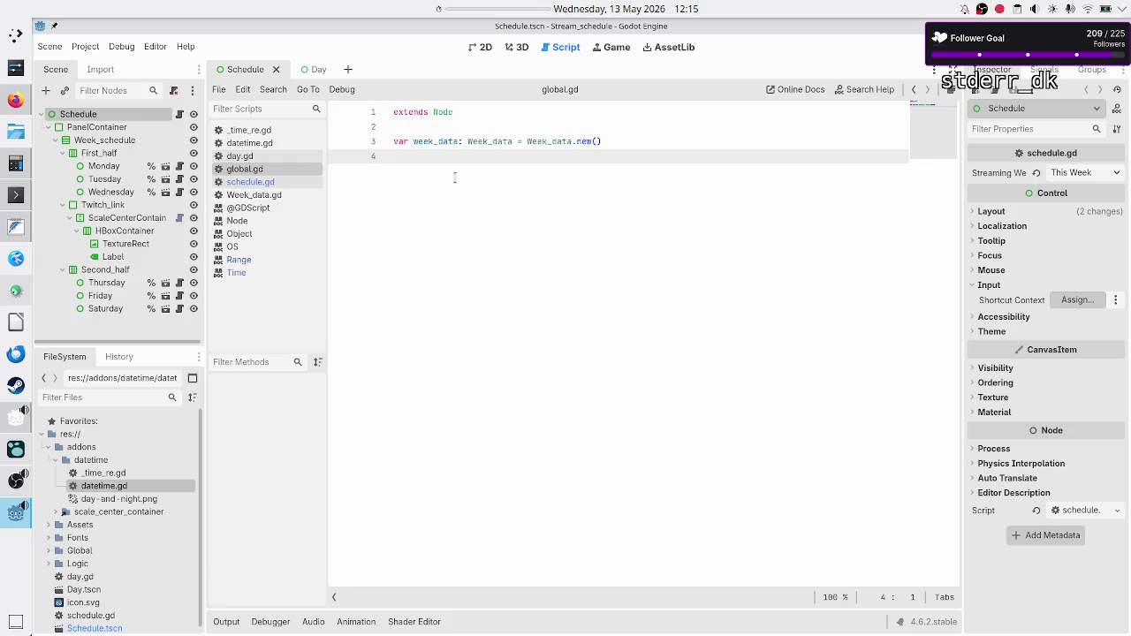
pyautogui.press('Up')
pyautogui.hotkey('ctrl', 'shift', 'Return')
pyautogui.write('f')
pyautogui.press('BackSpace')
pyautogui.write('st ')
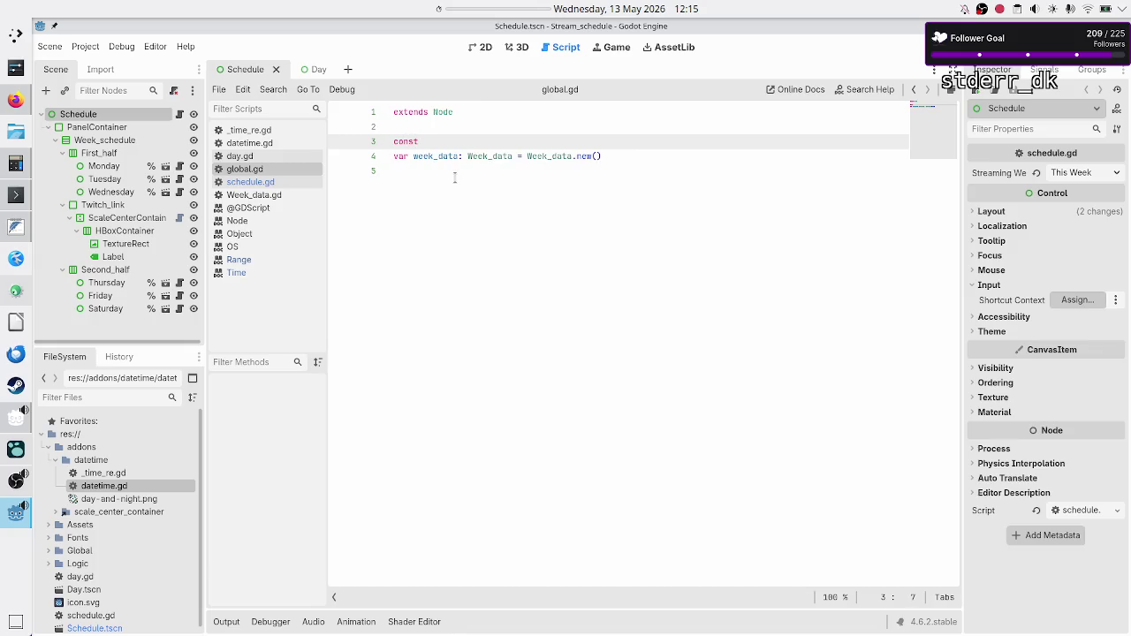
pyautogui.write('SCREENSHT')
pyautogui.write('OT_FILE_')
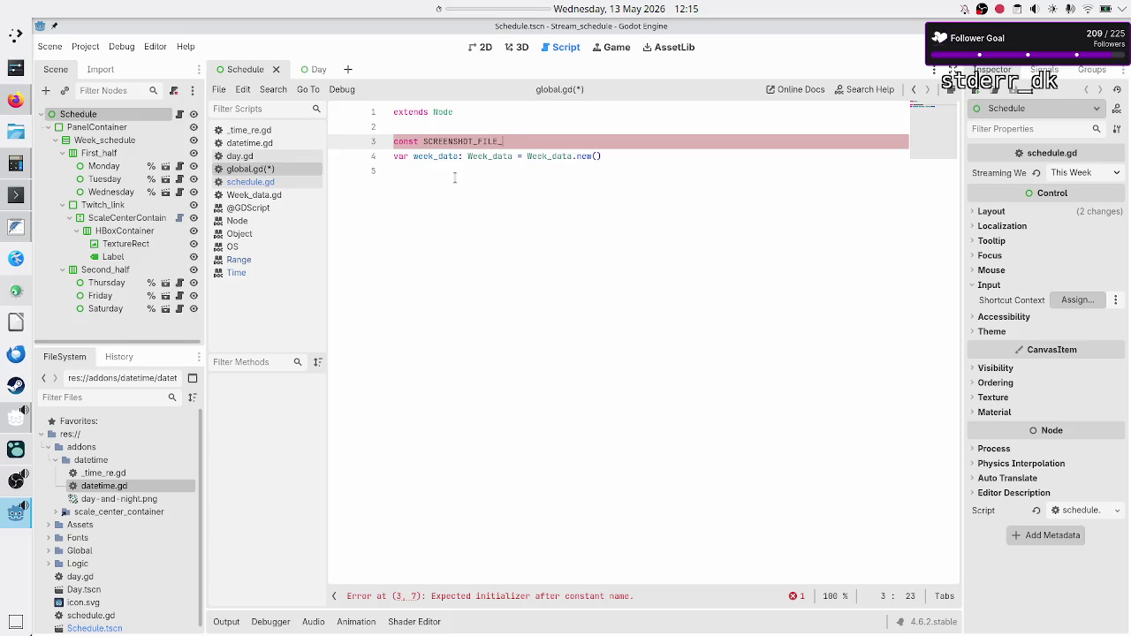
pyautogui.write('ATH: ')
pyautogui.write('String =""')
pyautogui.press('Return')
pyautogui.press('Return')
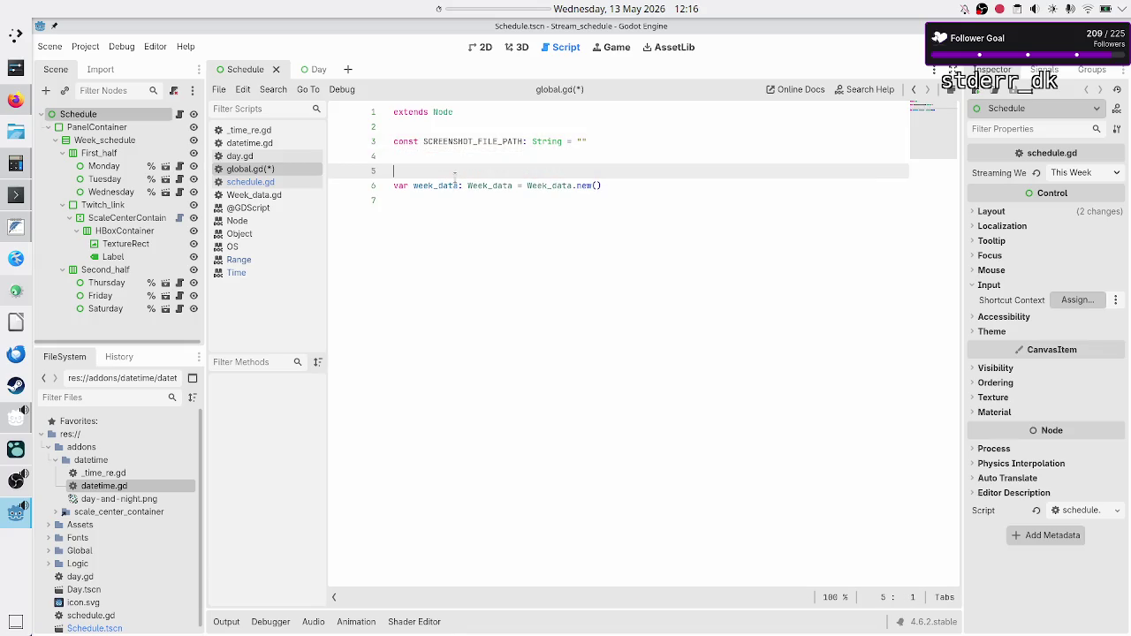
pyautogui.press('BackSpace')
# Step: Add const IMAGE_VIEWER_FILE_PATH: String = "" above it, then return to schedule.gd
pyautogui.press('Up')
pyautogui.press('Up')
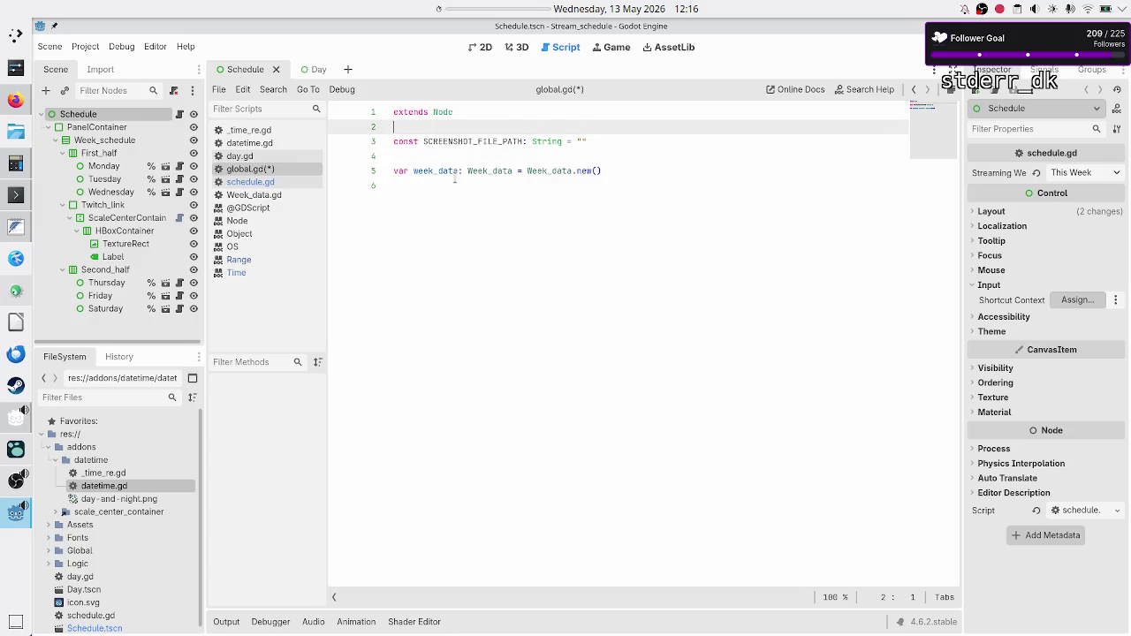
pyautogui.press('Return')
pyautogui.write('const IMAGE_VIEWER')
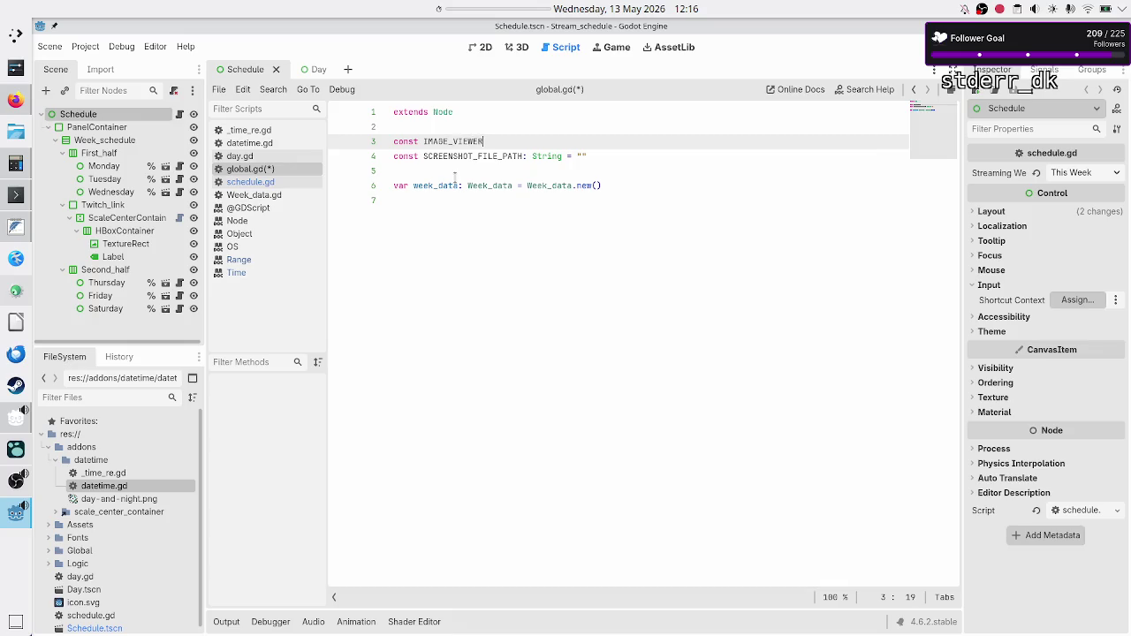
pyautogui.write('_FILE_PATH: String = ""')
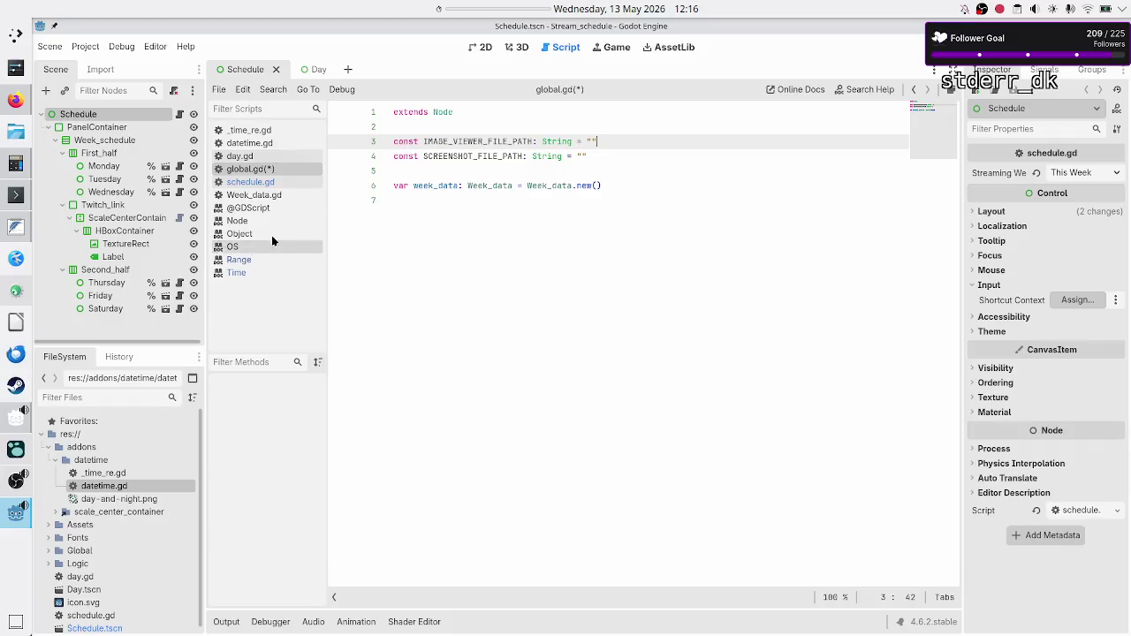
pyautogui.click(258, 183)
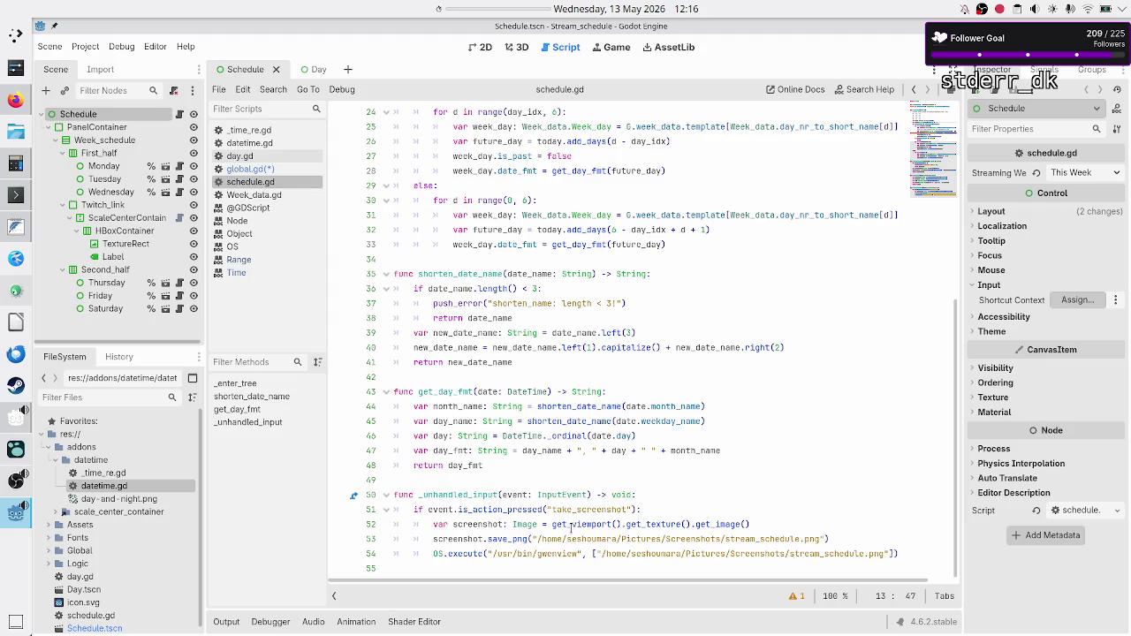
# Step: Move the /usr/bin/gwenview path from OS.execute into global.gd's IMAGE_VIEWER_FILE_PATH
pyautogui.doubleClick(536, 554)
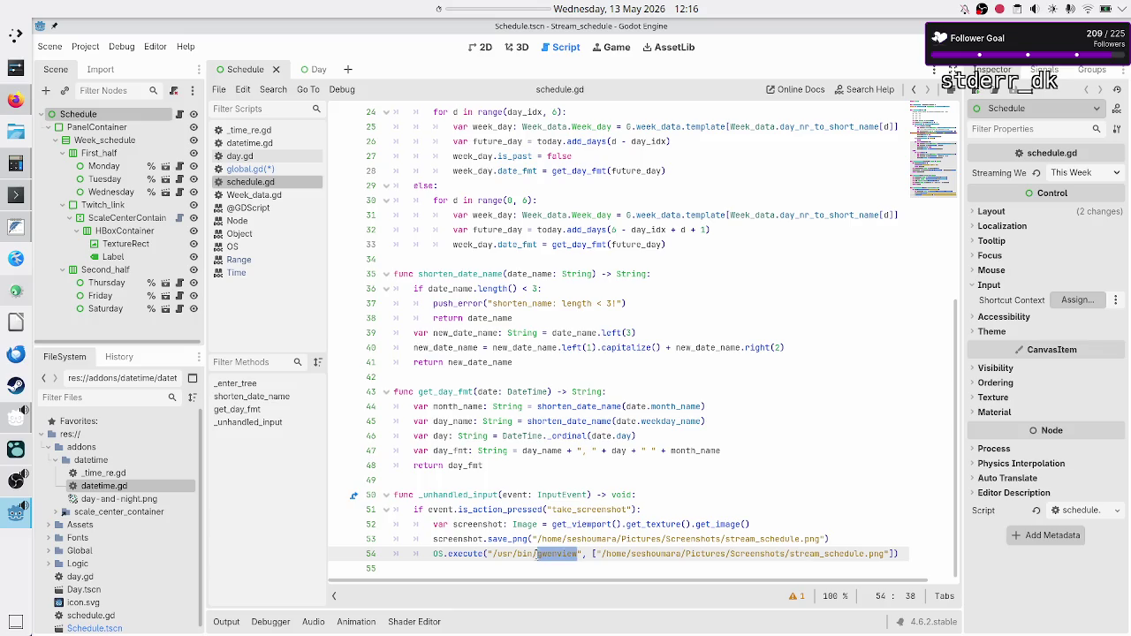
pyautogui.click(537, 554)
pyautogui.hotkey('shift', 'Left')
pyautogui.hotkey('shift', 'Left')
pyautogui.hotkey('shift', 'Left')
pyautogui.hotkey('ctrl', 'c')
pyautogui.press('BackSpace')
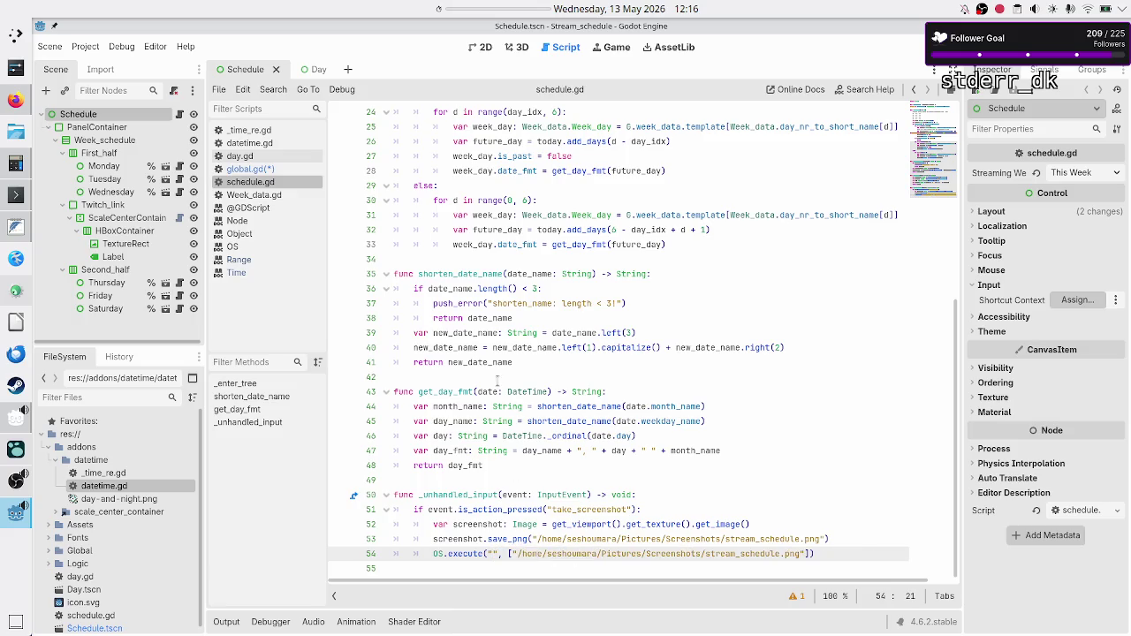
pyautogui.click(281, 171)
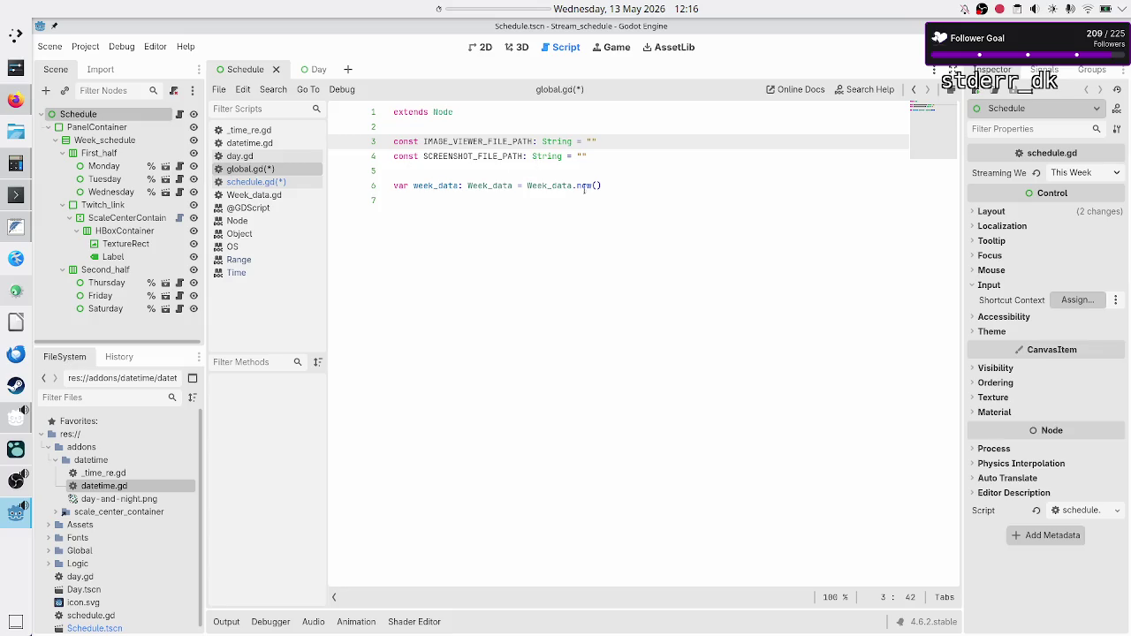
pyautogui.hotkey('ctrl', 'v')
pyautogui.press('Down')
pyautogui.press('Left')
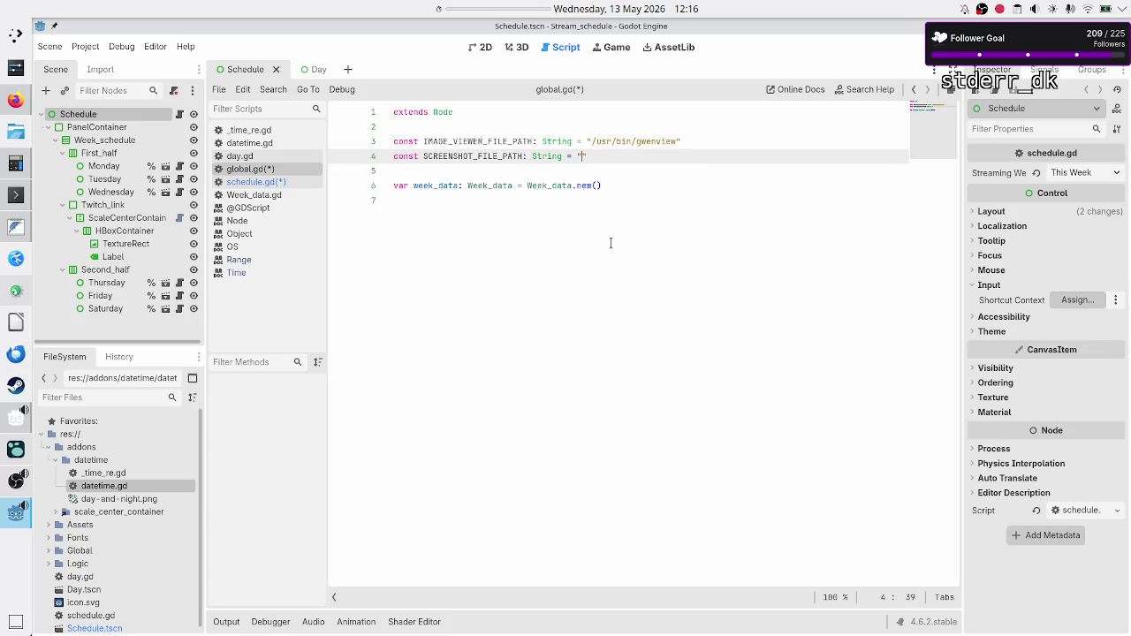
# Step: Move the stream_schedule.png screenshot path from OS.execute into SCREENSHOT_FILE_PATH
pyautogui.click(292, 181)
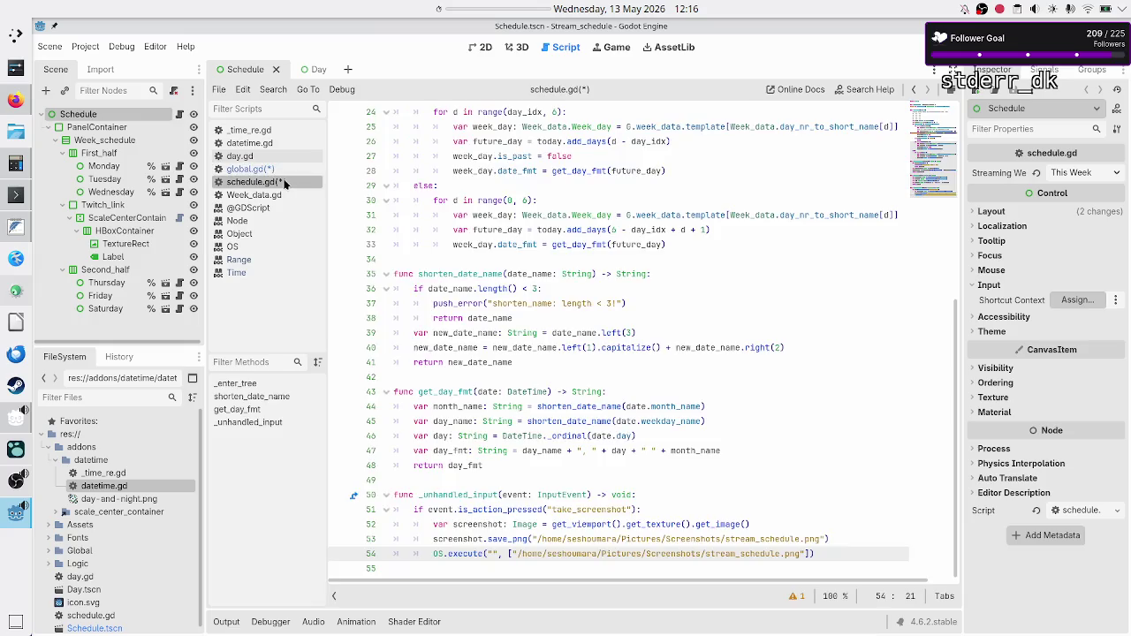
pyautogui.doubleClick(636, 554)
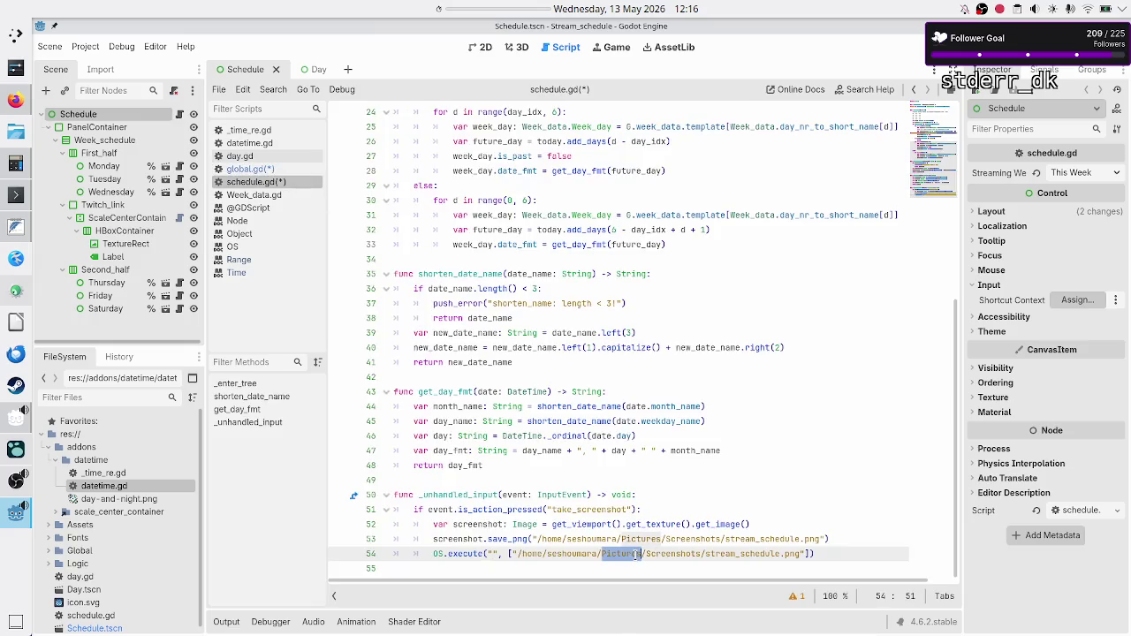
pyautogui.click(519, 554)
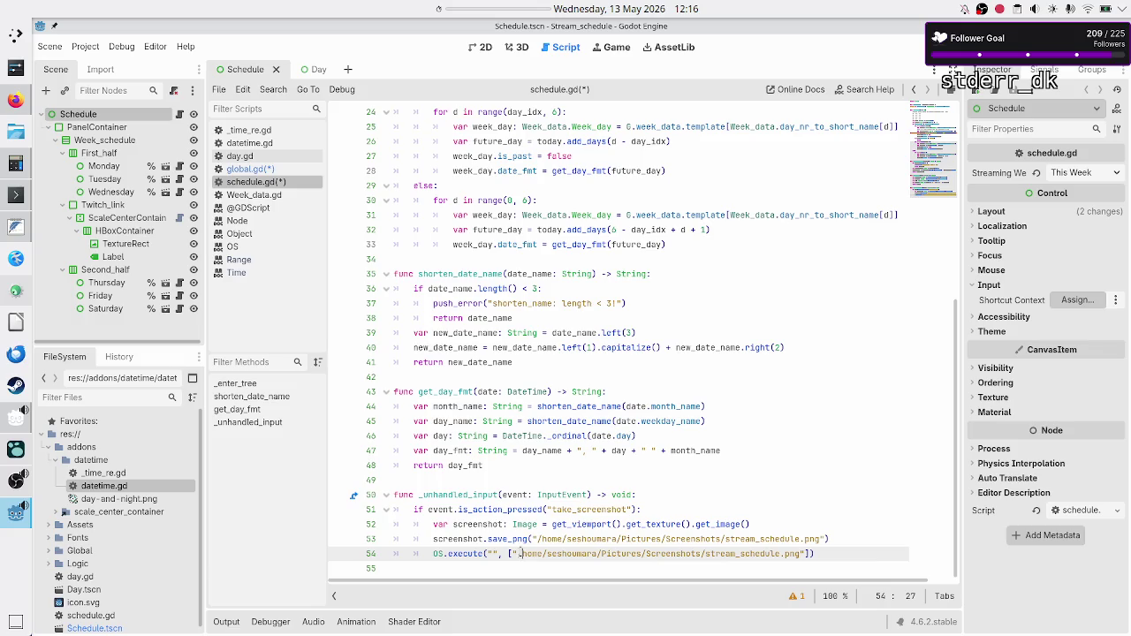
pyautogui.hotkey('shift', 'Right')
pyautogui.hotkey('shift', 'Right')
pyautogui.hotkey('shift', 'Right')
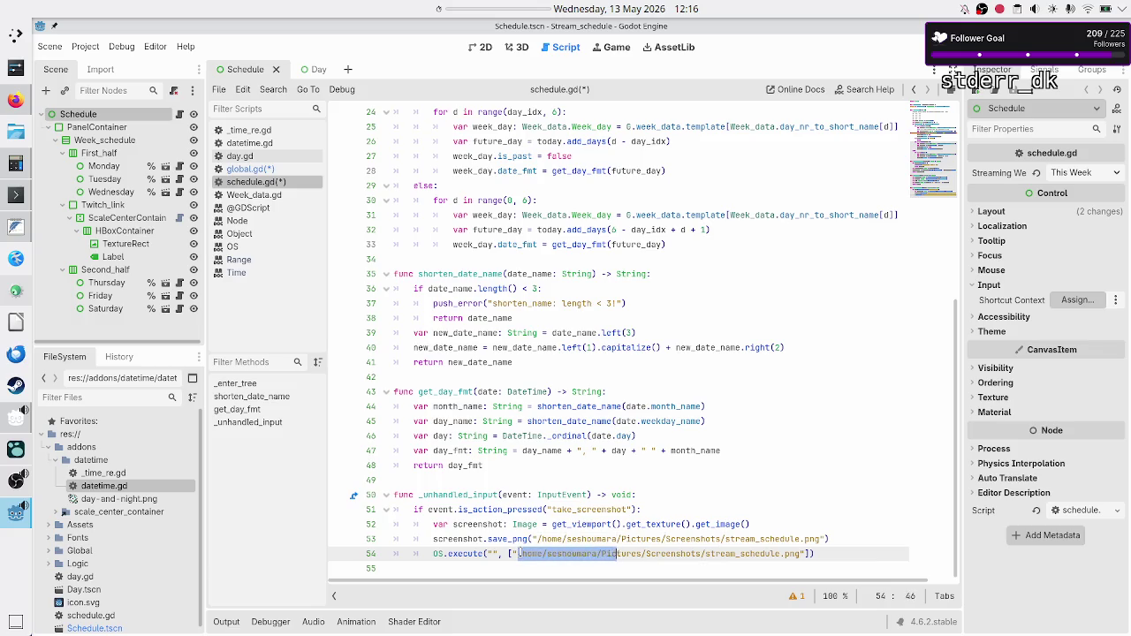
pyautogui.hotkey('shift', 'Right')
pyautogui.hotkey('shift', 'Right')
pyautogui.hotkey('shift', 'Right')
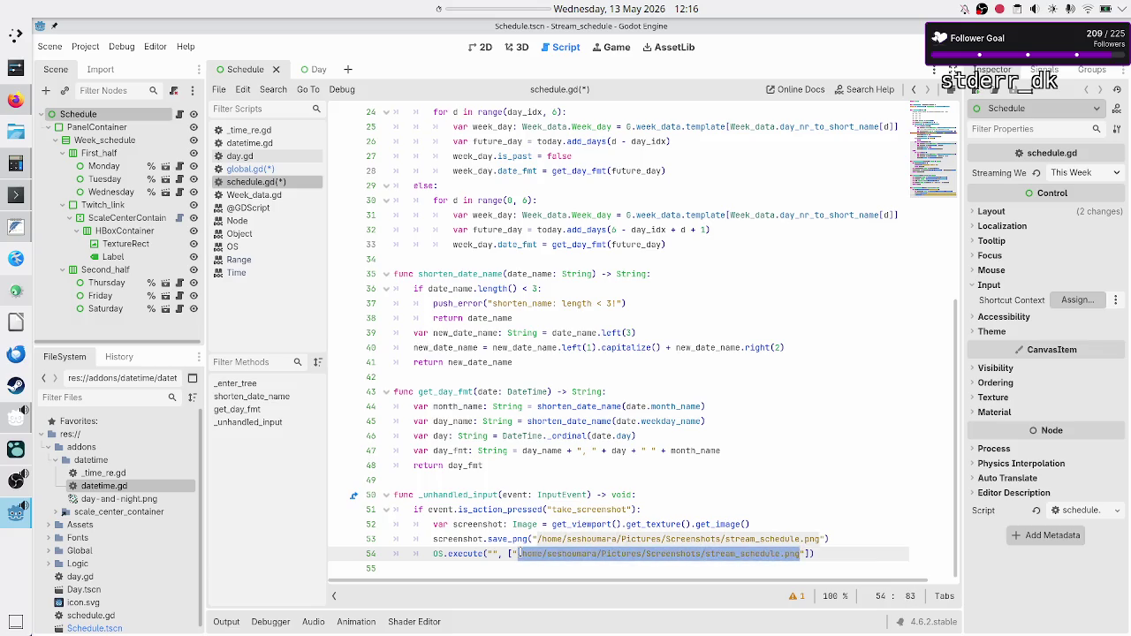
pyautogui.press('BackSpace')
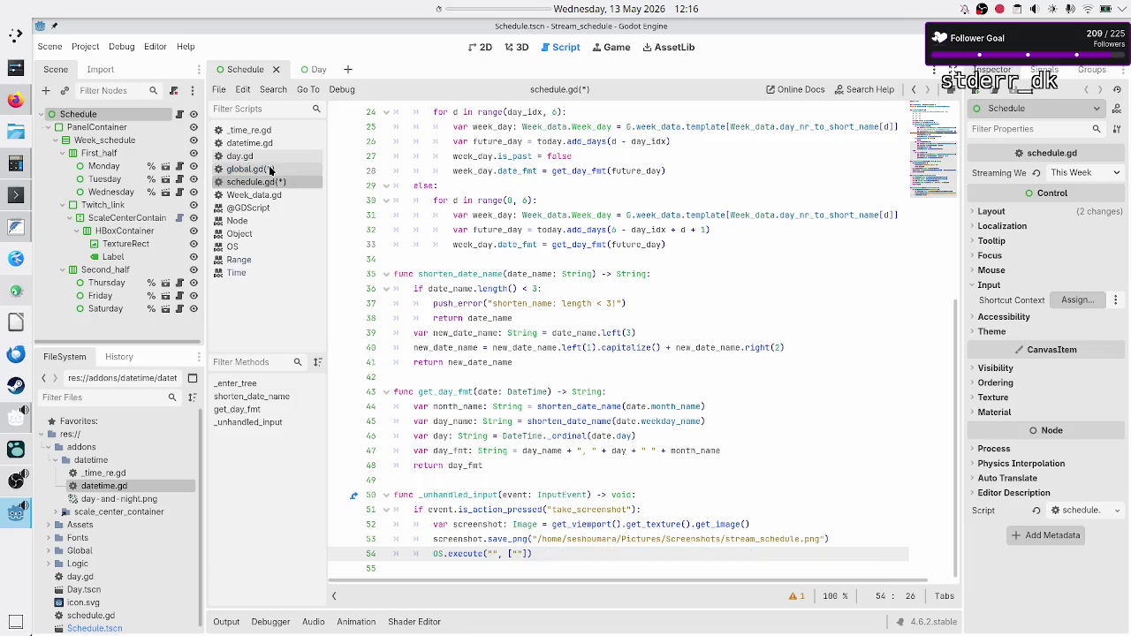
pyautogui.click(271, 170)
pyautogui.write('/home/seshoumara/Pictures/Screenshots/stream_schedule.png')
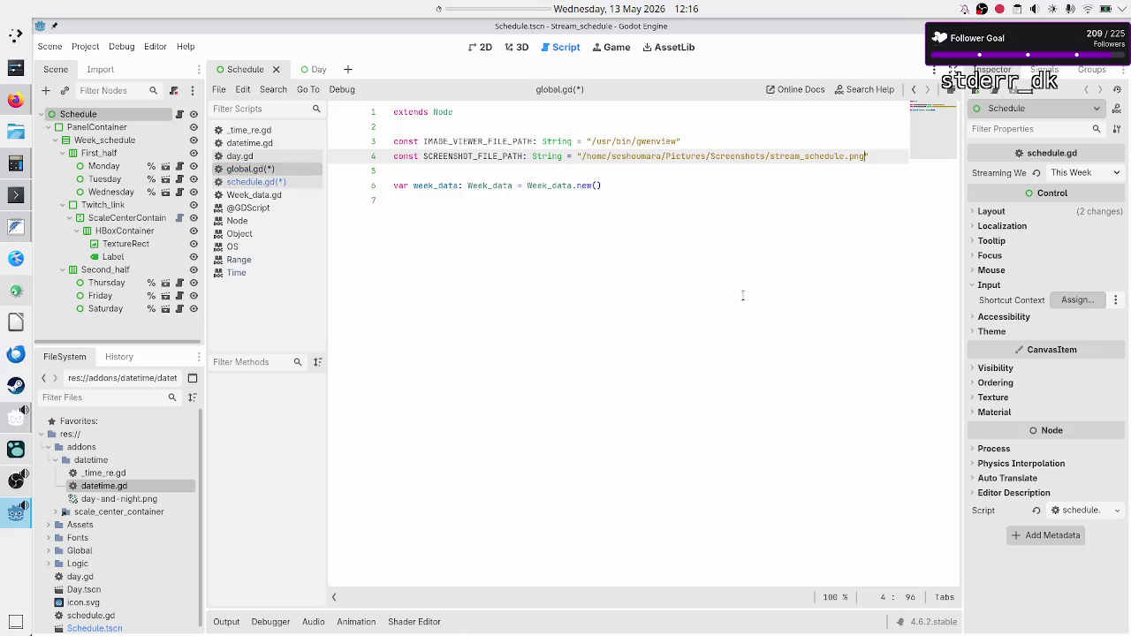
# Step: Save global.gd and go back to schedule.gd
pyautogui.press('Down')
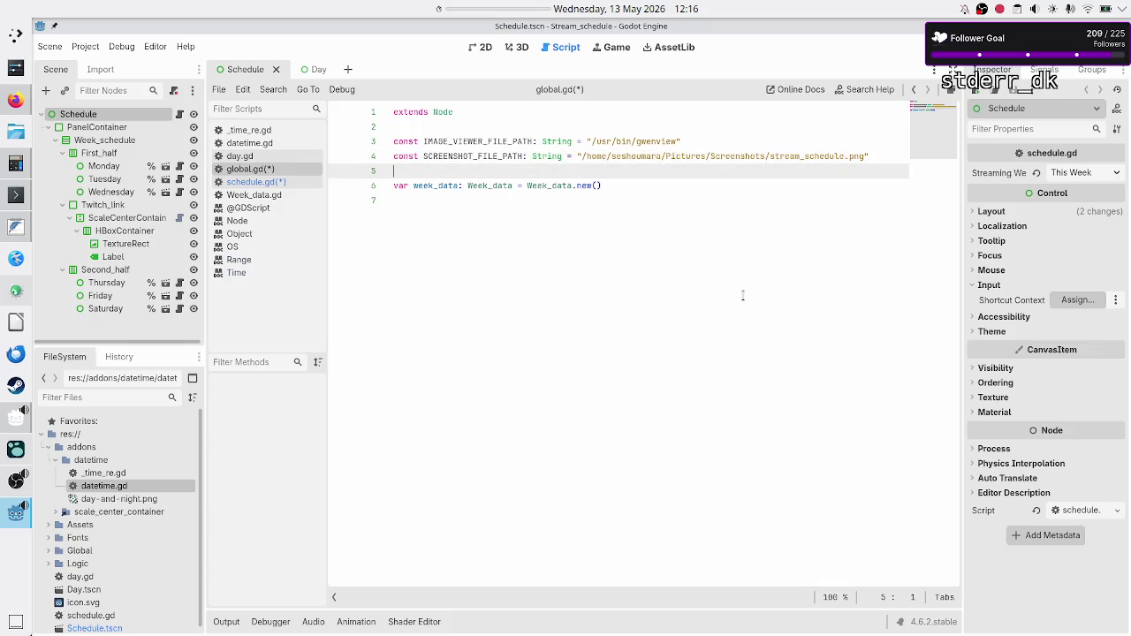
pyautogui.press('Down')
pyautogui.press('Up')
pyautogui.press('Up')
pyautogui.press('Down')
pyautogui.press('Down')
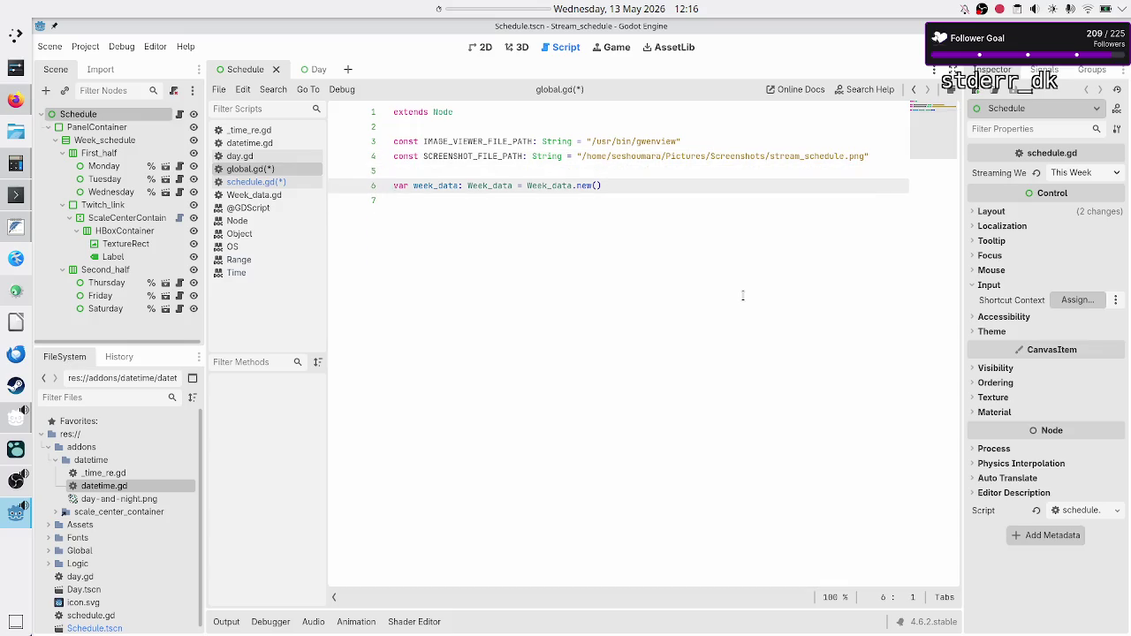
pyautogui.press('Down')
pyautogui.press('Up')
pyautogui.press('Up')
pyautogui.hotkey('ctrl', 's')
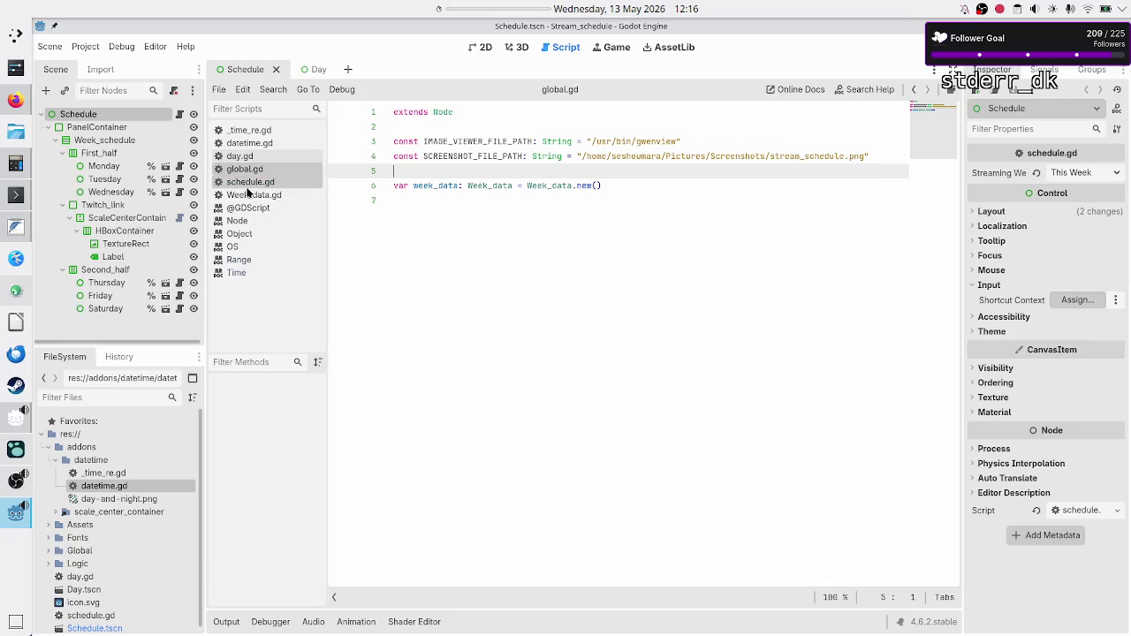
pyautogui.click(248, 186)
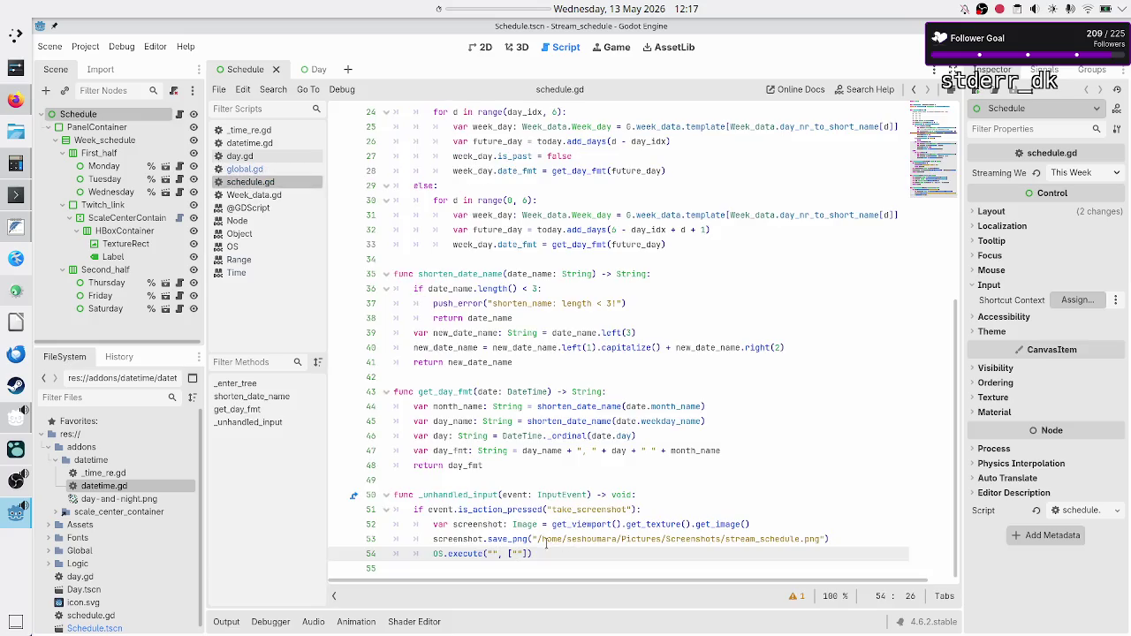
# Step: Fill the OS.execute arguments with G.IMAGE_VIEWER_FILE_PATH and G.SCREENSHOT_FILE_PATH
pyautogui.press('BackSpace')
pyautogui.press('BackSpace')
pyautogui.write('G.sc')
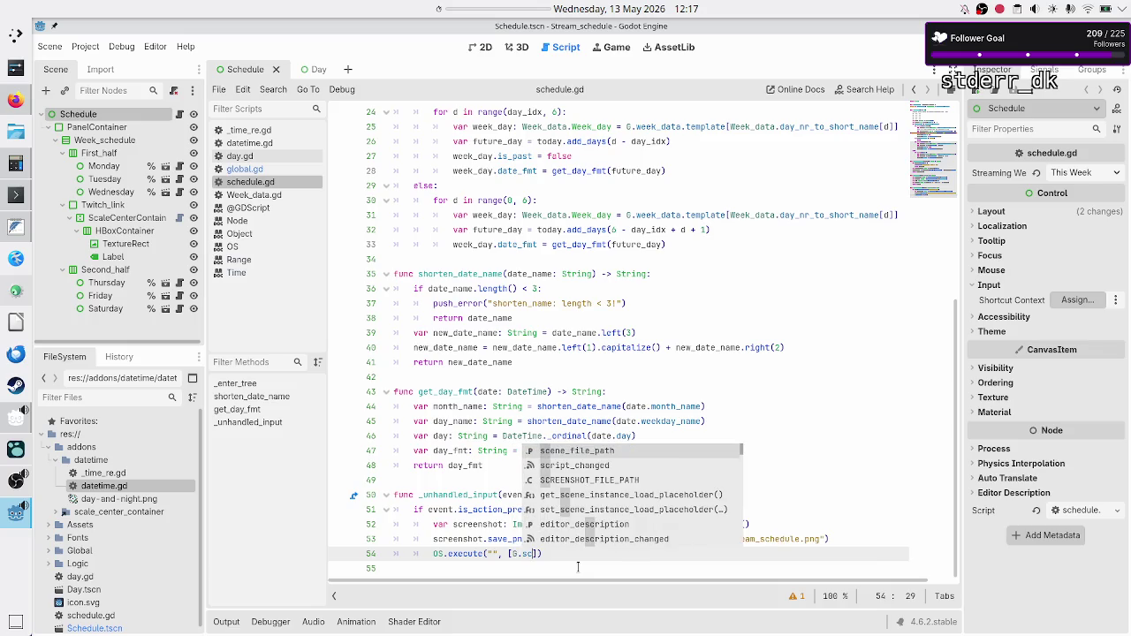
pyautogui.write('r')
pyautogui.press('Down')
pyautogui.press('Return')
pyautogui.hotkey('ctrl', 'Left')
pyautogui.hotkey('ctrl', 'Left')
pyautogui.hotkey('ctrl', 'Left')
pyautogui.press('BackSpace')
pyautogui.press('BackSpace')
pyautogui.write('G.ima')
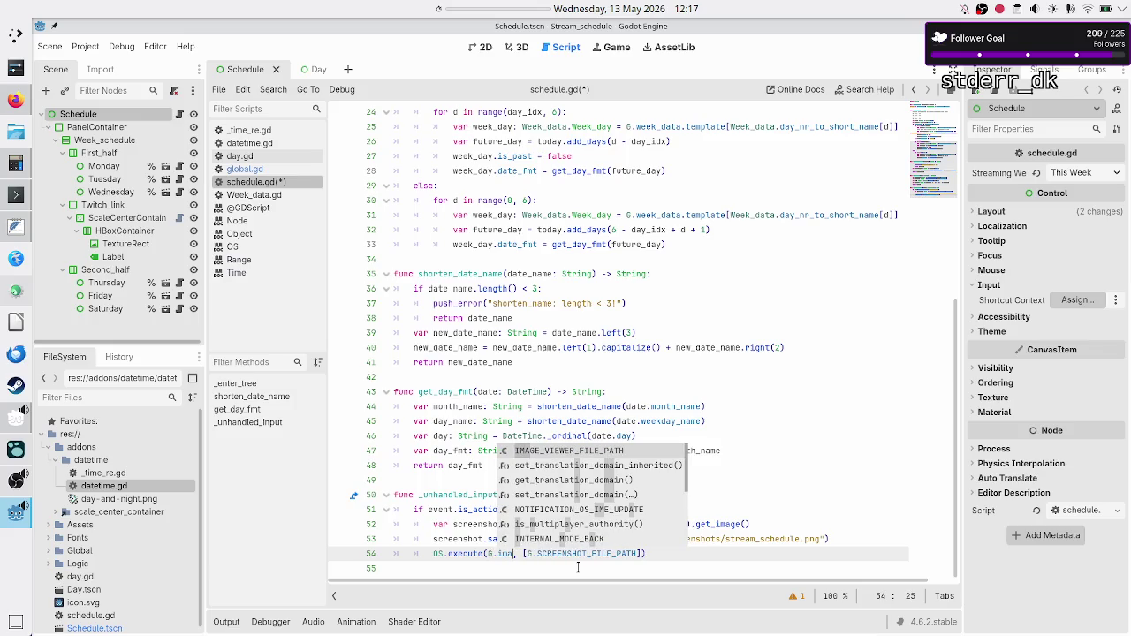
pyautogui.press('Return')
# Step: Replace save_png's hardcoded path with G.SCREENSHOT_FILE_PATH
pyautogui.press('Up')
pyautogui.press('Right')
pyautogui.press('Right')
pyautogui.press('Right')
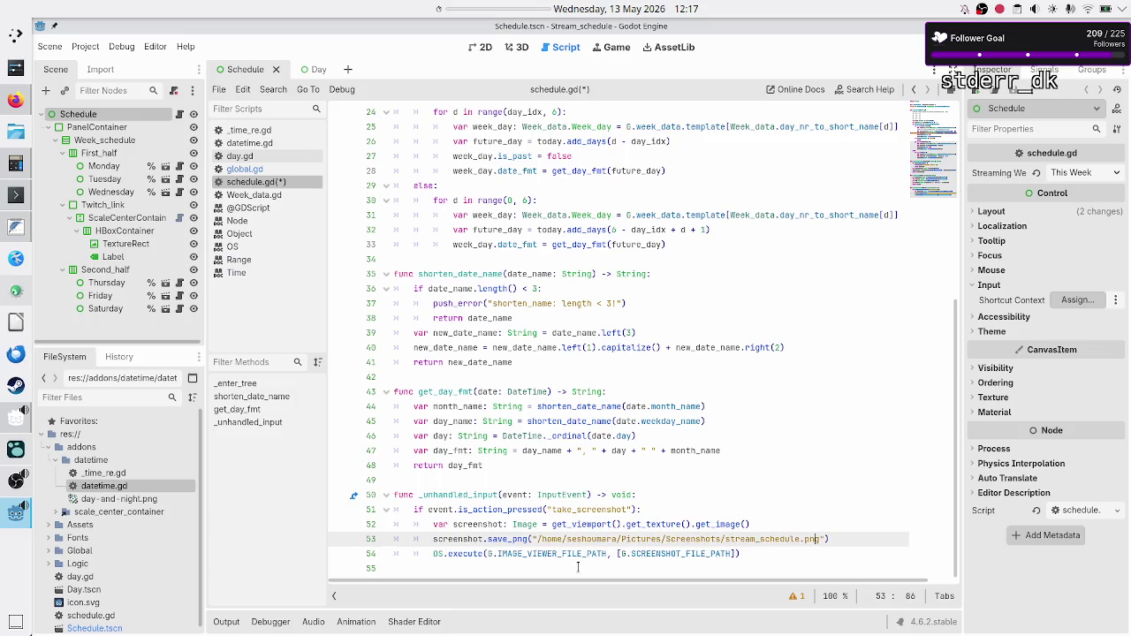
pyautogui.press('BackSpace')
pyautogui.press('BackSpace')
pyautogui.press('BackSpace')
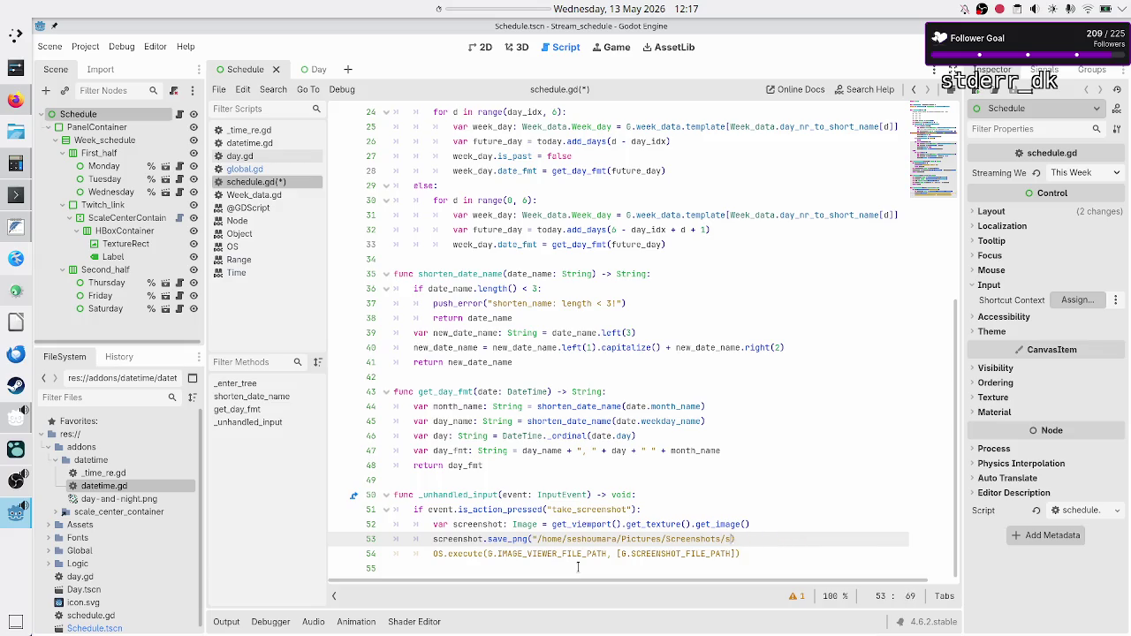
pyautogui.press('BackSpace')
pyautogui.press('BackSpace')
pyautogui.press('BackSpace')
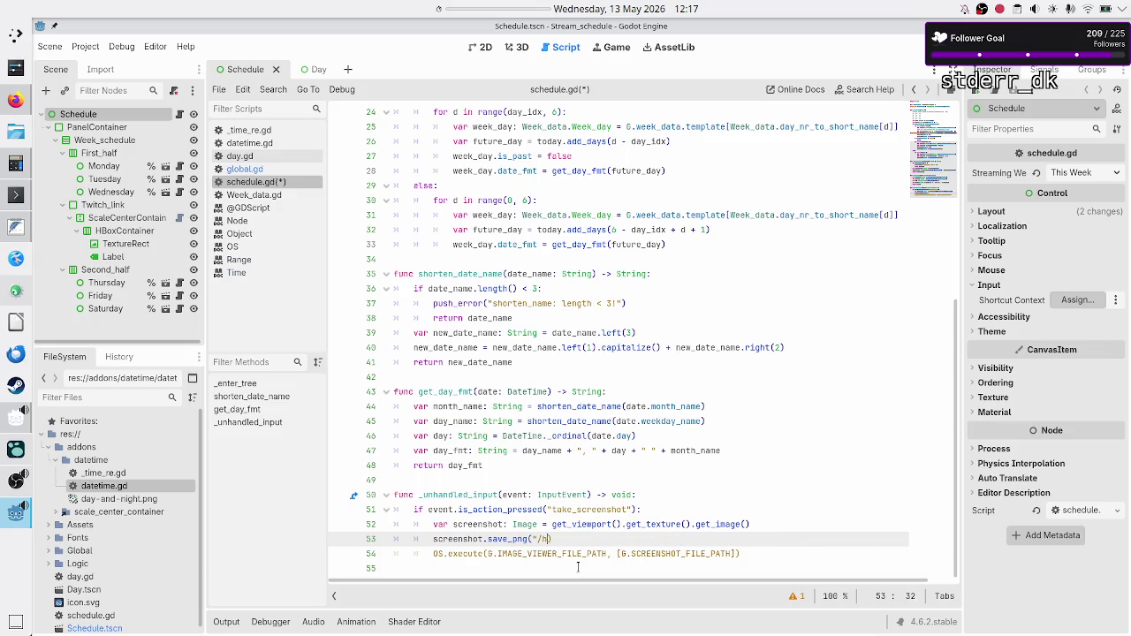
pyautogui.press('BackSpace')
pyautogui.write('G')
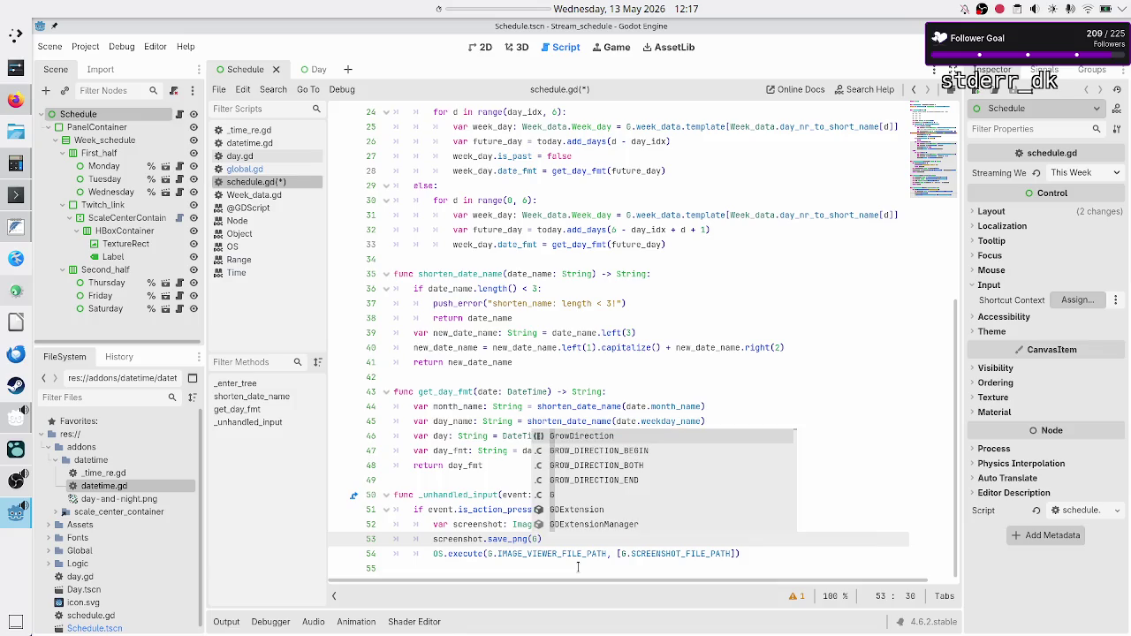
pyautogui.write('.scree')
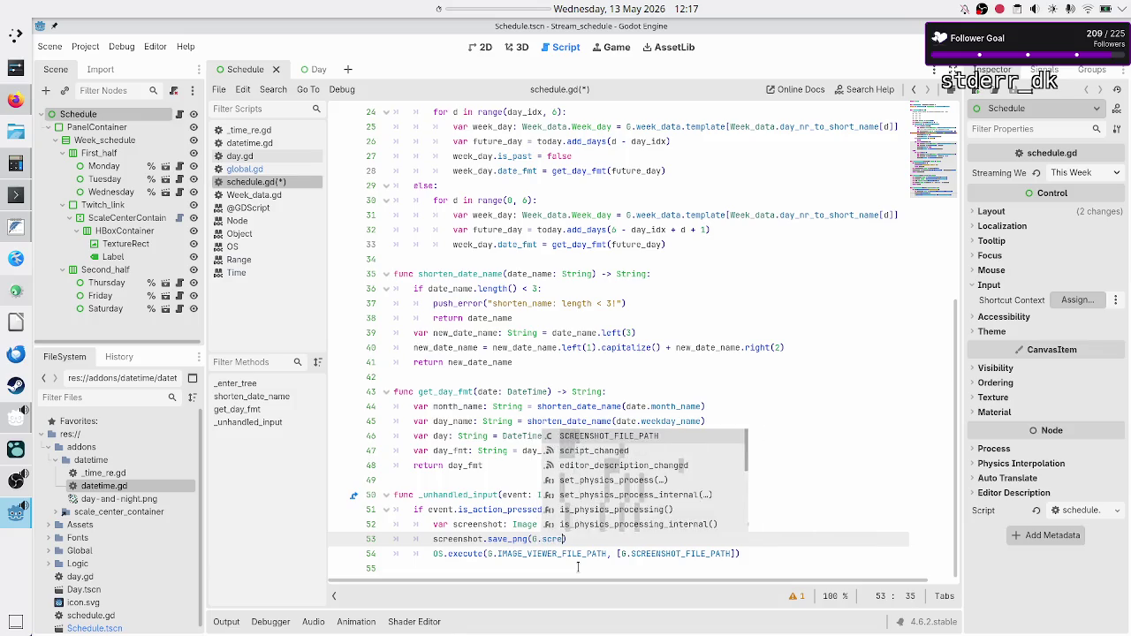
pyautogui.press('Return')
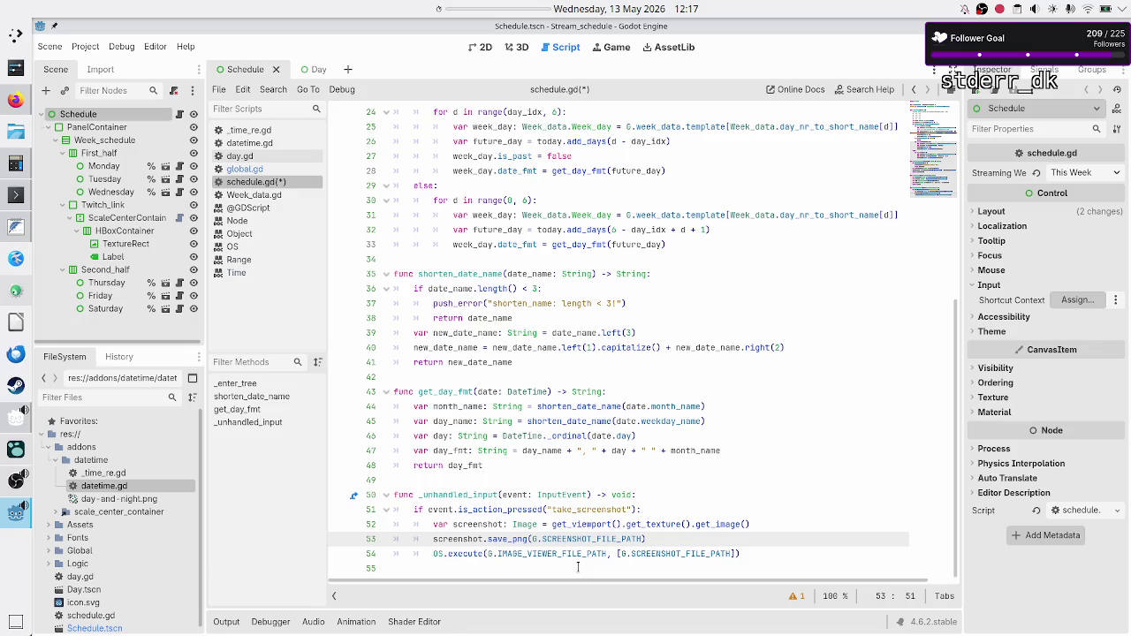
# Step: Drop the screenshot variable and chain save_png onto the get_image line 52
pyautogui.press('Up')
pyautogui.press('Left')
pyautogui.press('Left')
pyautogui.press('Left')
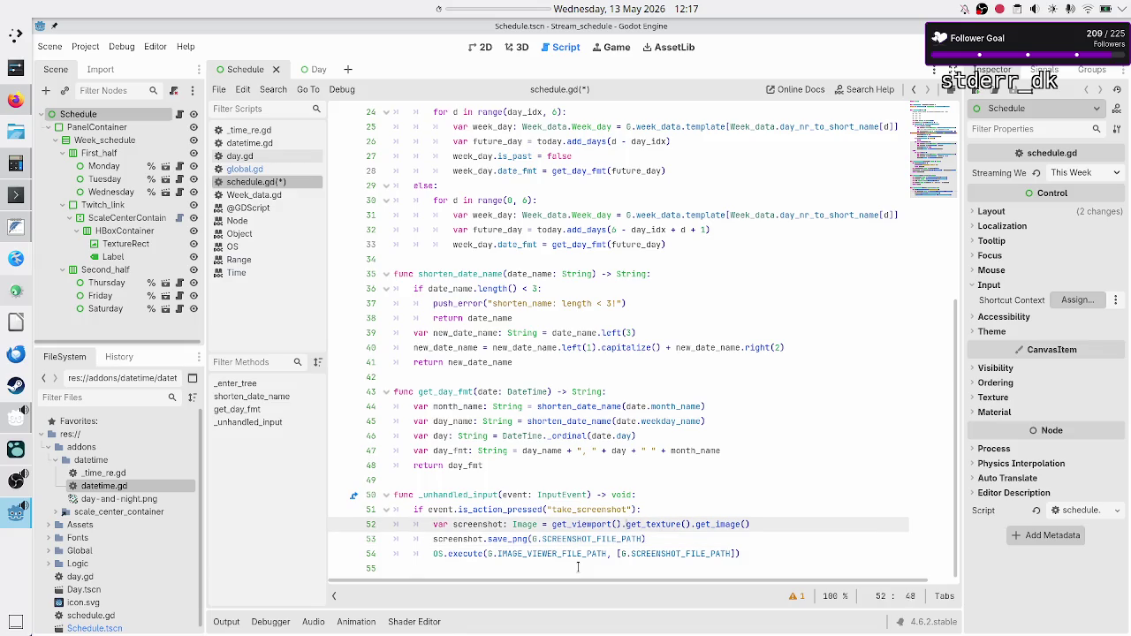
pyautogui.press('BackSpace')
pyautogui.press('BackSpace')
pyautogui.press('BackSpace')
pyautogui.press('BackSpace')
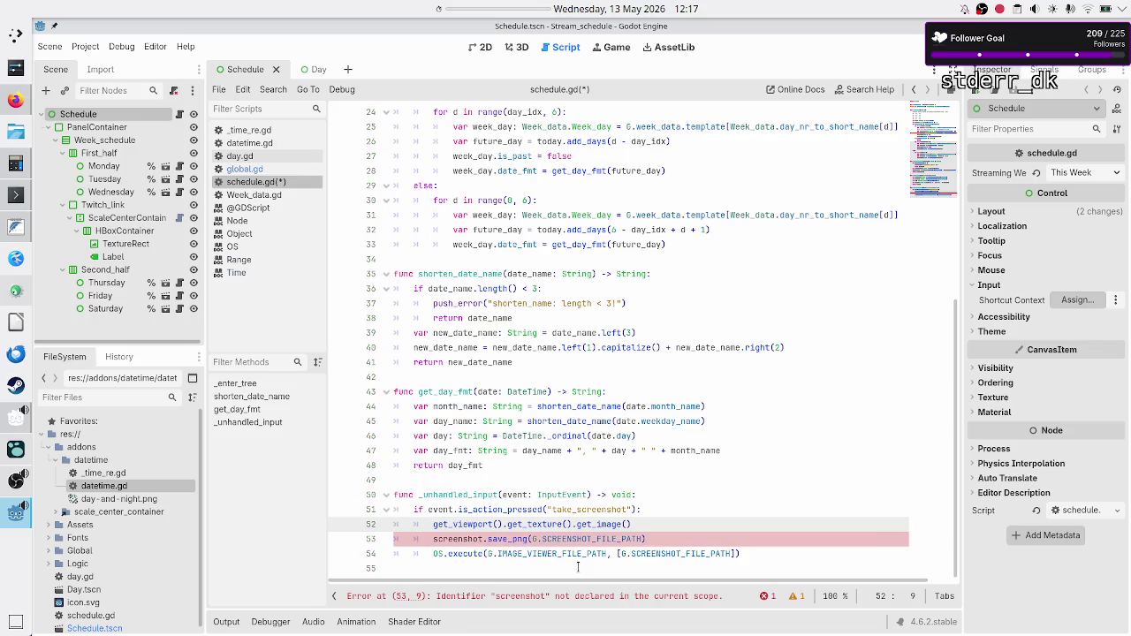
pyautogui.press('Down')
pyautogui.press('Right')
pyautogui.press('Right')
pyautogui.press('Right')
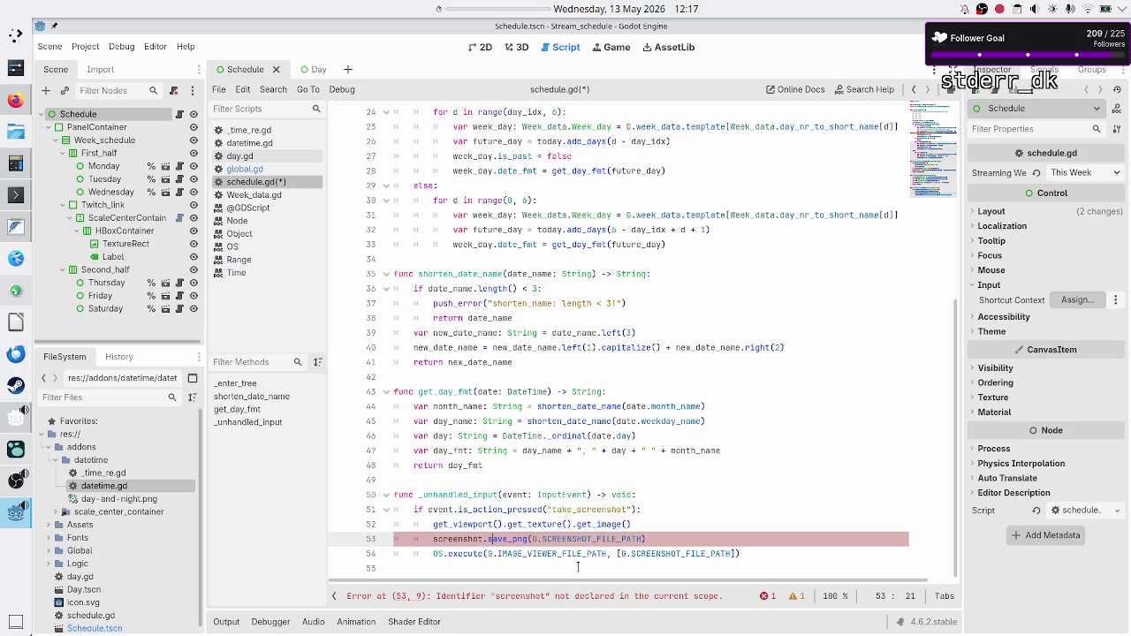
pyautogui.press('BackSpace')
pyautogui.press('BackSpace')
pyautogui.press('BackSpace')
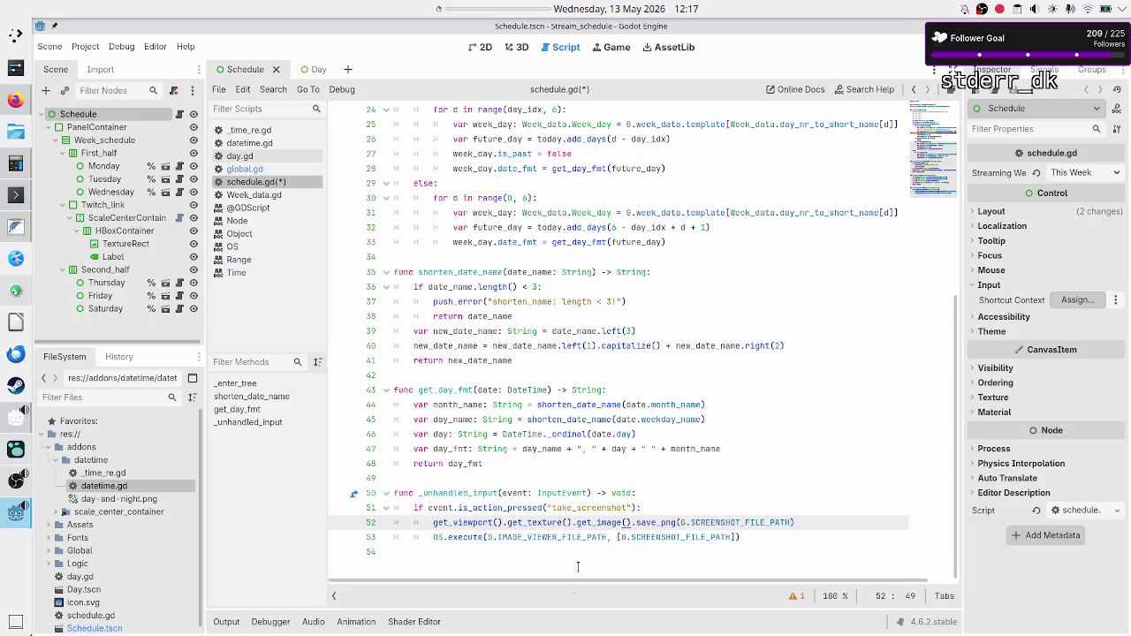
pyautogui.press('Home')
pyautogui.press('Home')
# Step: Save schedule.gd and run the project with F5 to test the screenshot
pyautogui.press('Down')
pyautogui.press('Down')
pyautogui.hotkey('ctrl', 's')
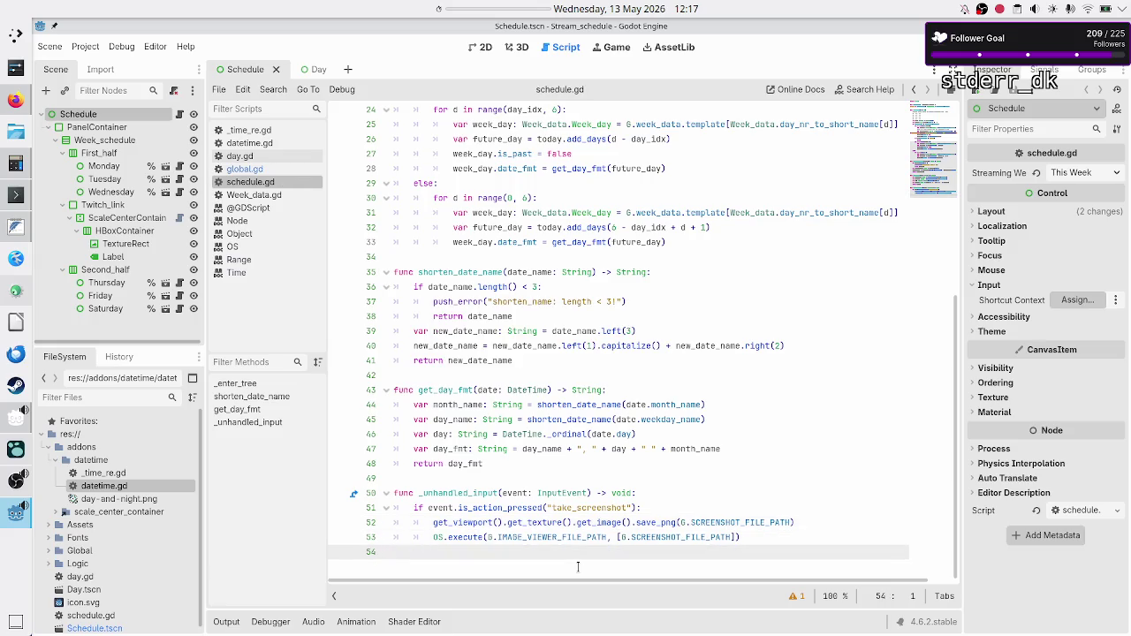
pyautogui.press('F5')
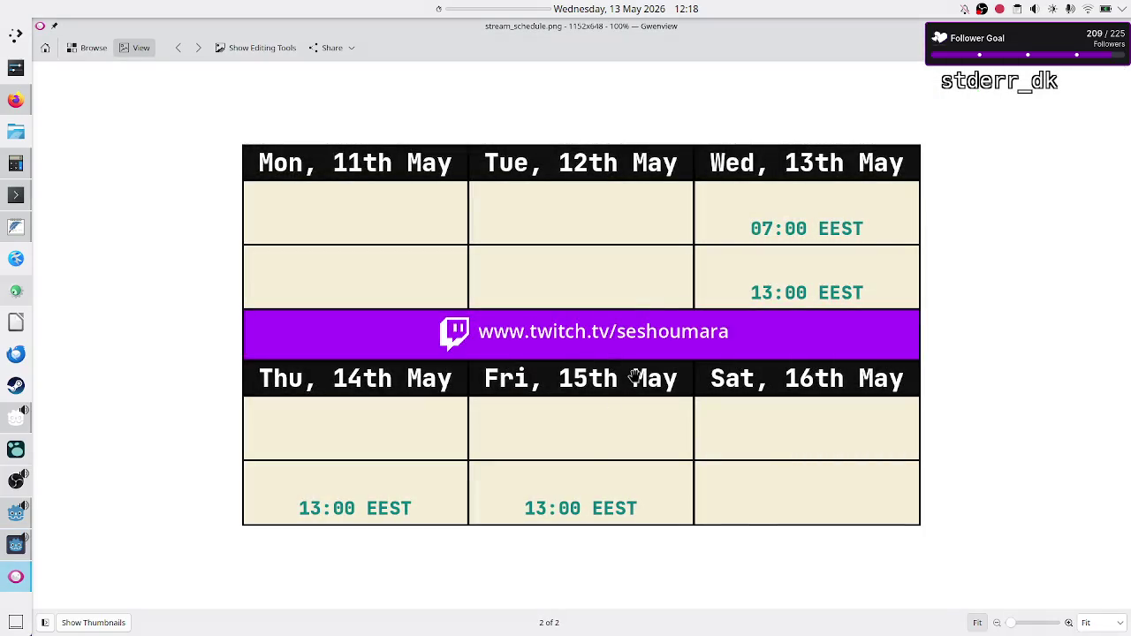
# Step: Close the Gwenview screenshot viewer and the running schedule game window
pyautogui.moveTo(711, 27)
pyautogui.mouseDown()
pyautogui.moveTo(744, 61)
pyautogui.moveTo(821, 92)
pyautogui.moveTo(462, 205)
pyautogui.moveTo(465, 177)
pyautogui.moveTo(369, 144)
pyautogui.moveTo(369, 106)
pyautogui.moveTo(470, 165)
pyautogui.moveTo(363, 141)
pyautogui.moveTo(561, 169)
pyautogui.mouseUp()
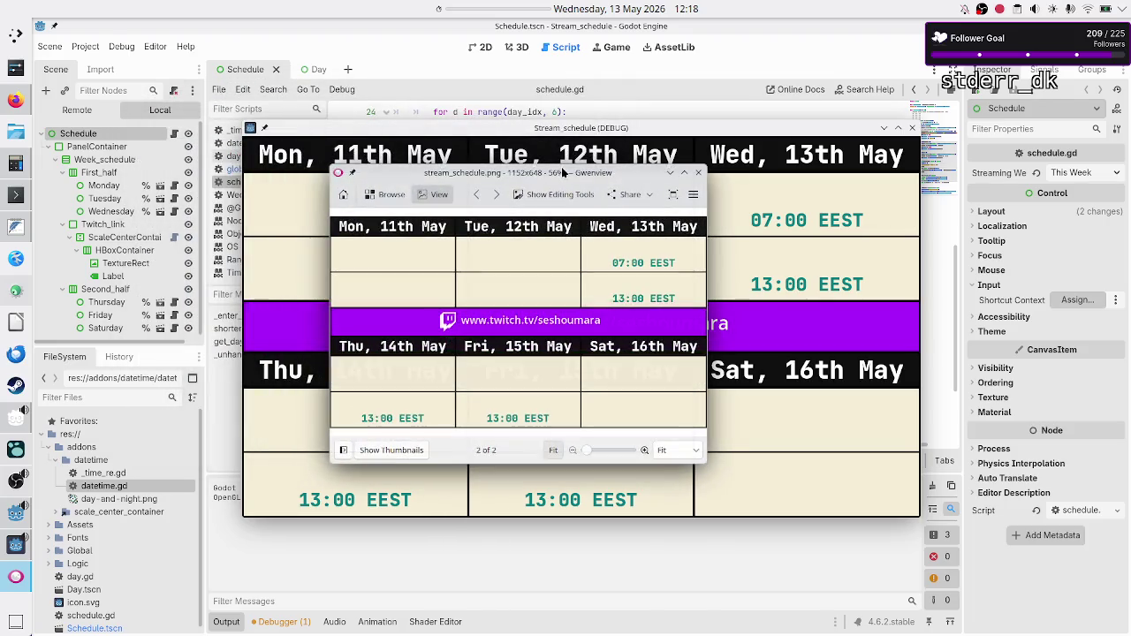
pyautogui.click(700, 174)
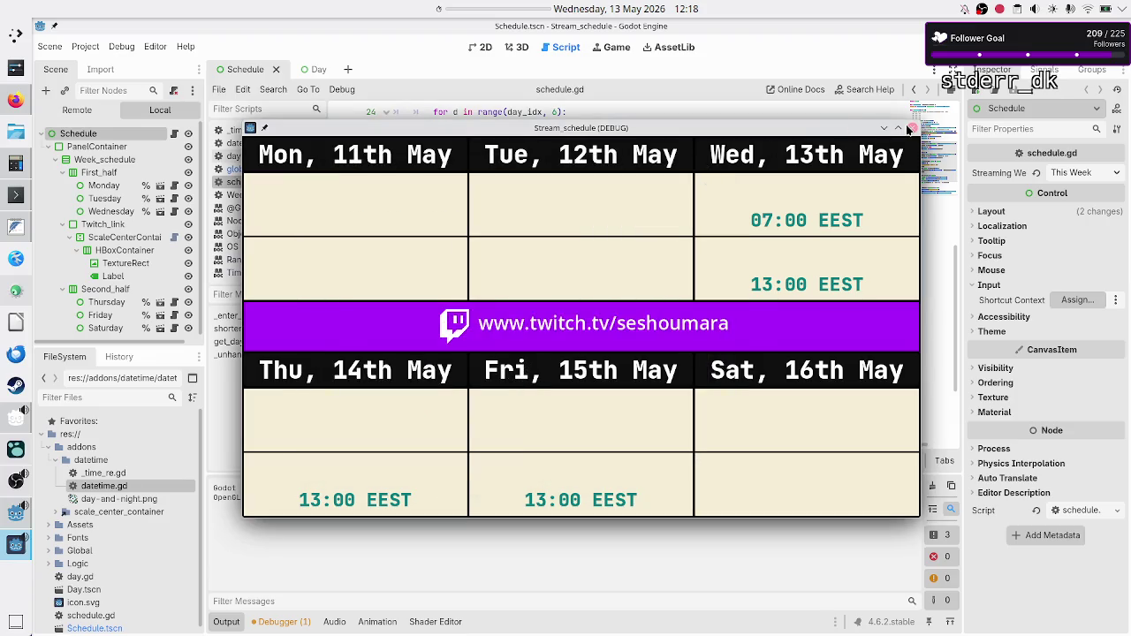
pyautogui.click(912, 128)
pyautogui.click(530, 356)
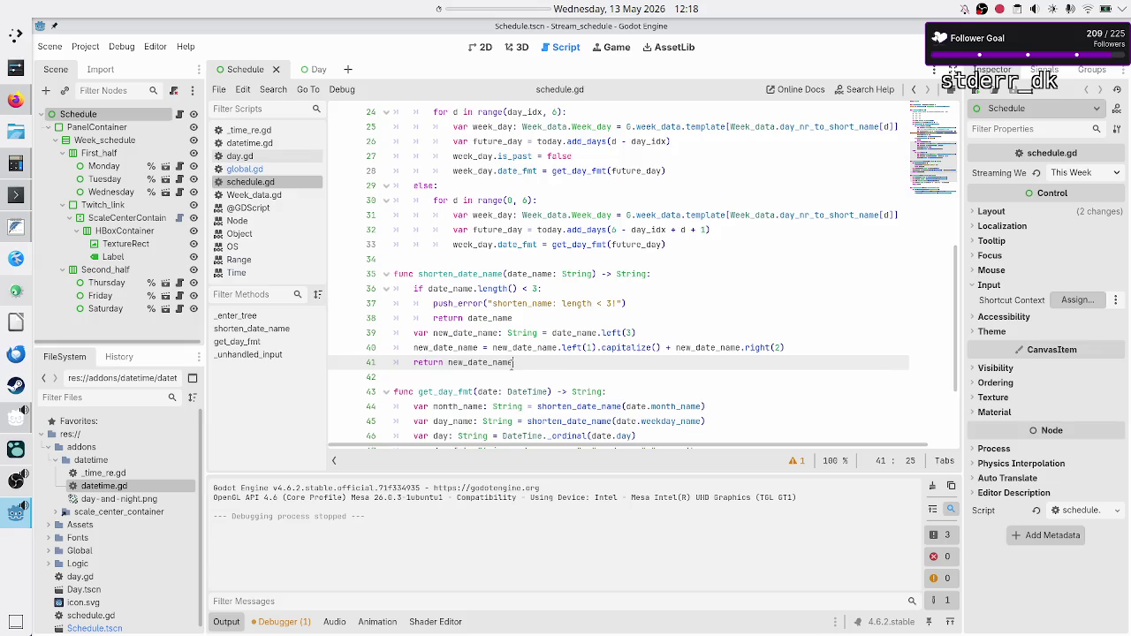
# Step: Quit the Stream_schedule editor to the Project List and bring Firefox to the front
pyautogui.scroll(-3, 494, 357)
pyautogui.click(484, 361)
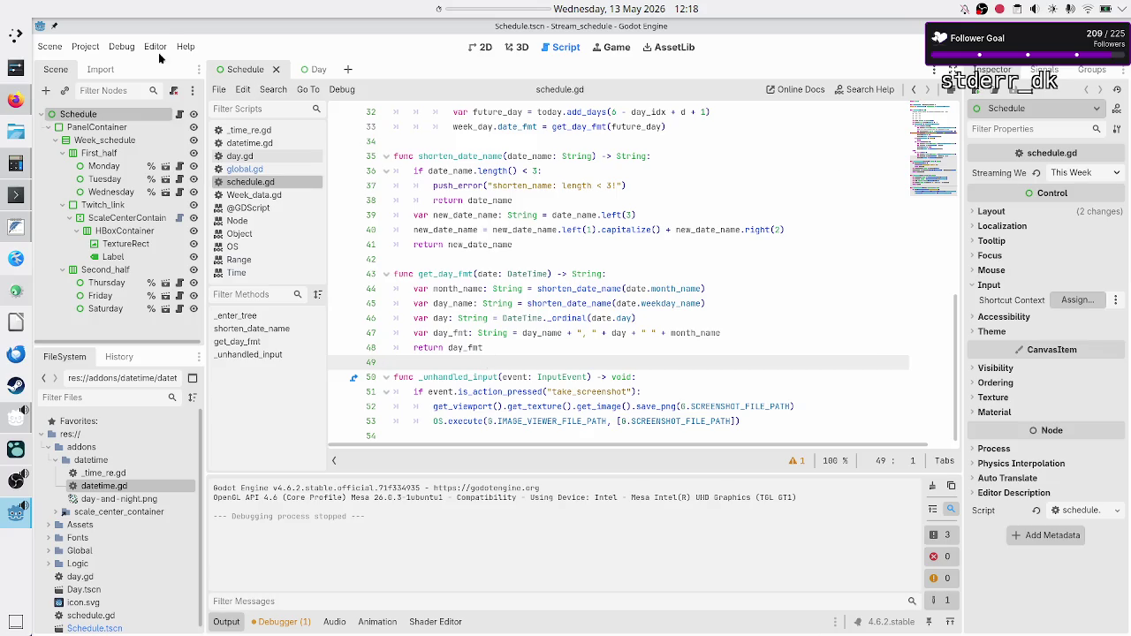
pyautogui.click(82, 48)
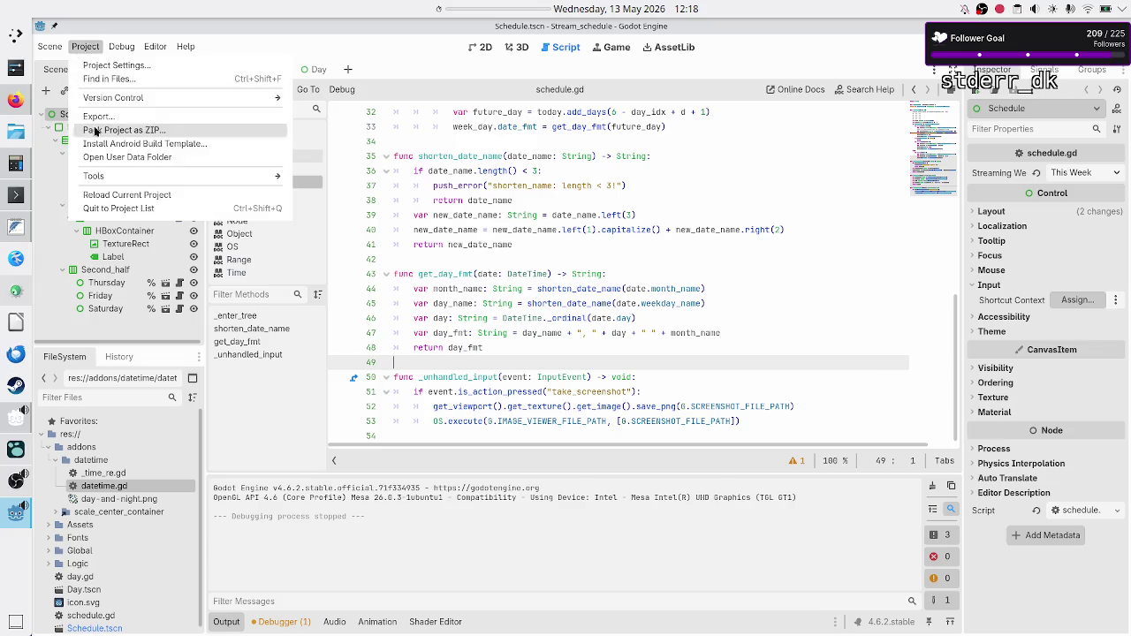
pyautogui.click(110, 209)
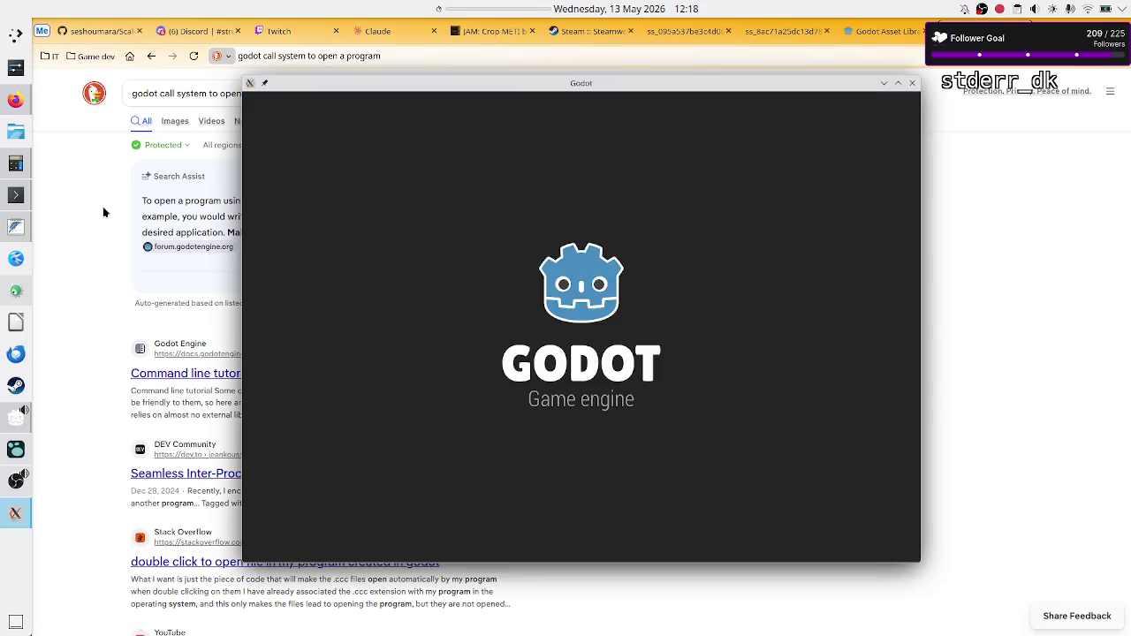
pyautogui.moveTo(21, 195)
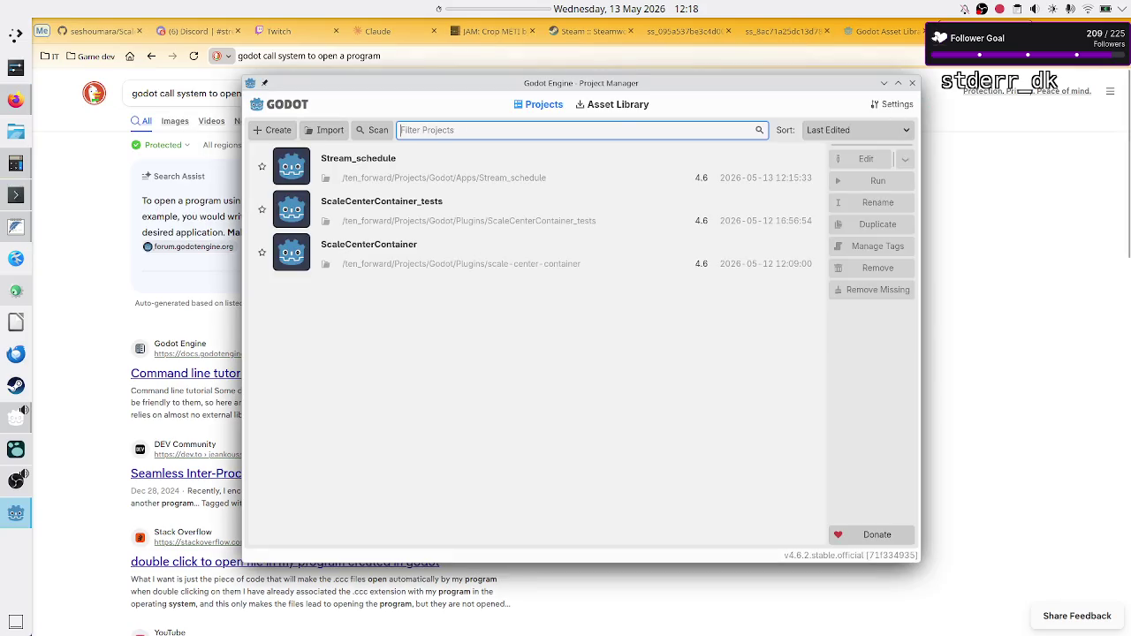
pyautogui.click(883, 31)
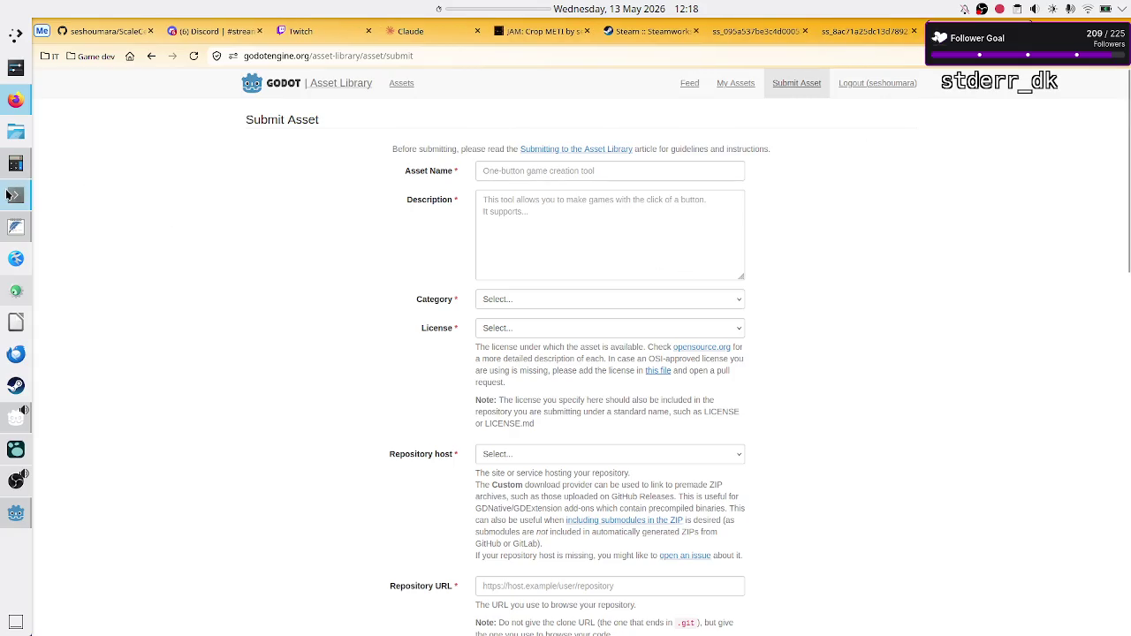
# Step: Run mkdir stream_automation, pushd the current directory, and list the home directory
pyautogui.click(16, 194)
pyautogui.press('Return')
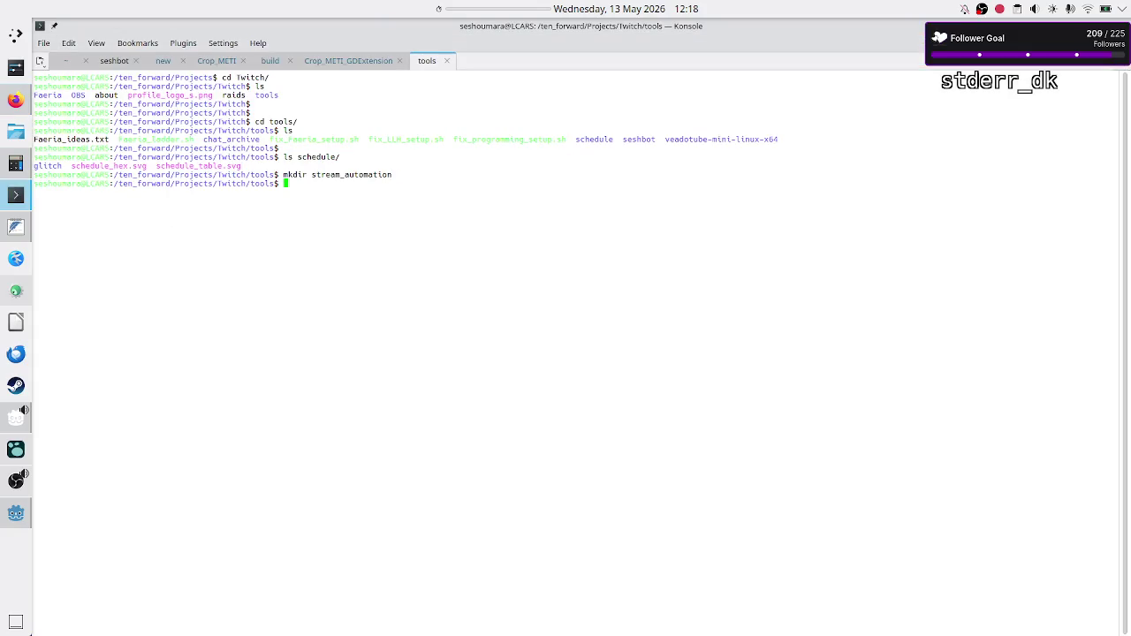
pyautogui.press('Return')
pyautogui.press('Return')
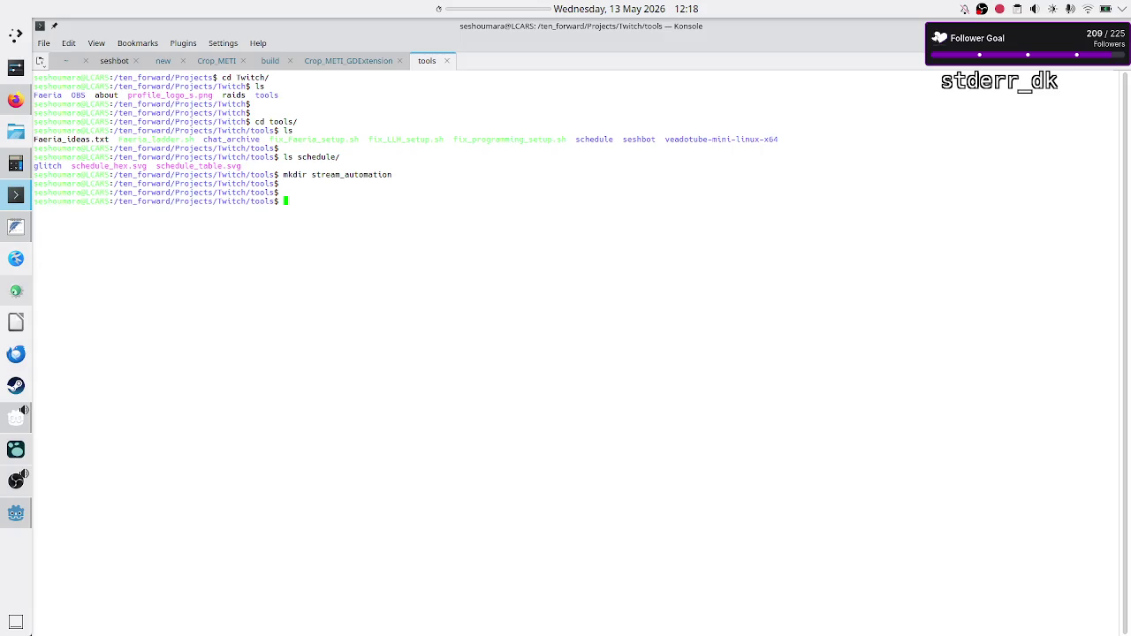
pyautogui.write('pushd .')
pyautogui.press('Return')
pyautogui.write('cd')
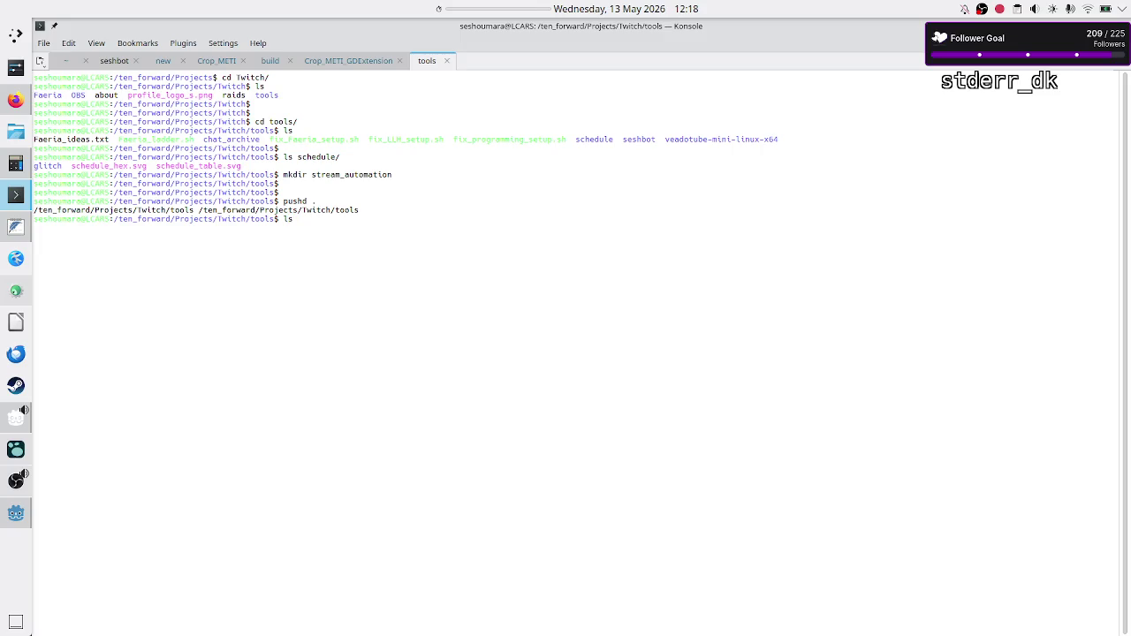
pyautogui.press('Return')
pyautogui.write('ls')
pyautogui.press('Return')
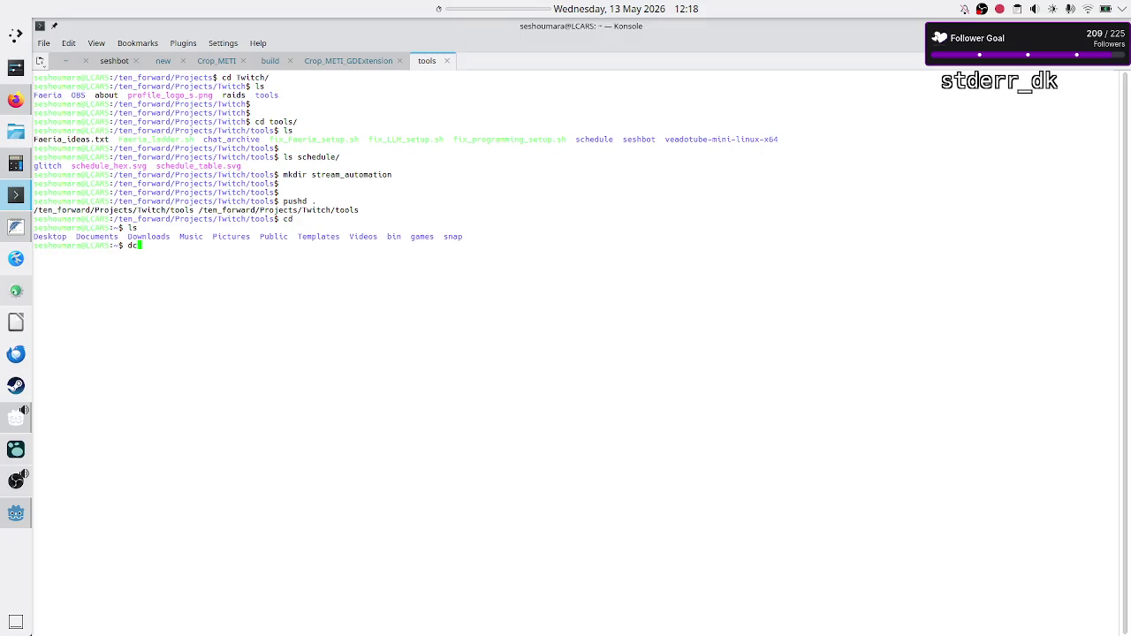
# Step: Enter ~/bin and list it along with the konsole_configs folder
pyautogui.write('cd bin/')
pyautogui.press('Return')
pyautogui.write('ls')
pyautogui.press('Return')
pyautogui.press('Return')
pyautogui.write('ls k')
pyautogui.press('Tab')
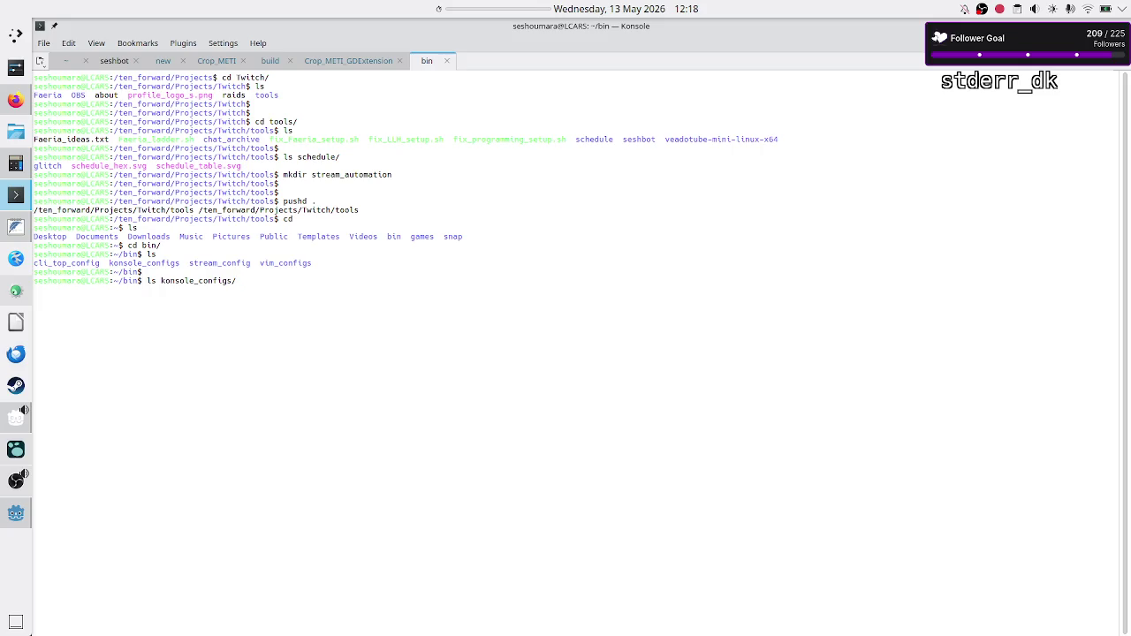
pyautogui.press('Return')
# Step: Change into konsole_configs and list its files
pyautogui.press('Up')
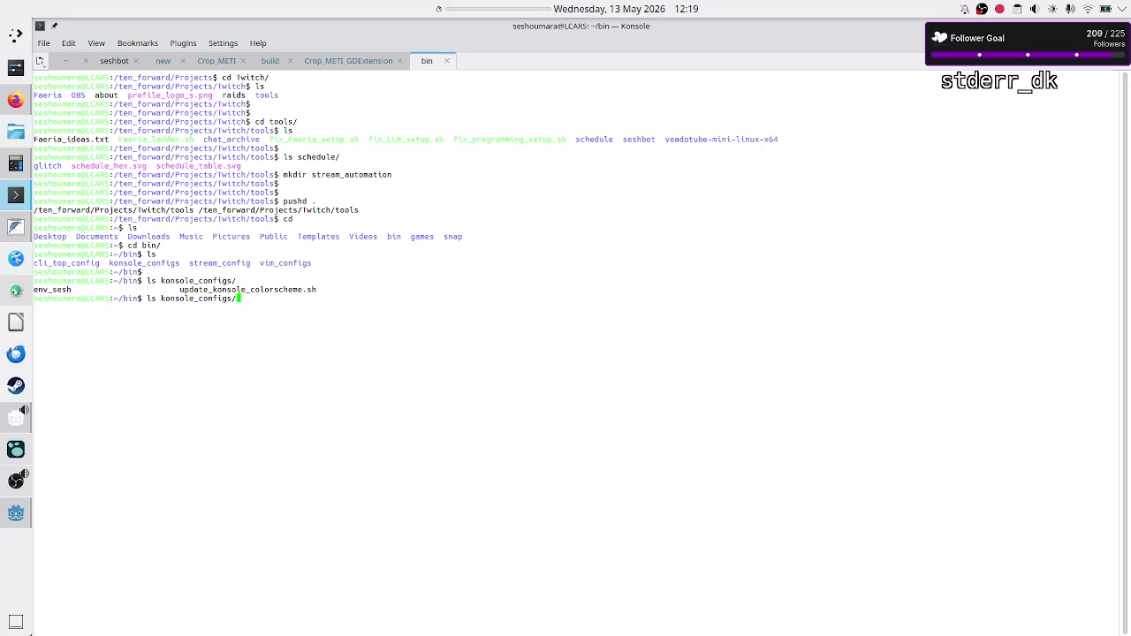
pyautogui.press('BackSpace')
pyautogui.press('BackSpace')
pyautogui.press('BackSpace')
pyautogui.press('BackSpace')
pyautogui.press('BackSpace')
pyautogui.write('cd ko')
pyautogui.press('Tab')
pyautogui.press('Return')
pyautogui.write('ls')
pyautogui.press('Return')
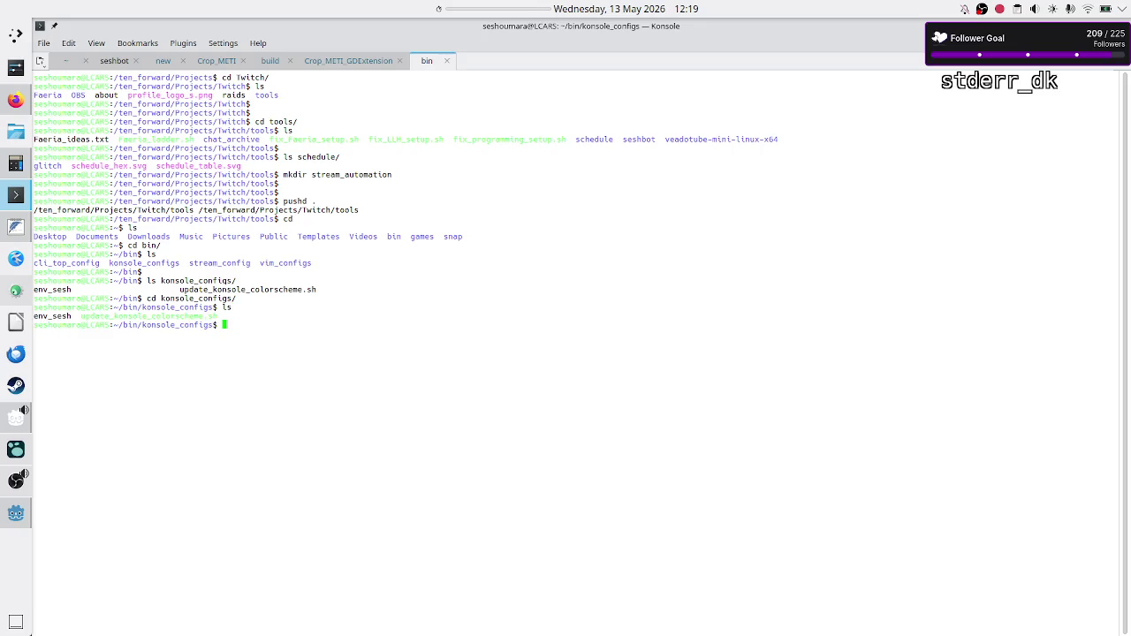
# Step: List all files with ls -a and view update_konsole_colorscheme.sh in less
pyautogui.write('ls -a')
pyautogui.press('Return')
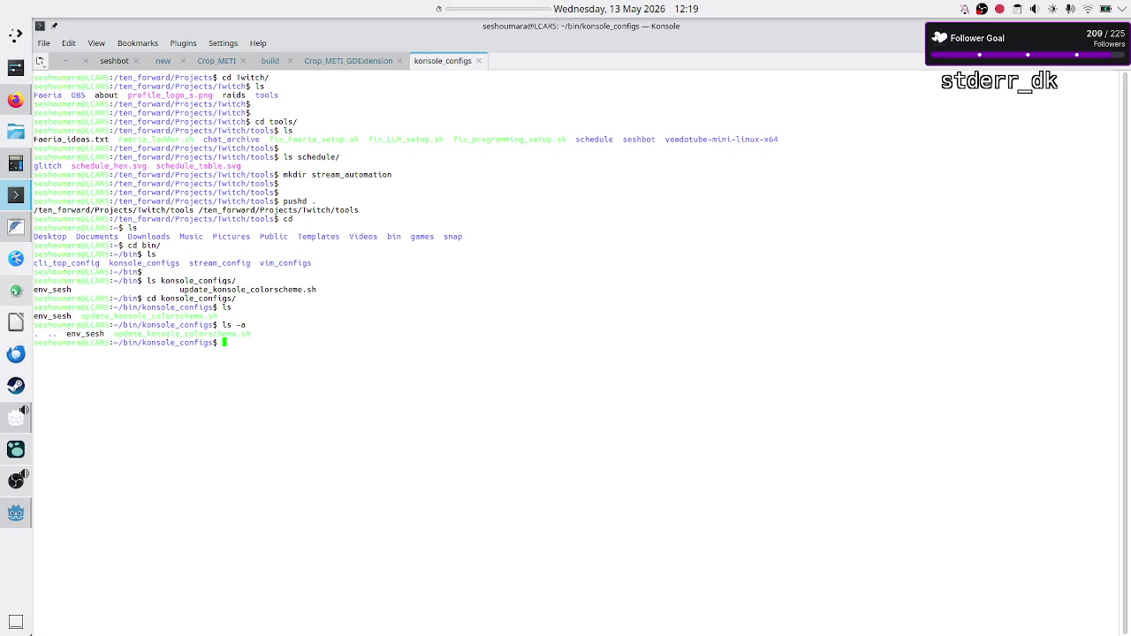
pyautogui.write('less u')
pyautogui.press('Tab')
pyautogui.press('Return')
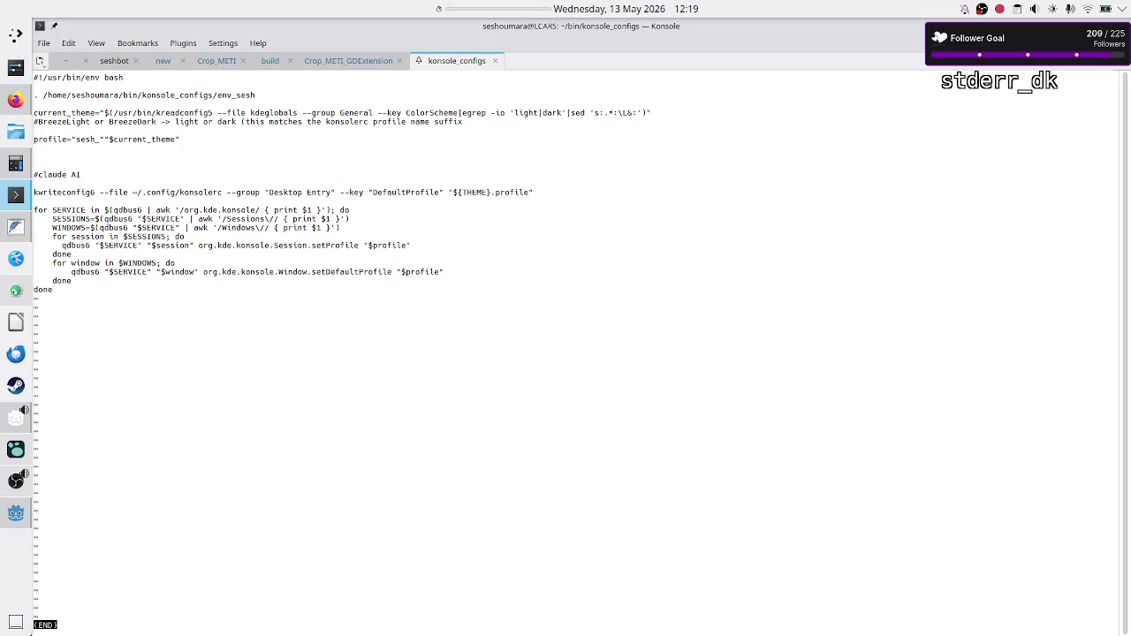
# Step: Select the hardcoded env_sesh path, then quit less and open update_konsole_colorscheme.sh in vim
pyautogui.doubleClick(233, 94)
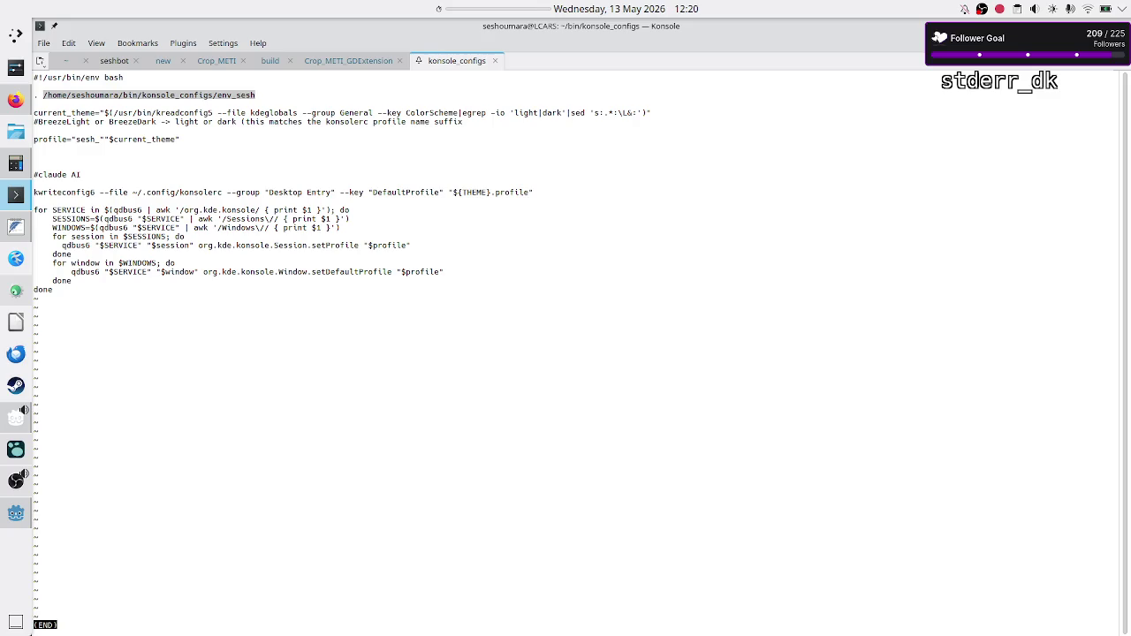
pyautogui.write('q')
pyautogui.write('vim ')
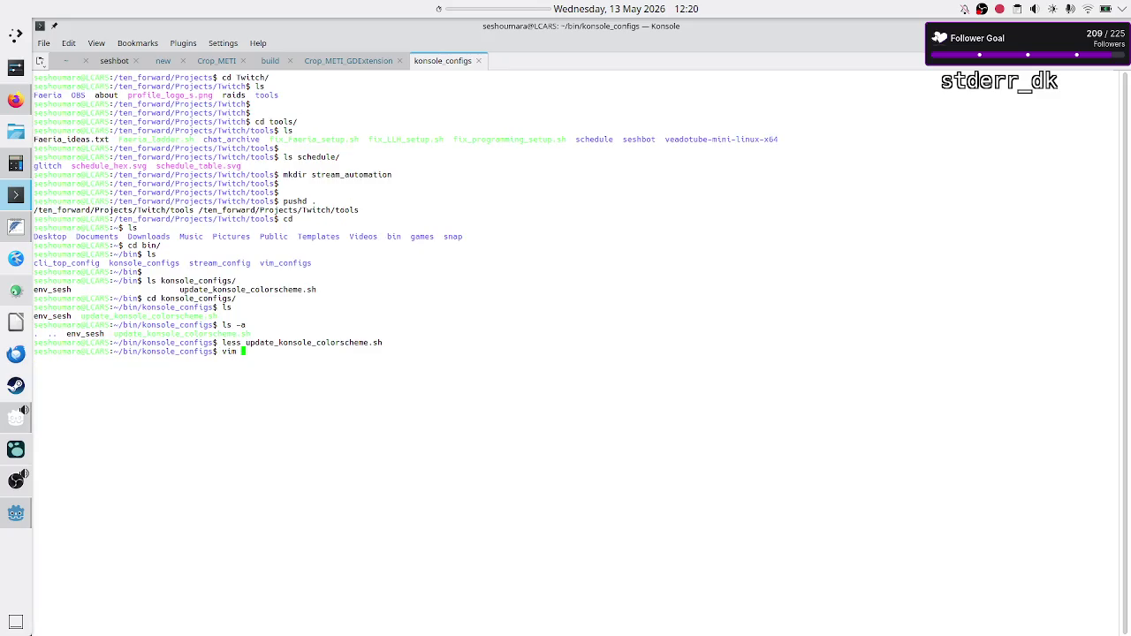
pyautogui.write('u')
pyautogui.press('Tab')
pyautogui.press('Return')
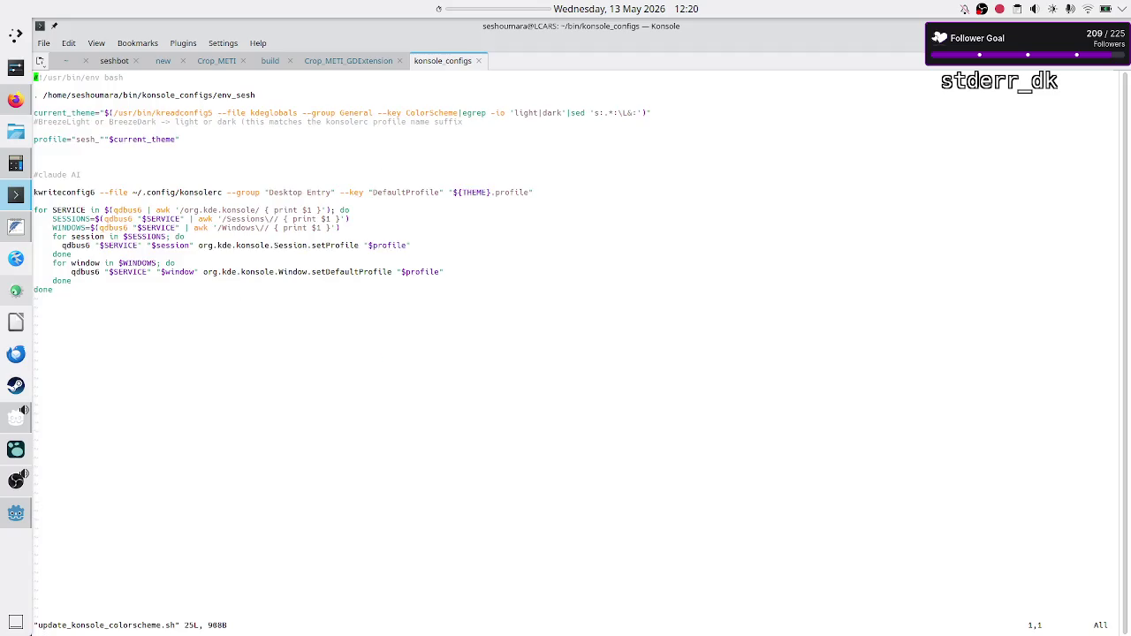
# Step: Edit the env_sesh source path on line 3, save with :wq, and run crontab -l
pyautogui.press('j')
pyautogui.press('j')
pyautogui.press('a')
pyautogui.press('Right')
pyautogui.press('Right')
pyautogui.press('Right')
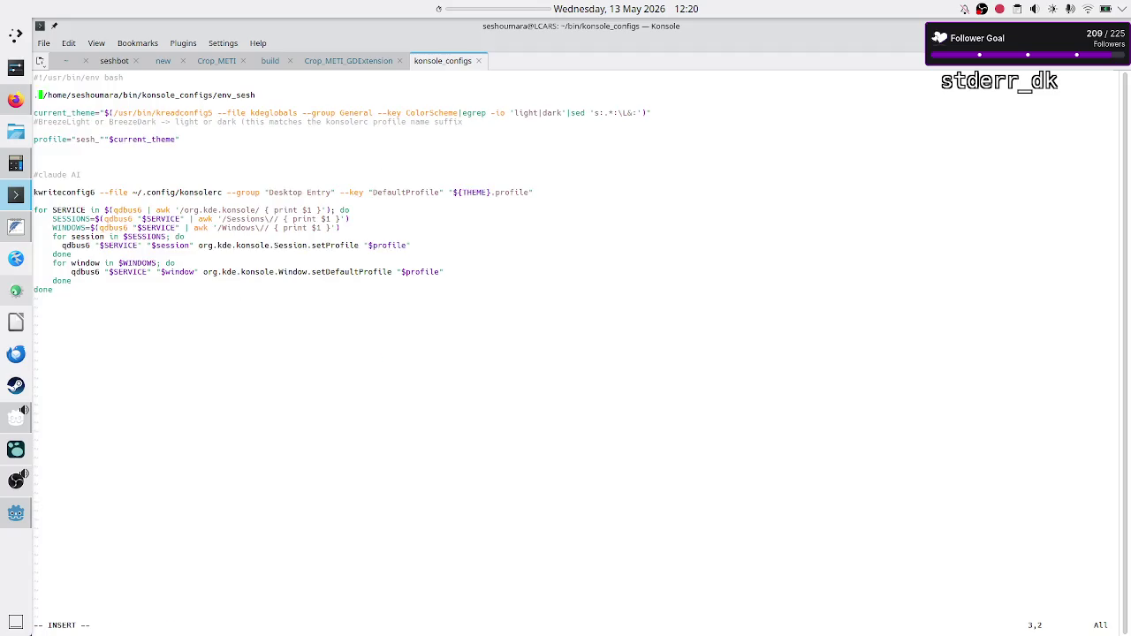
pyautogui.press('BackSpace')
pyautogui.press('BackSpace')
pyautogui.press('BackSpace')
pyautogui.press('BackSpace')
pyautogui.press('BackSpace')
pyautogui.press('BackSpace')
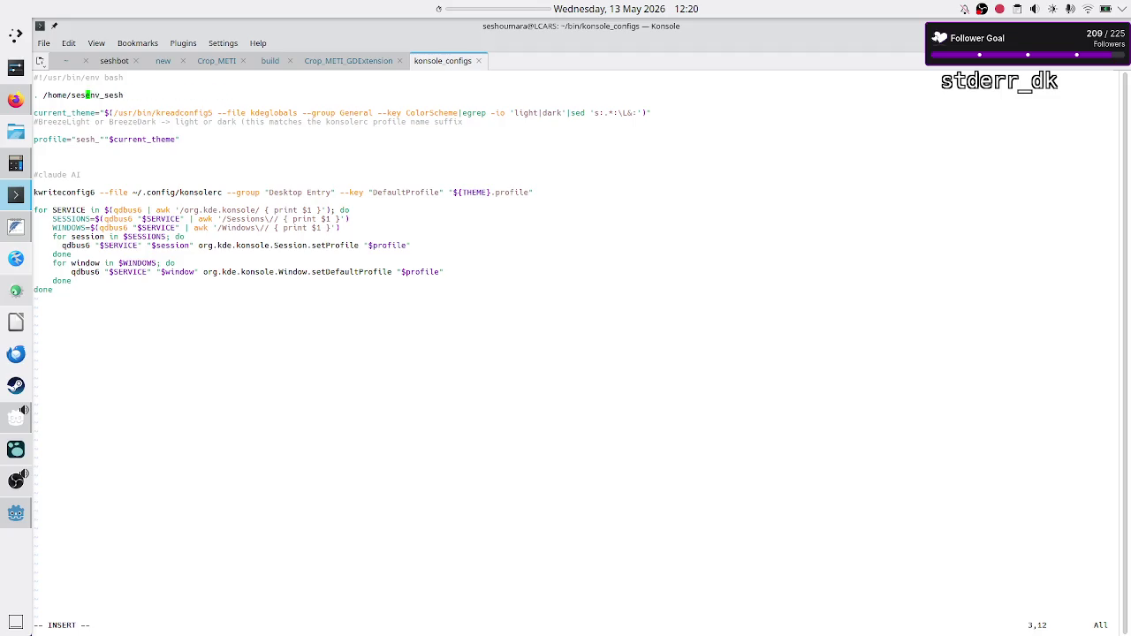
pyautogui.press('Escape')
pyautogui.write(':wq')
pyautogui.press('Return')
pyautogui.press('Return')
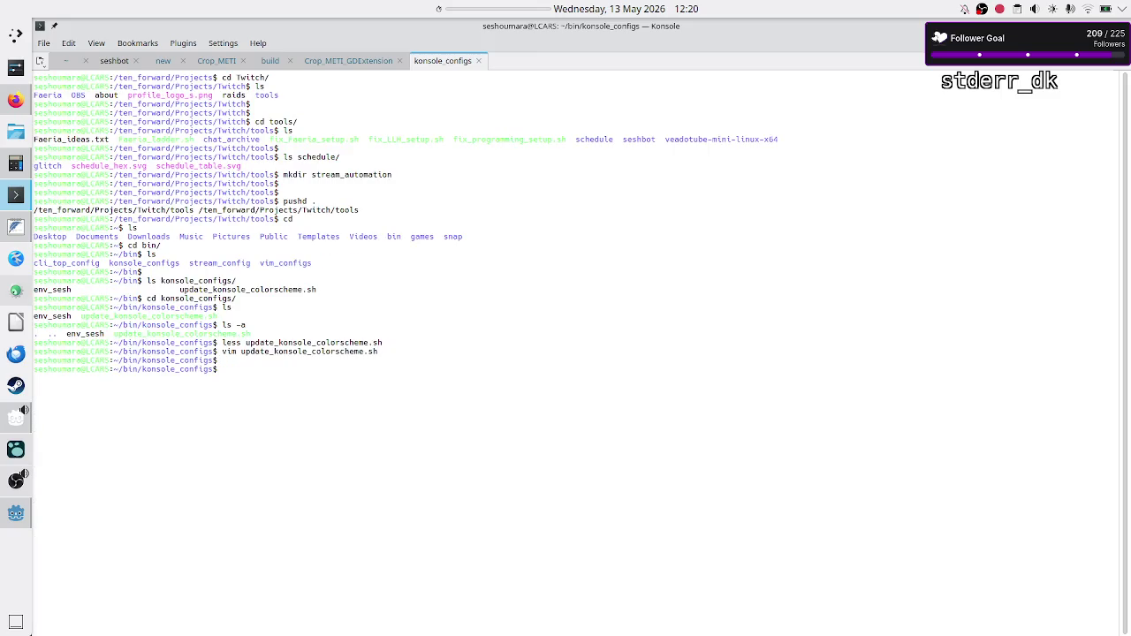
pyautogui.write('crontab -l')
pyautogui.press('Return')
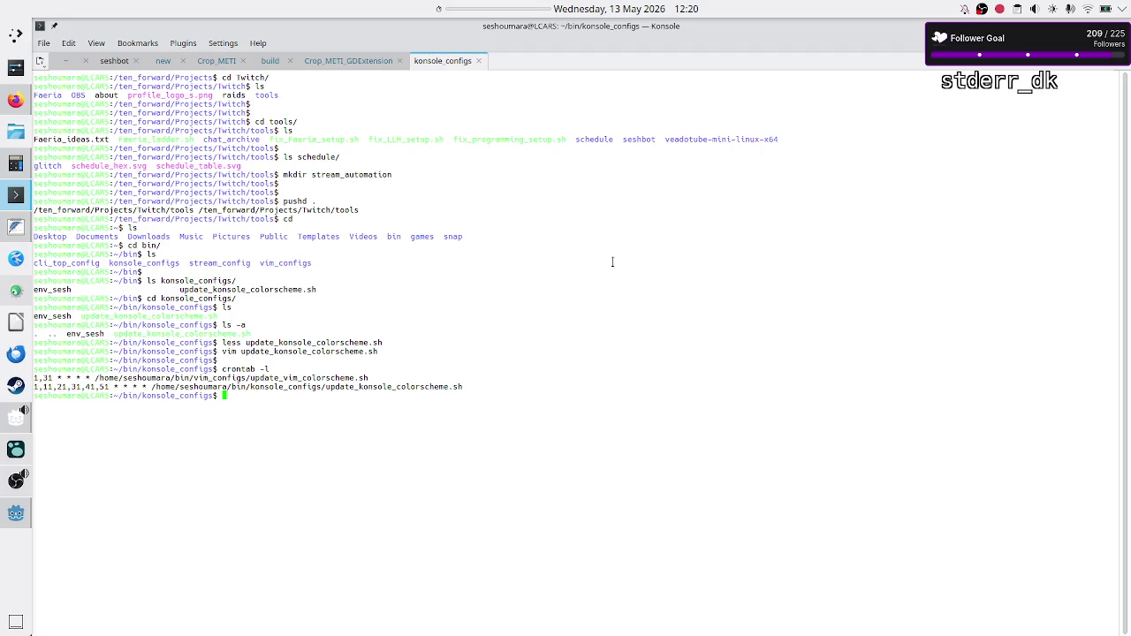
pyautogui.doubleClick(371, 386)
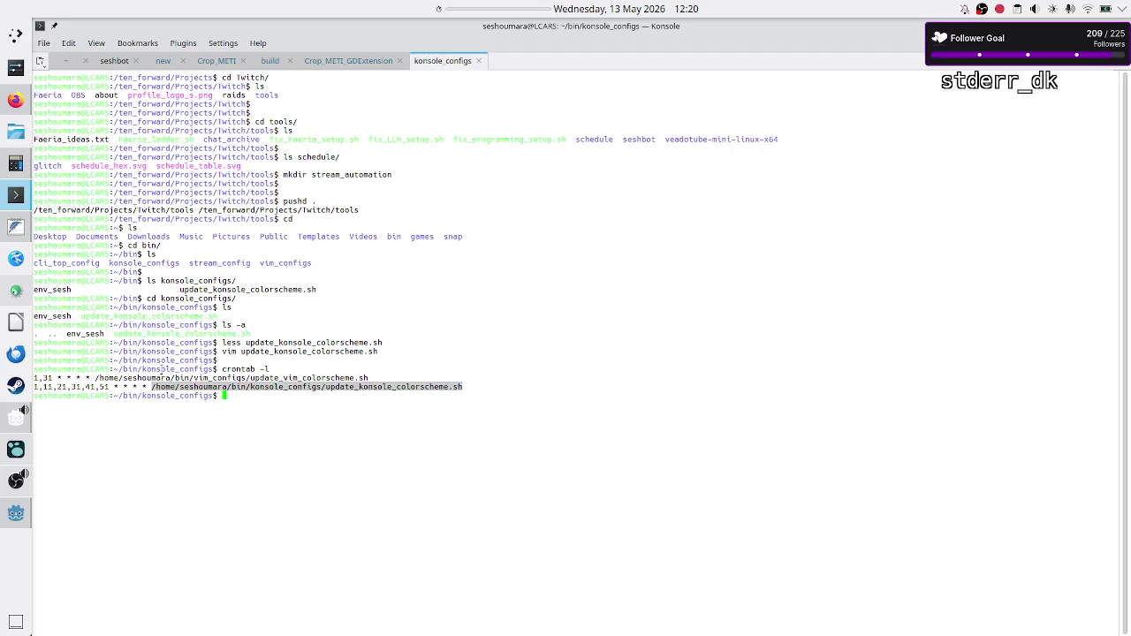
pyautogui.click(219, 445)
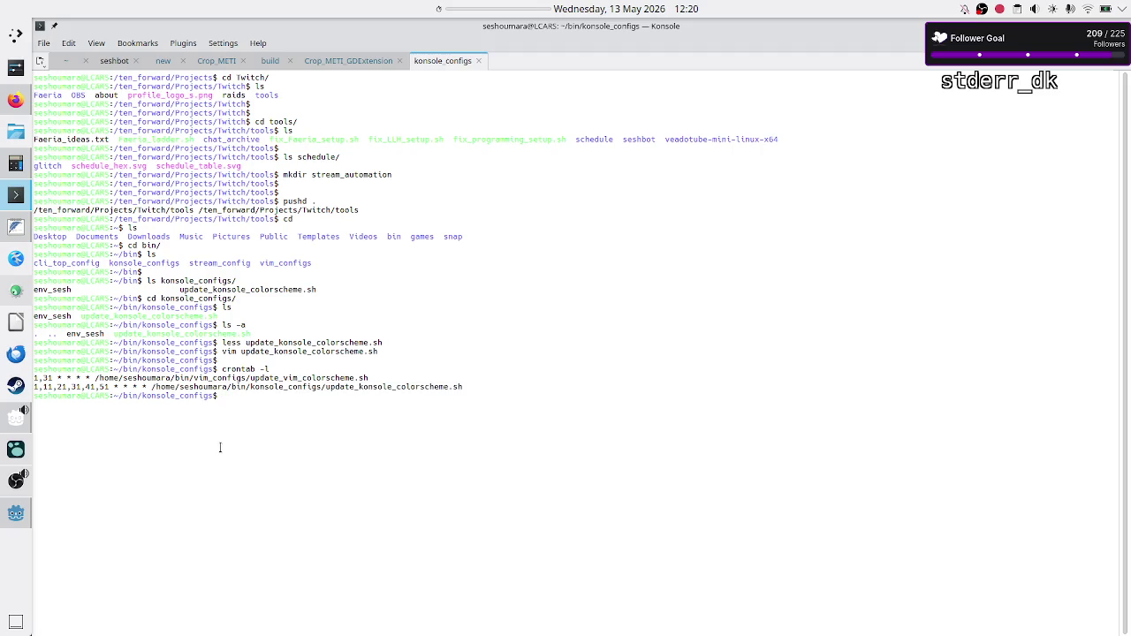
pyautogui.rightClick(14, 197)
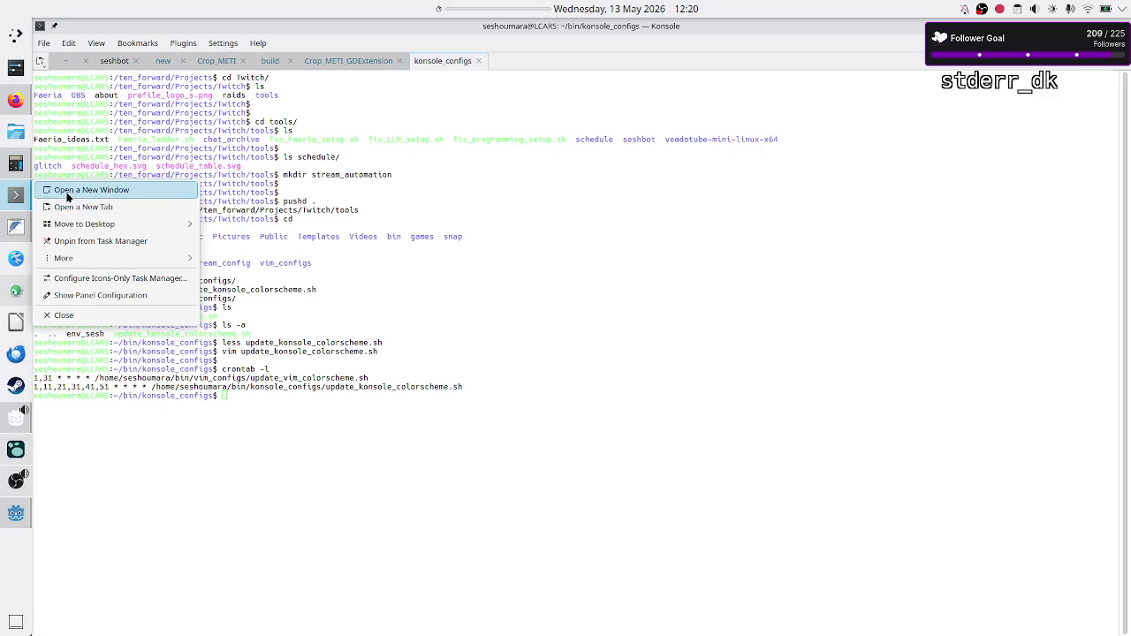
pyautogui.click(66, 193)
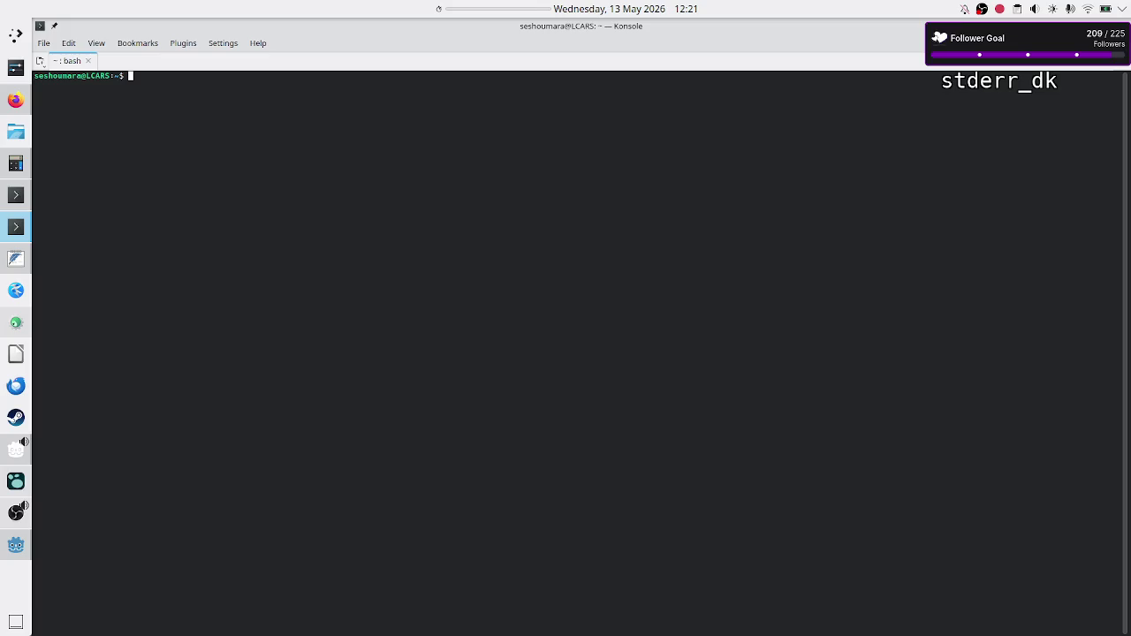
pyautogui.write('exit')
pyautogui.press('Return')
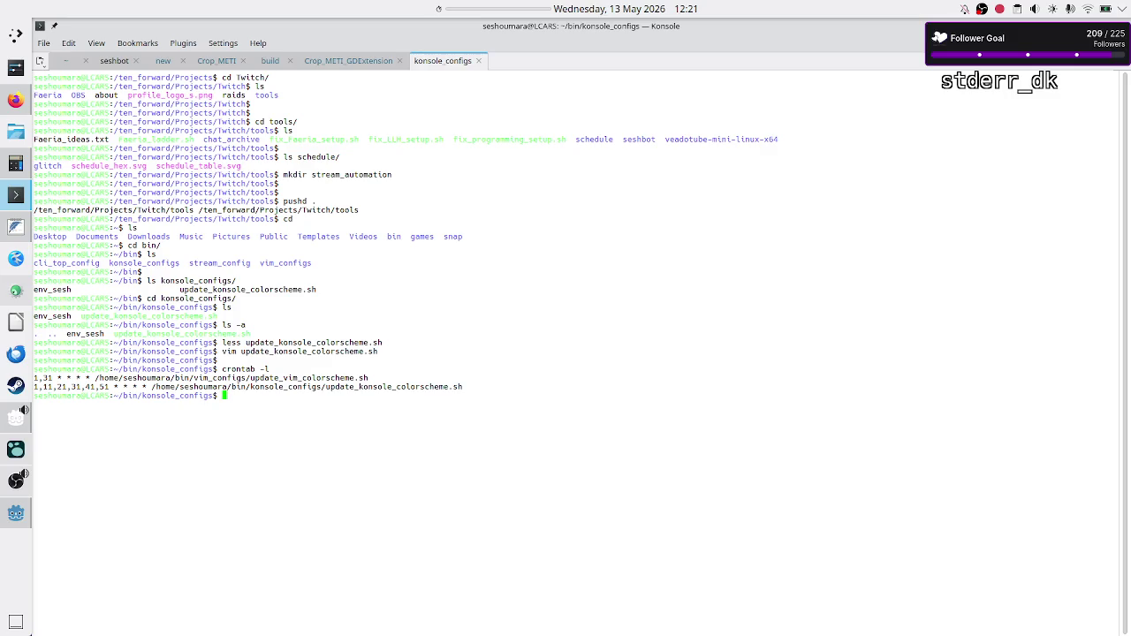
# Step: Tab-complete less /etc/cron to list the /etc/cron entries and /etc/cron.d files, then clear the line
pyautogui.press('Return')
pyautogui.write('less /')
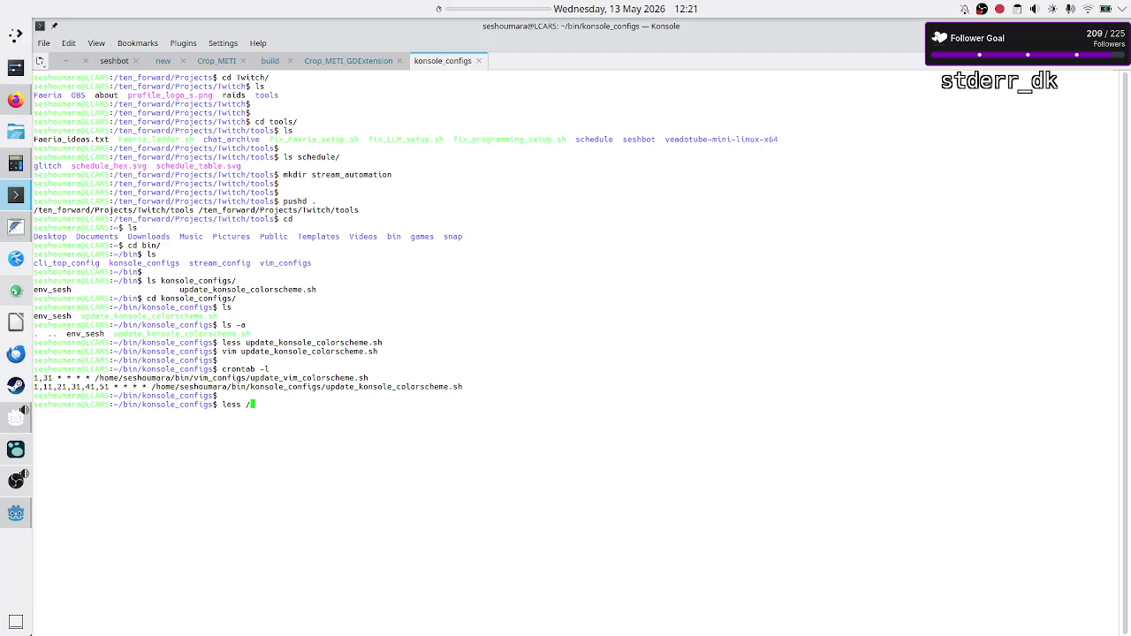
pyautogui.write('etc/cron')
pyautogui.press('Tab')
pyautogui.press('Tab')
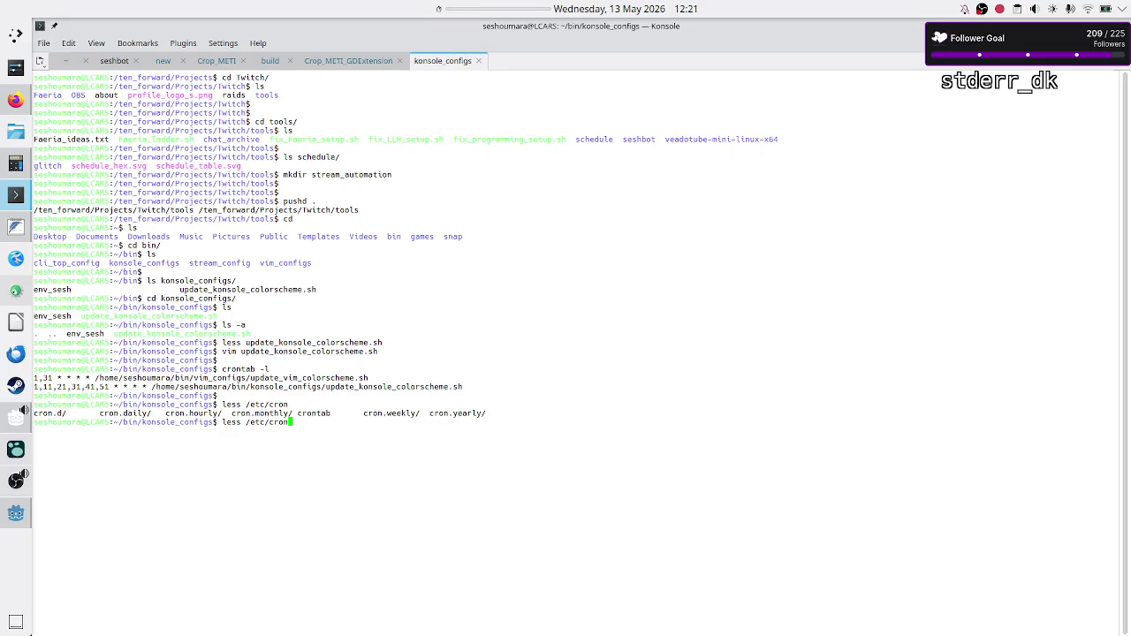
pyautogui.write('.d')
pyautogui.press('Tab')
pyautogui.press('Tab')
pyautogui.write('/')
pyautogui.press('Tab')
pyautogui.press('Tab')
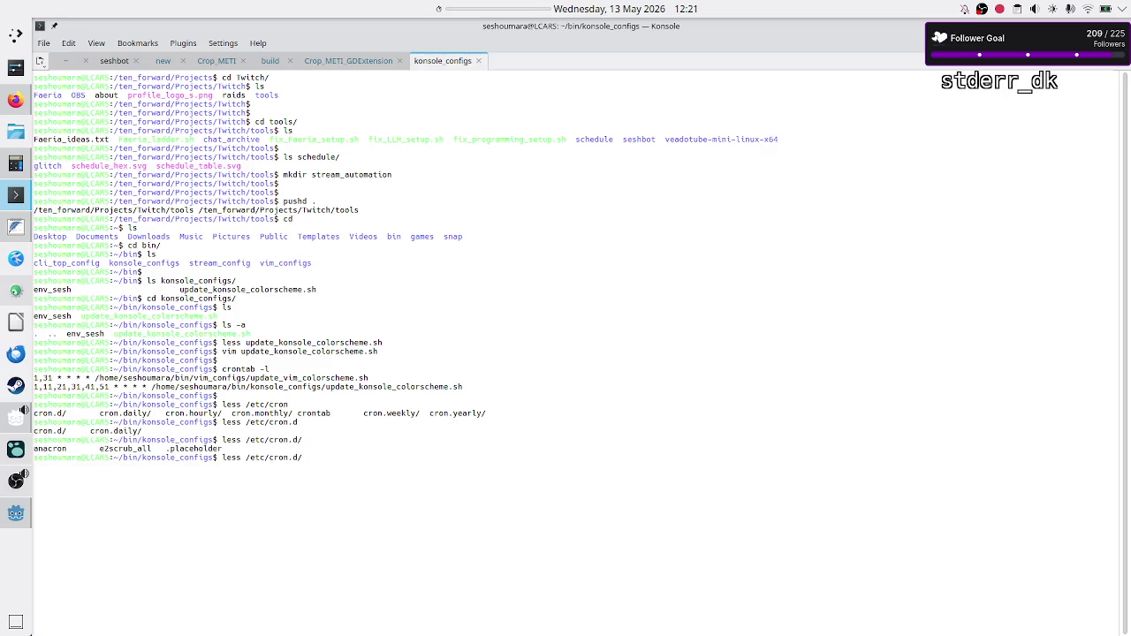
pyautogui.press('BackSpace')
pyautogui.press('BackSpace')
pyautogui.press('BackSpace')
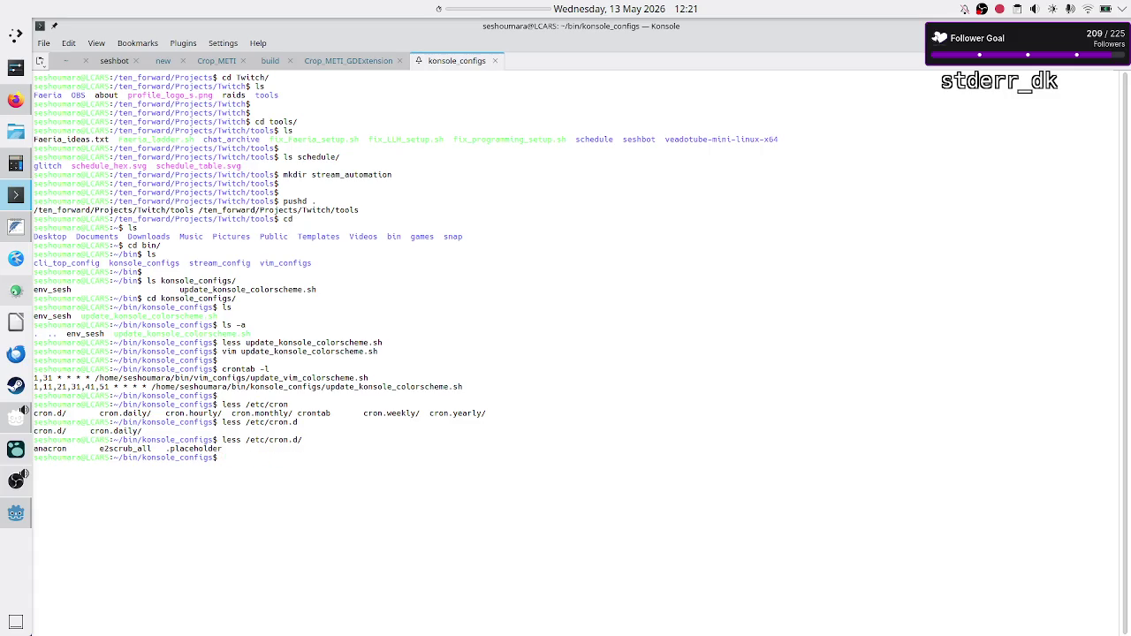
pyautogui.click(16, 100)
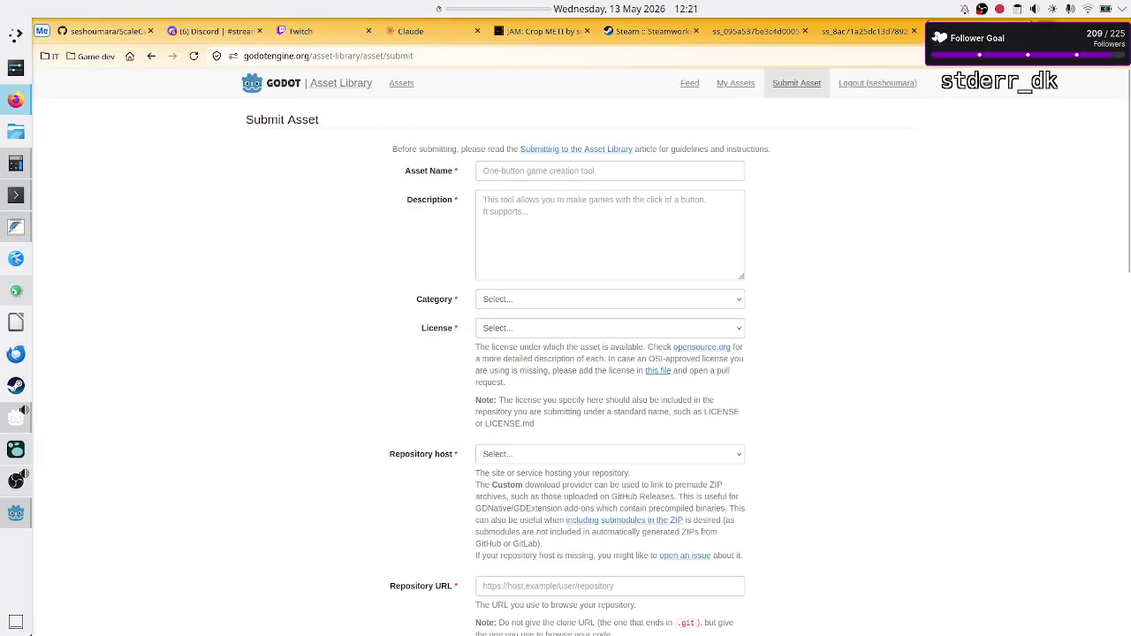
# Step: Search a new tab for 'where are the cron logs on linux?' and return to the terminal
pyautogui.hotkey('ctrl', 't')
pyautogui.write('where are the cron logs on linux?')
pyautogui.press('Return')
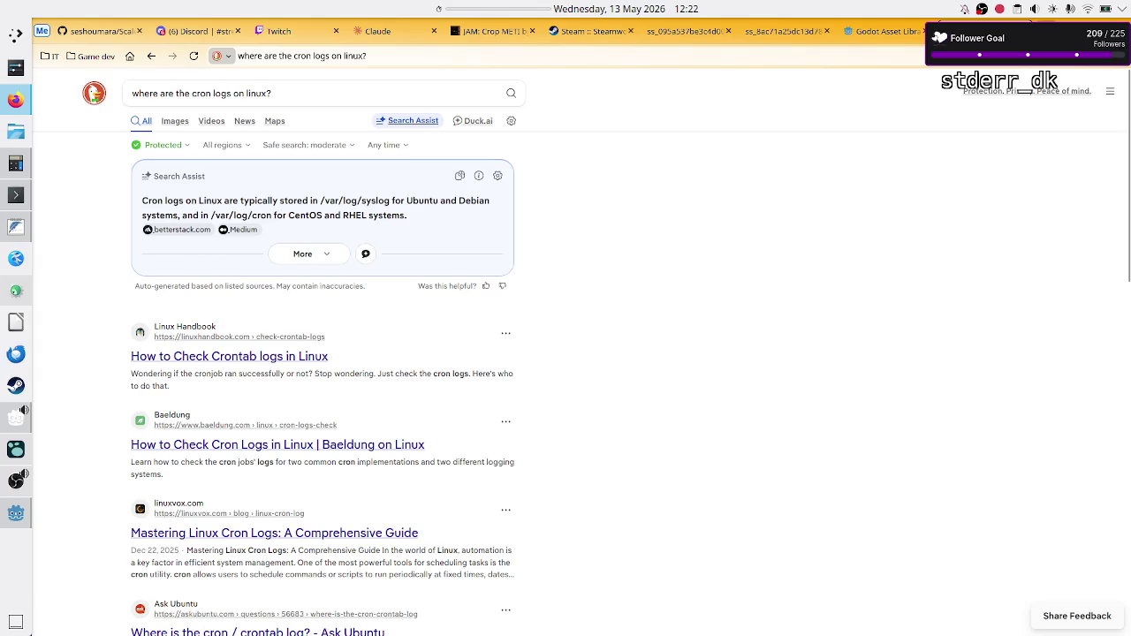
pyautogui.hotkey('alt', 'Tab')
pyautogui.write('less')
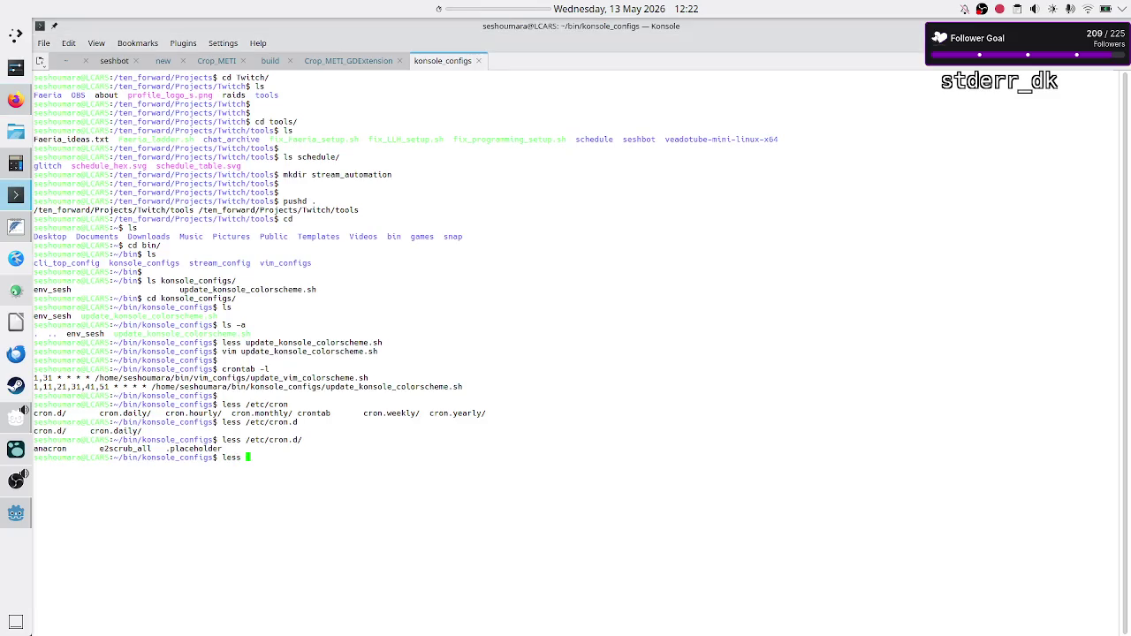
pyautogui.write(' /var/lo')
pyautogui.write('g/cr')
# Step: Tab-complete /var/log/ to list its log files, abandon that command, and rerun crontab -l
pyautogui.press('BackSpace')
pyautogui.press('BackSpace')
pyautogui.press('Tab')
pyautogui.press('Tab')
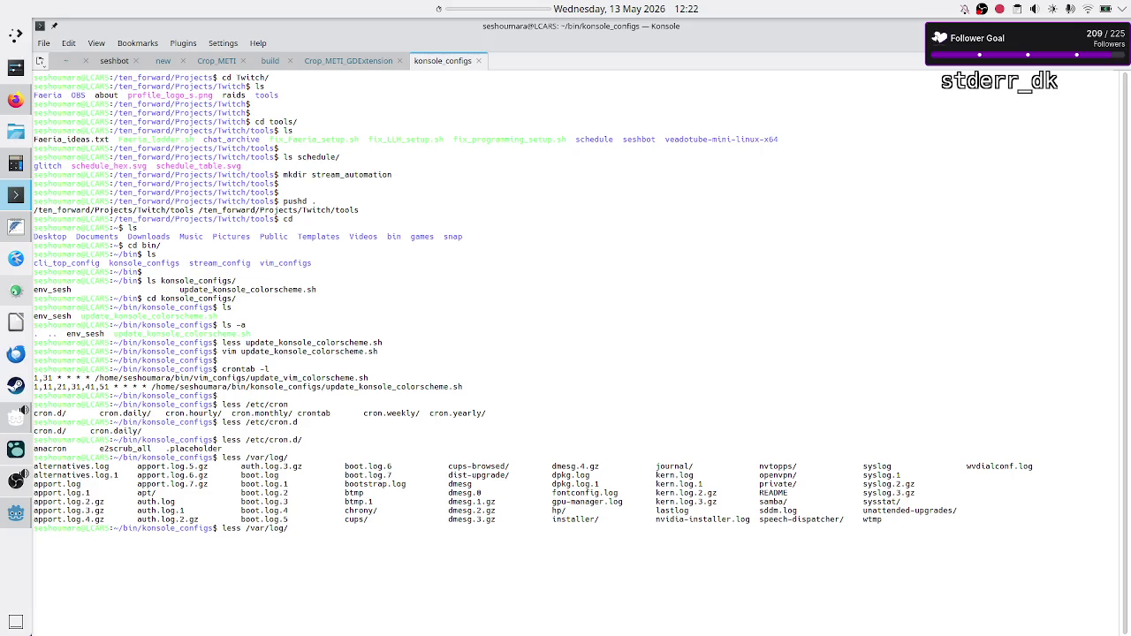
pyautogui.hotkey('alt', 'Tab')
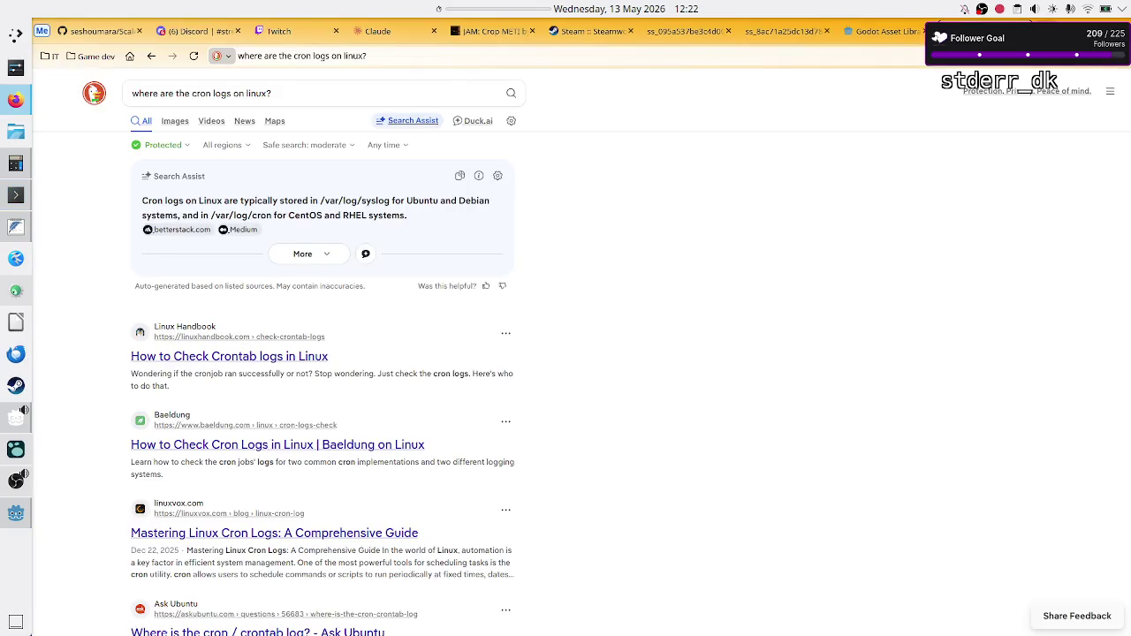
pyautogui.hotkey('alt', 'Tab')
pyautogui.write('c')
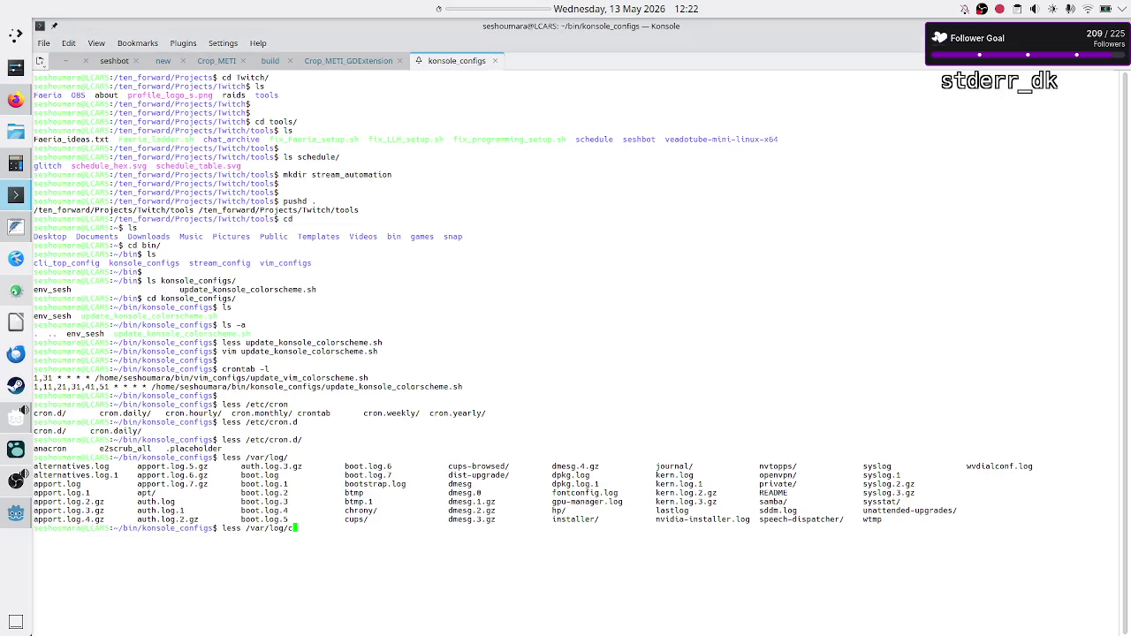
pyautogui.press('Tab')
pyautogui.press('Tab')
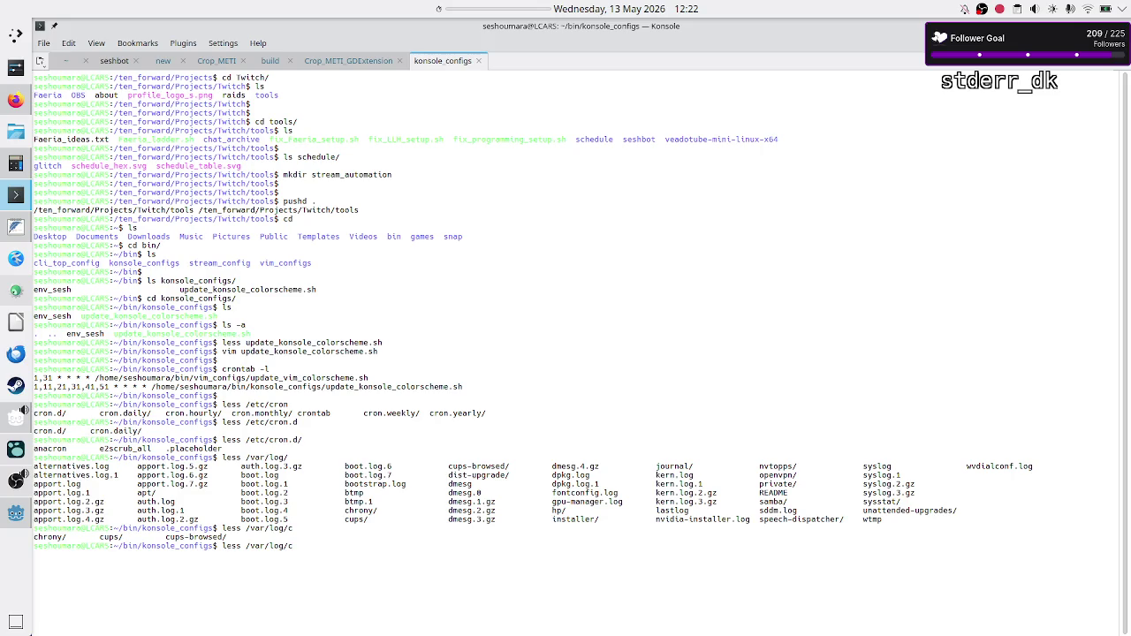
pyautogui.write('ro')
pyautogui.press('BackSpace')
pyautogui.press('BackSpace')
pyautogui.press('BackSpace')
pyautogui.press('BackSpace')
pyautogui.press('BackSpace')
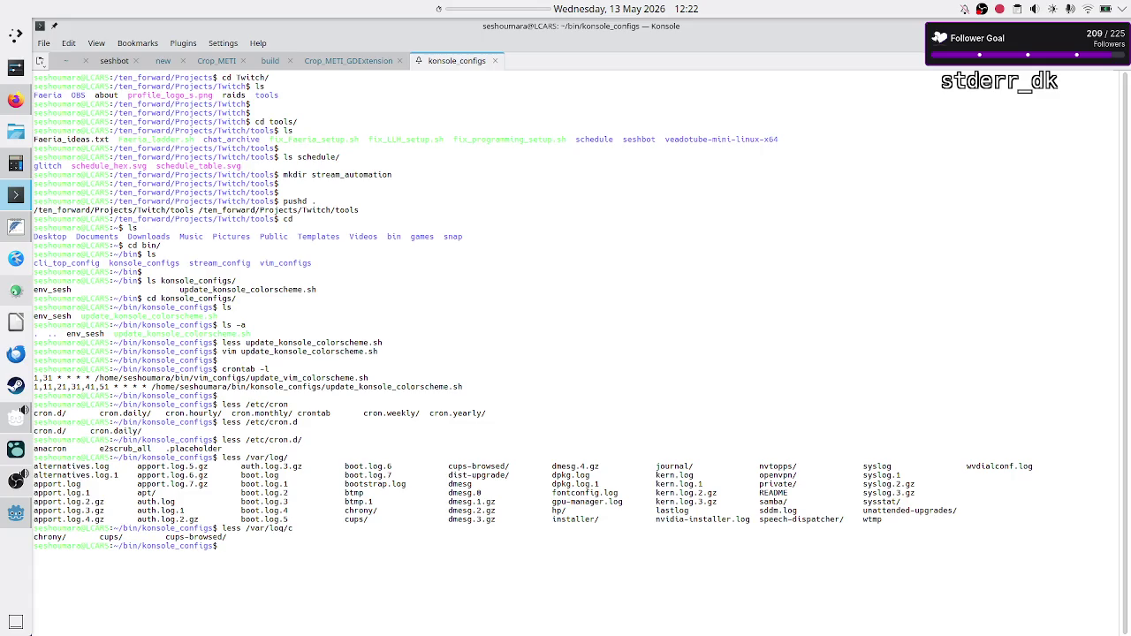
pyautogui.write('crontab -')
pyautogui.write('l')
pyautogui.press('Return')
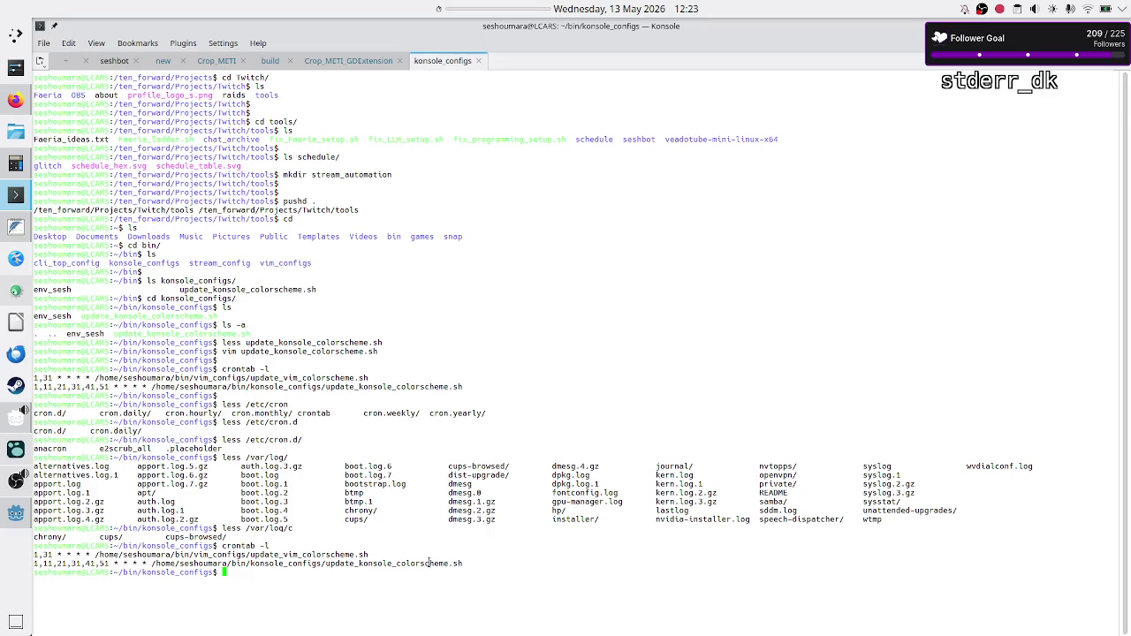
pyautogui.moveTo(428, 562)
pyautogui.mouseDown()
pyautogui.moveTo(472, 560)
pyautogui.moveTo(463, 563)
pyautogui.mouseUp()
pyautogui.click(472, 560)
pyautogui.click(485, 560)
pyautogui.moveTo(418, 563); pyautogui.dragTo(463, 563)
pyautogui.click(424, 563)
pyautogui.moveTo(305, 554); pyautogui.dragTo(309, 575)
pyautogui.click(310, 575)
pyautogui.moveTo(222, 544)
pyautogui.mouseDown()
pyautogui.moveTo(241, 542)
pyautogui.moveTo(35, 543)
pyautogui.moveTo(248, 544)
pyautogui.mouseUp()
pyautogui.click(256, 546)
pyautogui.doubleClick(309, 565)
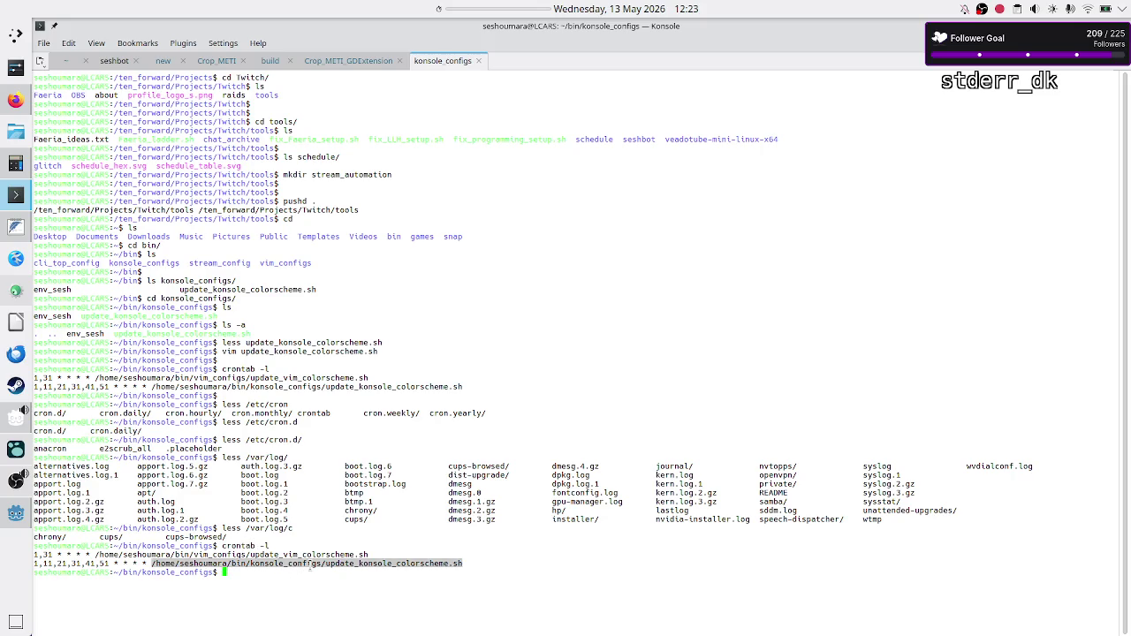
pyautogui.doubleClick(341, 563)
pyautogui.click(386, 572)
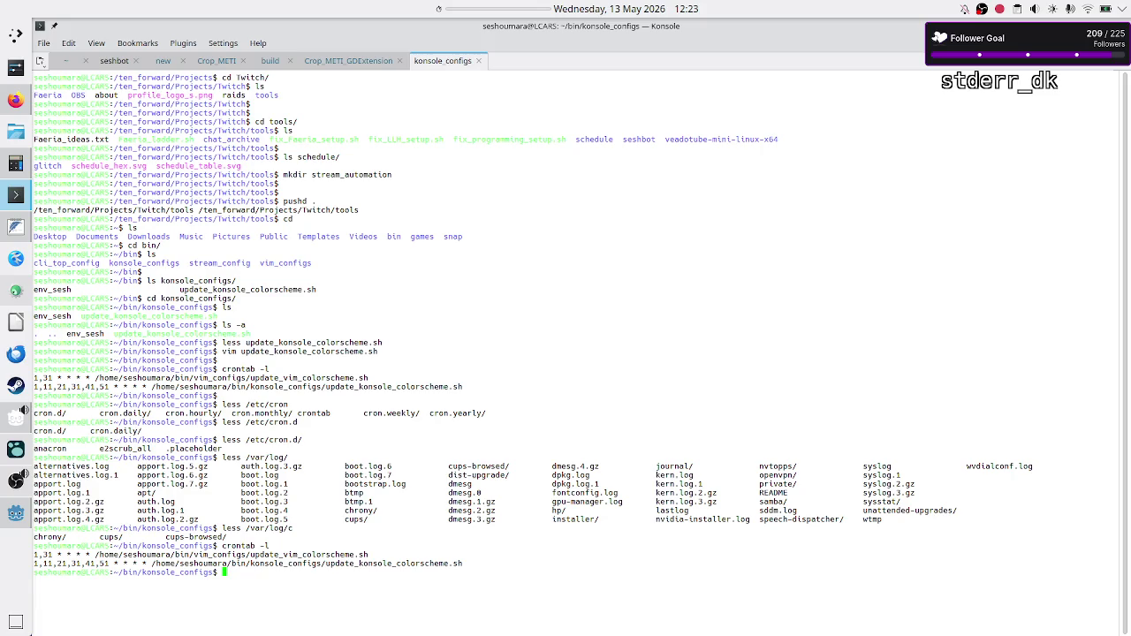
pyautogui.press('Return')
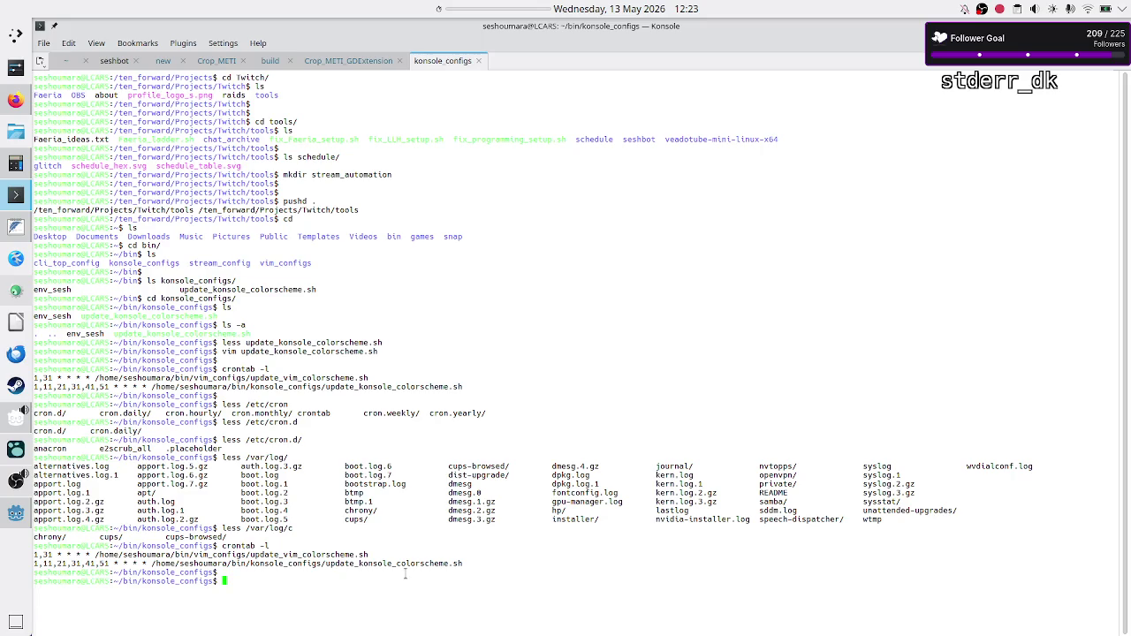
pyautogui.write('e')
pyautogui.write('xport')
pyautogui.press('BackSpace')
pyautogui.press('BackSpace')
pyautogui.press('BackSpace')
pyautogui.write('cron')
pyautogui.write(' a sim')
pyautogui.write('pler env')
pyautogui.write(' compared t')
pyautogui.write('o the')
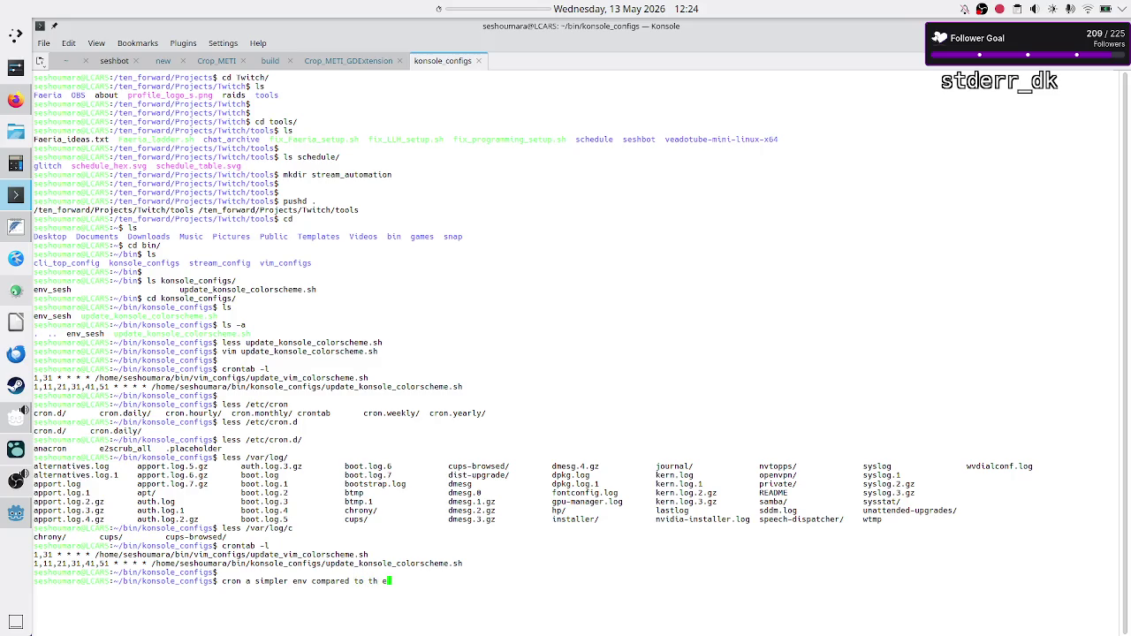
pyautogui.write(' env')
pyautogui.write(';')
pyautogui.write(' pwd???')
pyautogui.press('BackSpace')
pyautogui.press('BackSpace')
pyautogui.press('BackSpace')
pyautogui.press('BackSpace')
pyautogui.press('BackSpace')
pyautogui.press('BackSpace')
pyautogui.press('BackSpace')
pyautogui.press('BackSpace')
pyautogui.press('BackSpace')
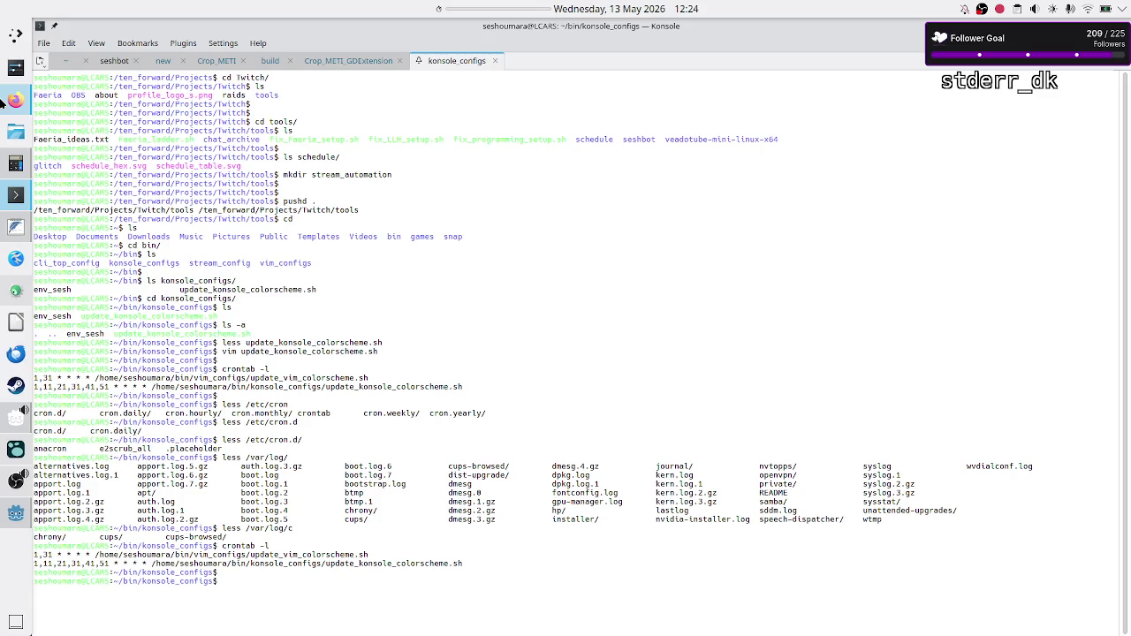
# Step: Replace the old query and search for 'linux cron script doesn't see local file next to the script'
pyautogui.click(4, 100)
pyautogui.click(313, 86)
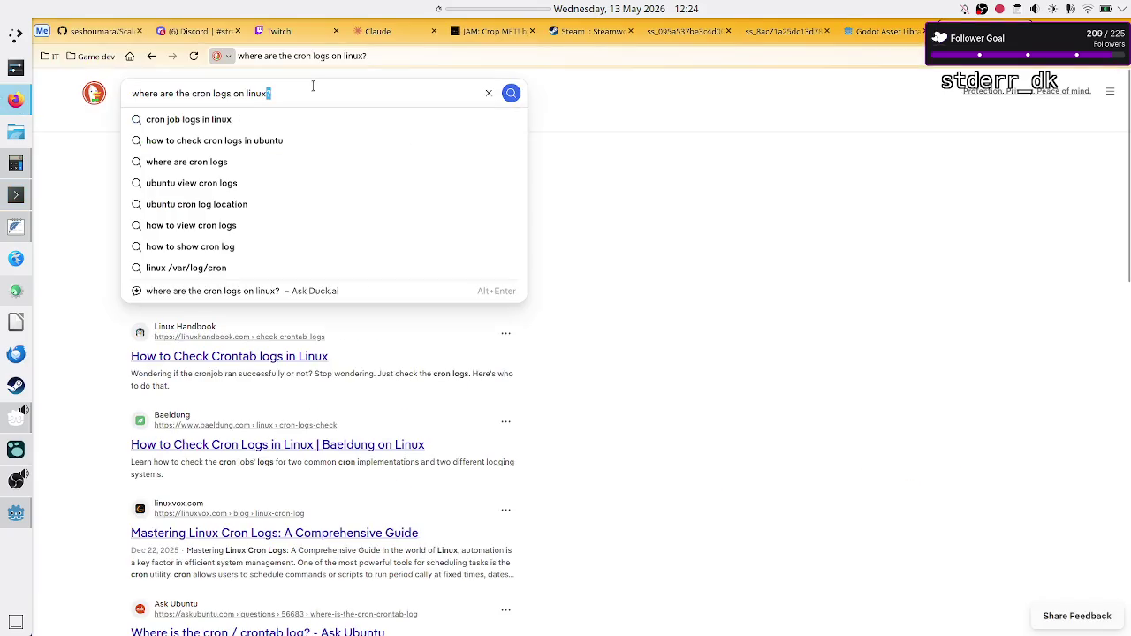
pyautogui.hotkey('ctrl', 'a')
pyautogui.press('BackSpace')
pyautogui.write('cro')
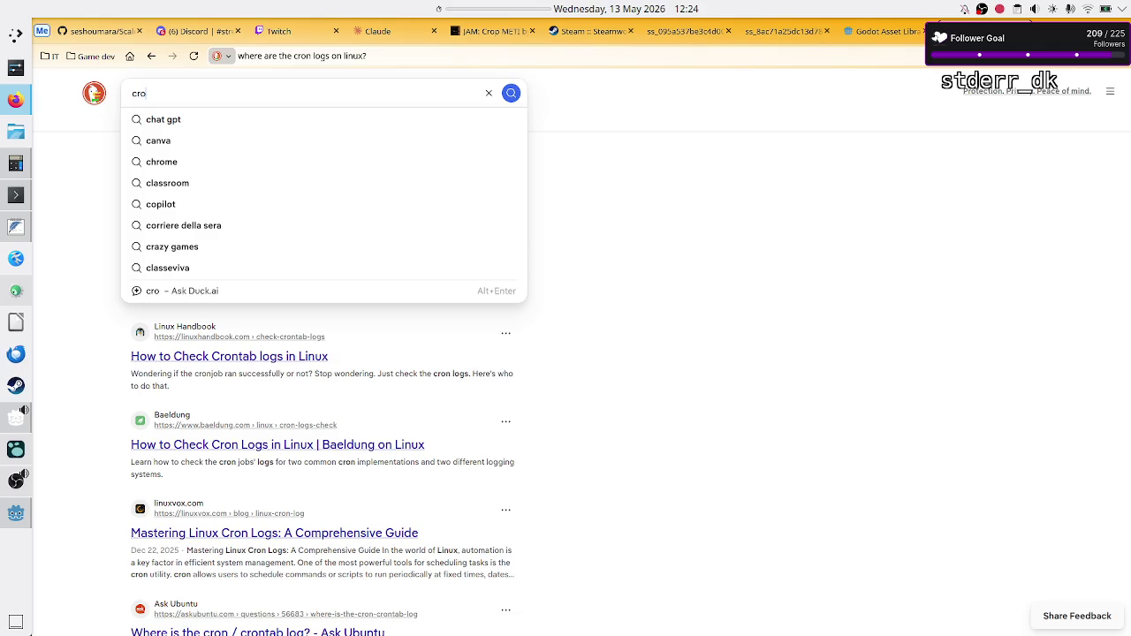
pyautogui.write('n linux ')
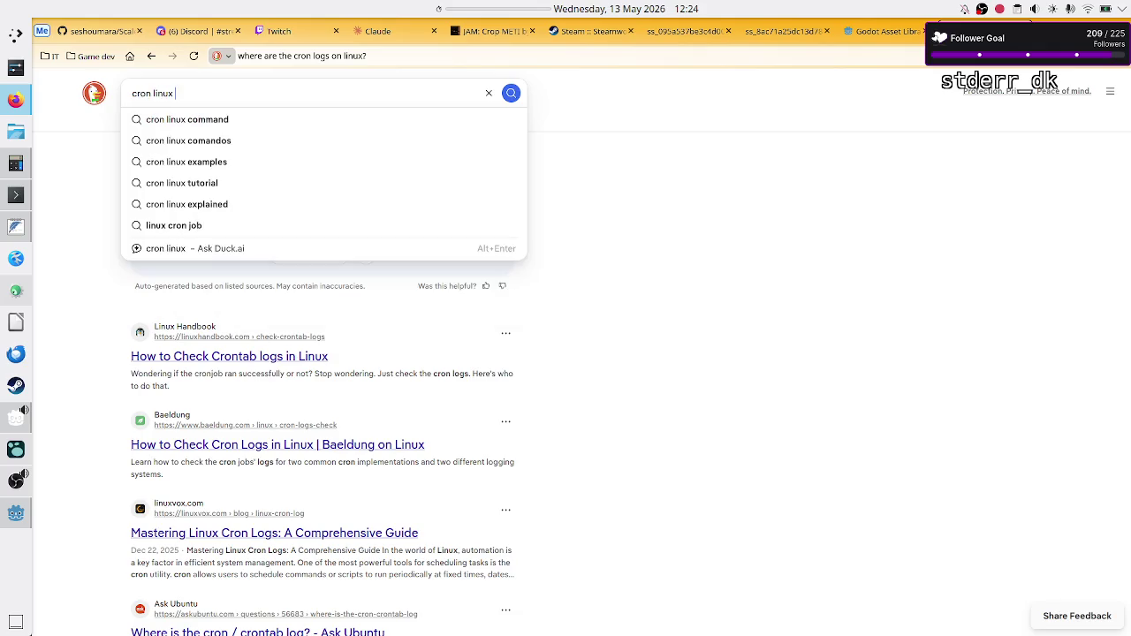
pyautogui.write('how')
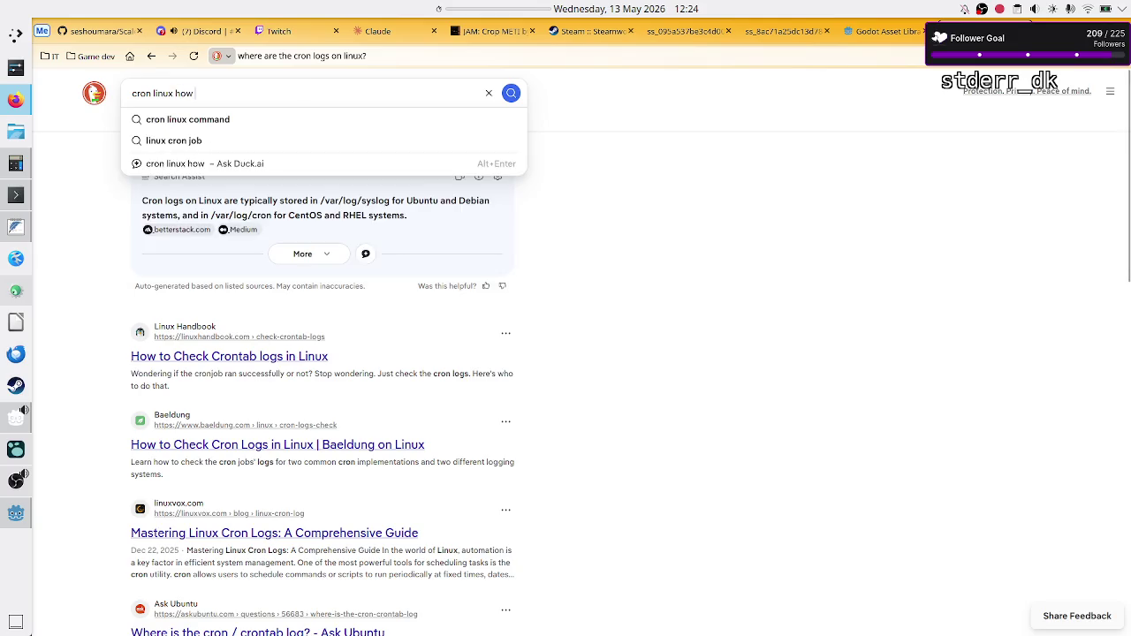
pyautogui.press('BackSpace')
pyautogui.press('BackSpace')
pyautogui.press('BackSpace')
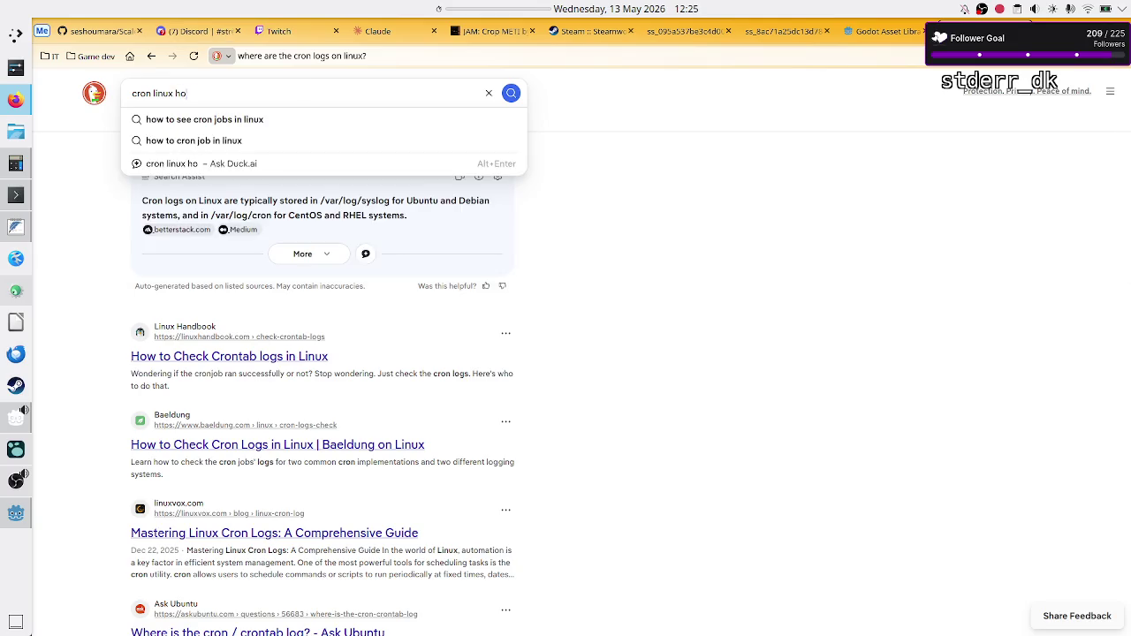
pyautogui.press('BackSpace')
pyautogui.press('BackSpace')
pyautogui.press('BackSpace')
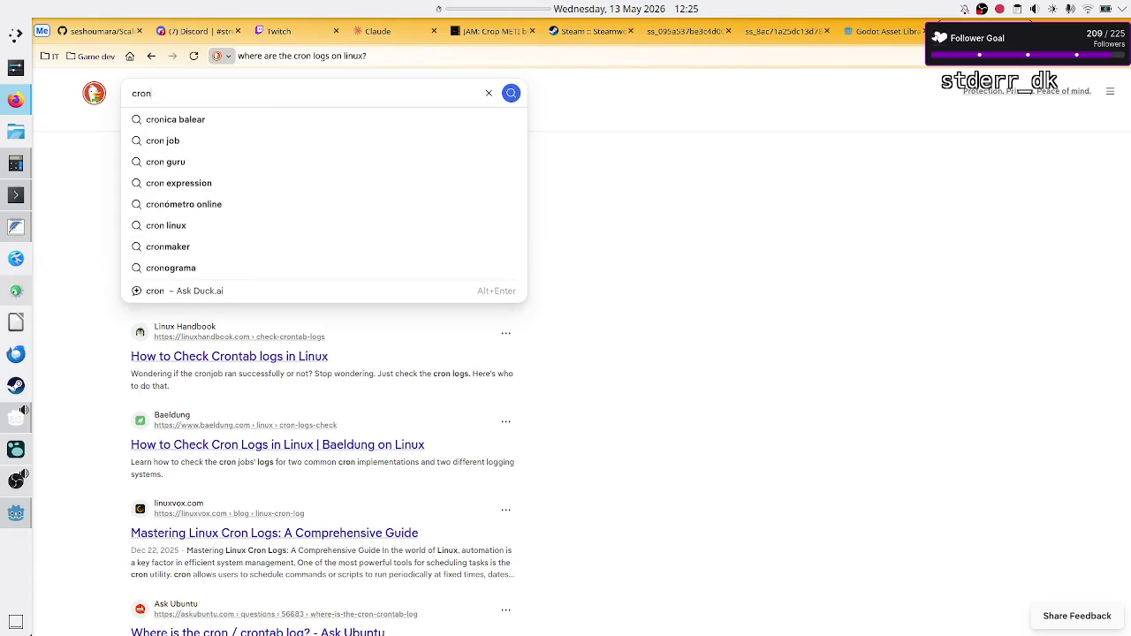
pyautogui.write('linu')
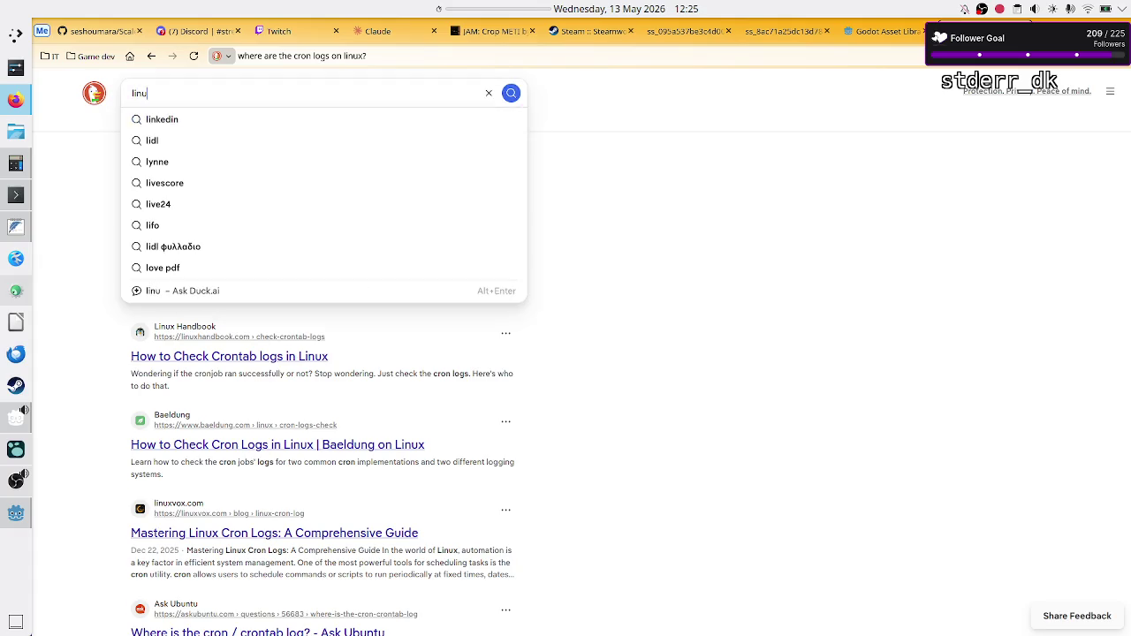
pyautogui.write('x cron script')
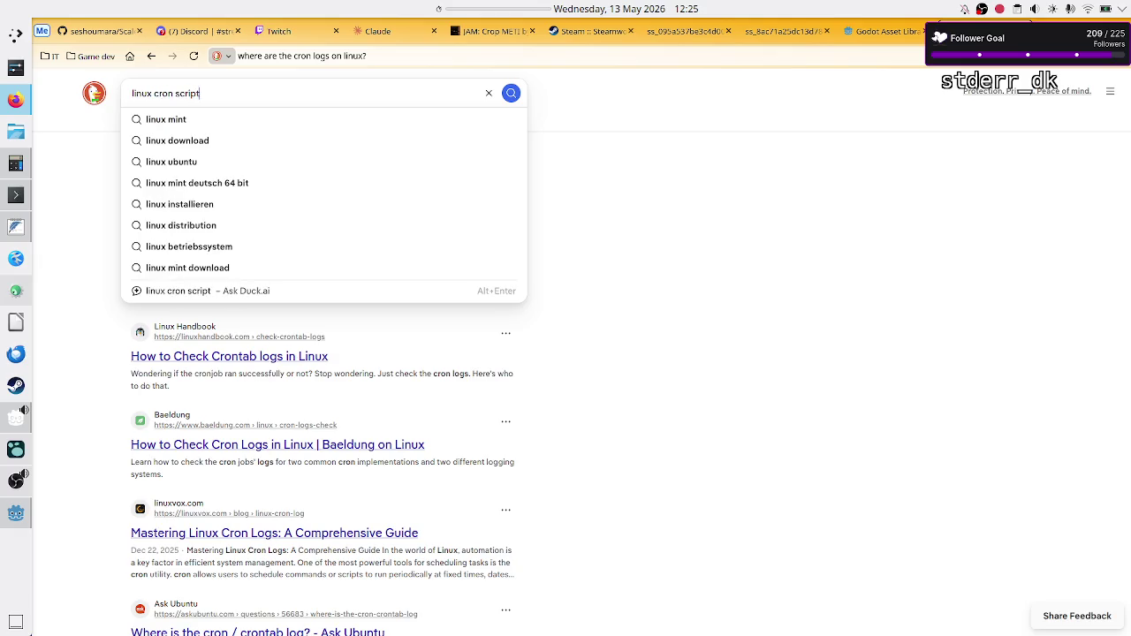
pyautogui.write(" doesn't see local file")
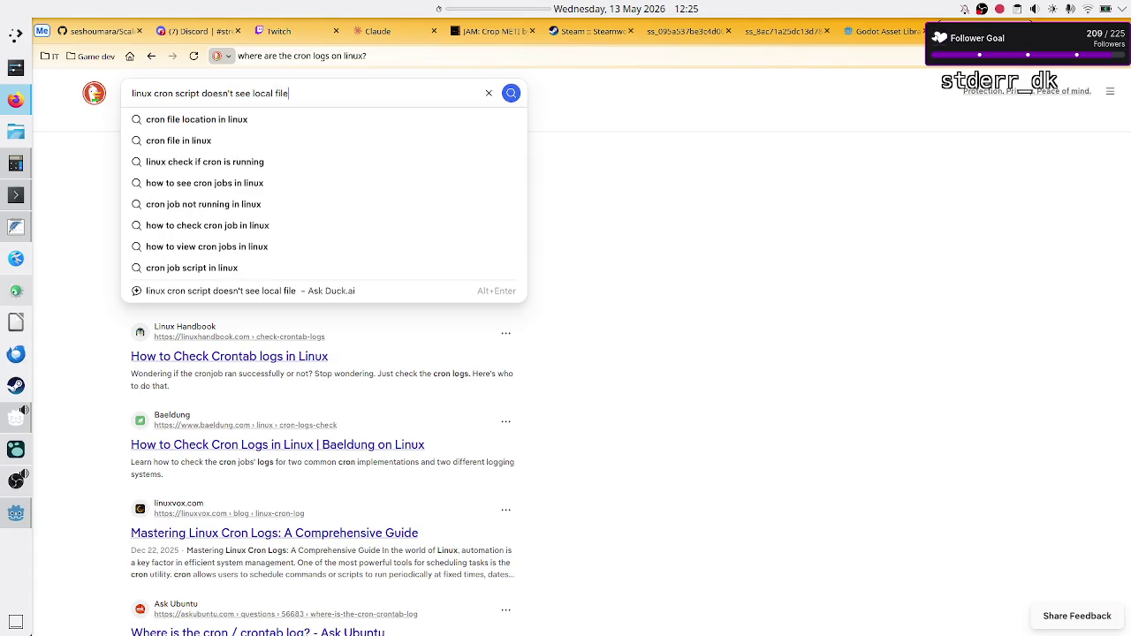
pyautogui.write(' ne')
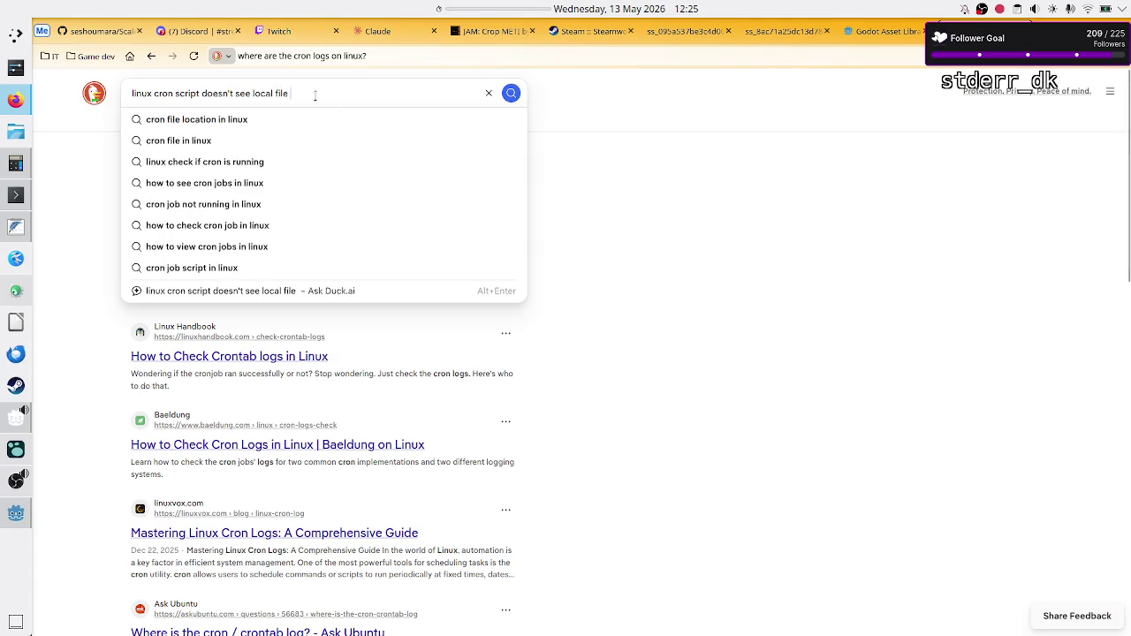
pyautogui.write('xt to the')
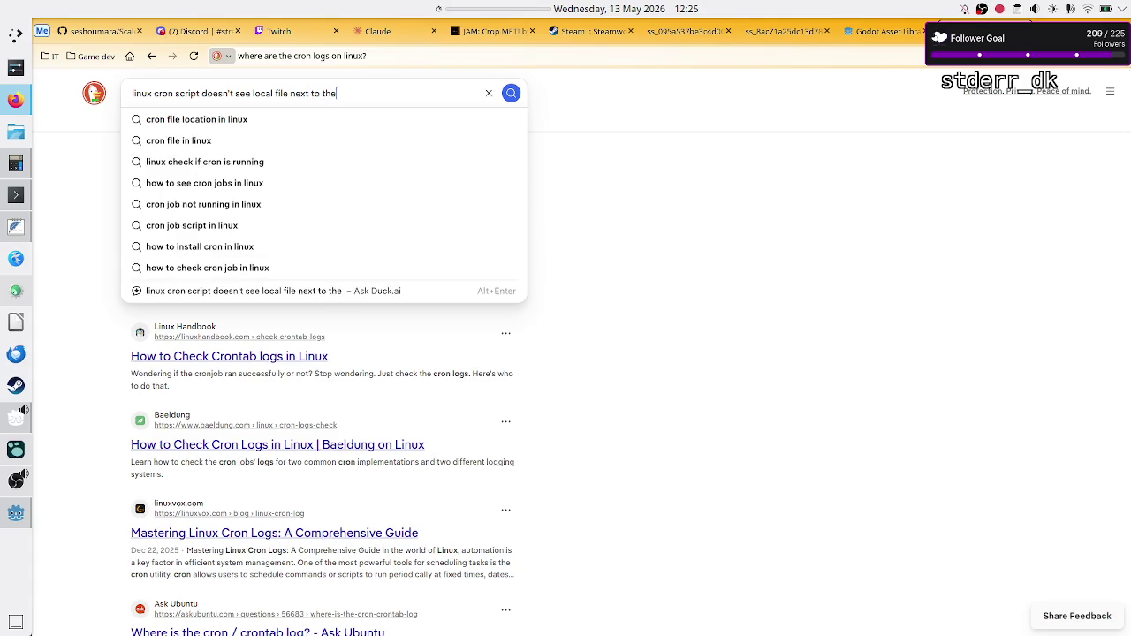
pyautogui.write(' script')
pyautogui.press('Return')
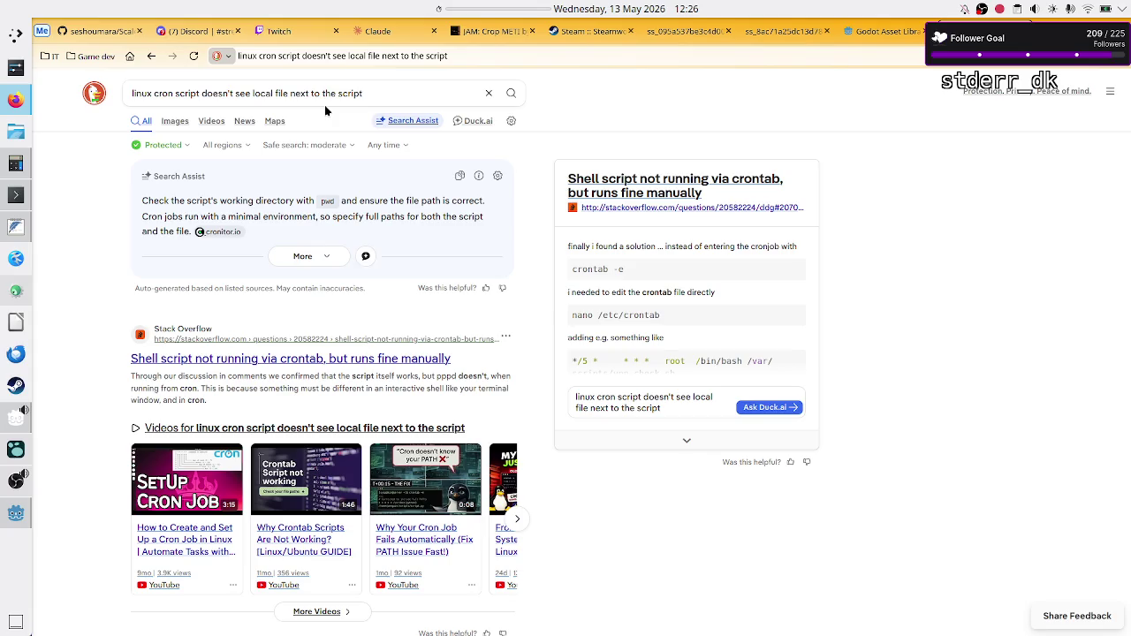
pyautogui.hotkey('alt', 'Tab')
# Step: Clear the terminal, then run ls and pwd to show env_sesh, the script and the directory
pyautogui.write('v')
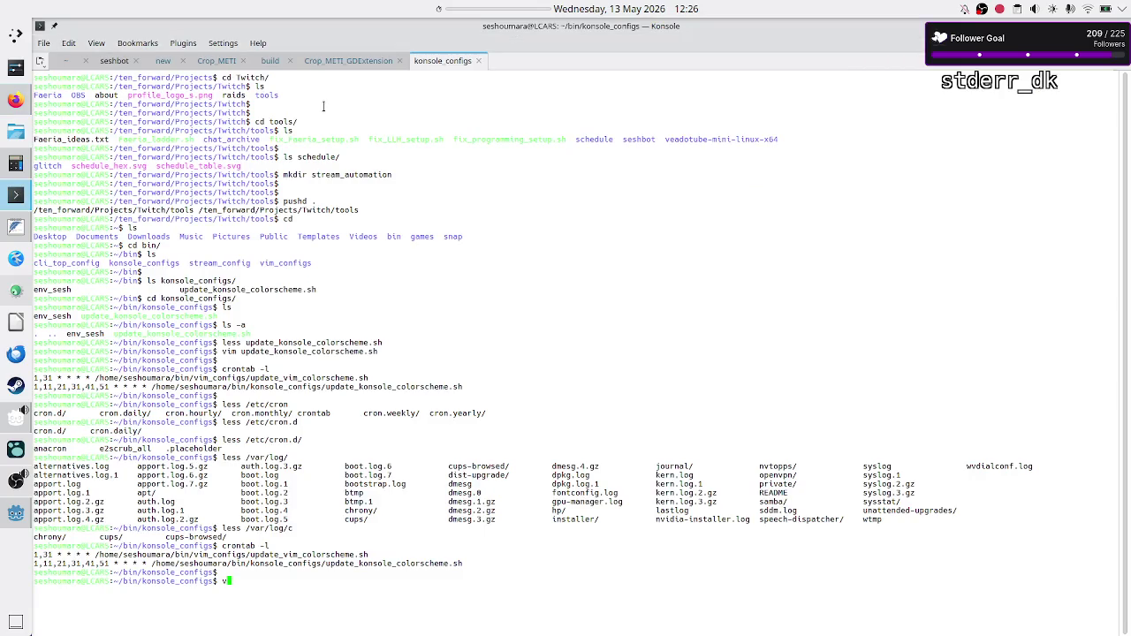
pyautogui.press('BackSpace')
pyautogui.hotkey('ctrl', 'l')
pyautogui.write('ls')
pyautogui.press('Return')
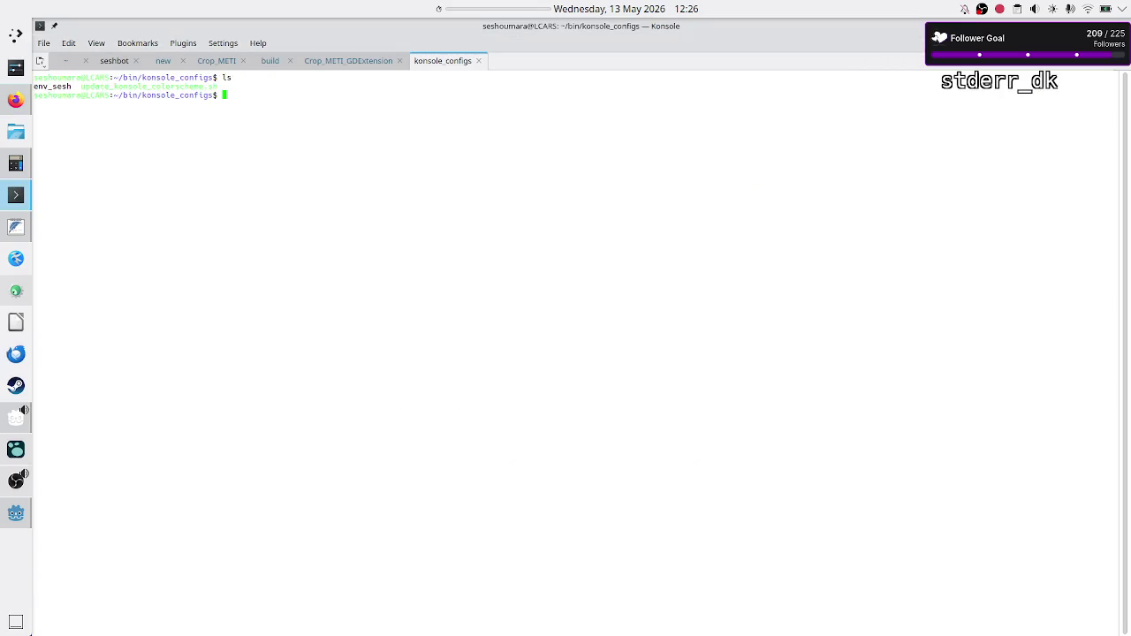
pyautogui.write('vim')
pyautogui.press('BackSpace')
pyautogui.press('BackSpace')
pyautogui.press('BackSpace')
pyautogui.write('pwd')
pyautogui.press('Return')
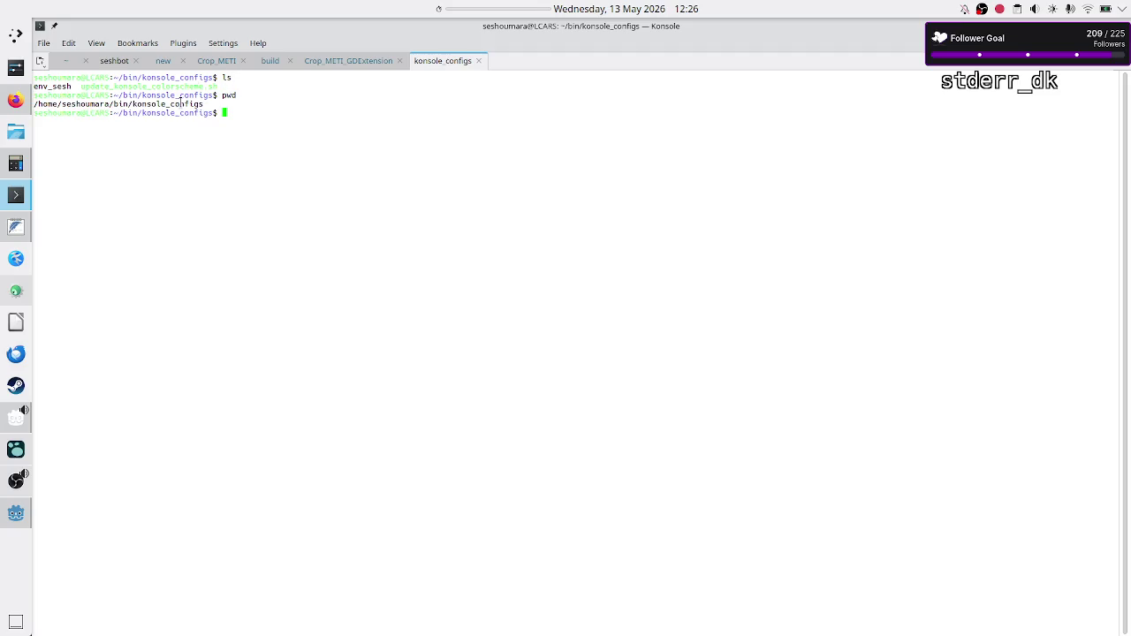
# Step: Copy the printed ~/bin/konsole_configs path from the pwd output
pyautogui.doubleClick(180, 103)
pyautogui.rightClick(178, 106)
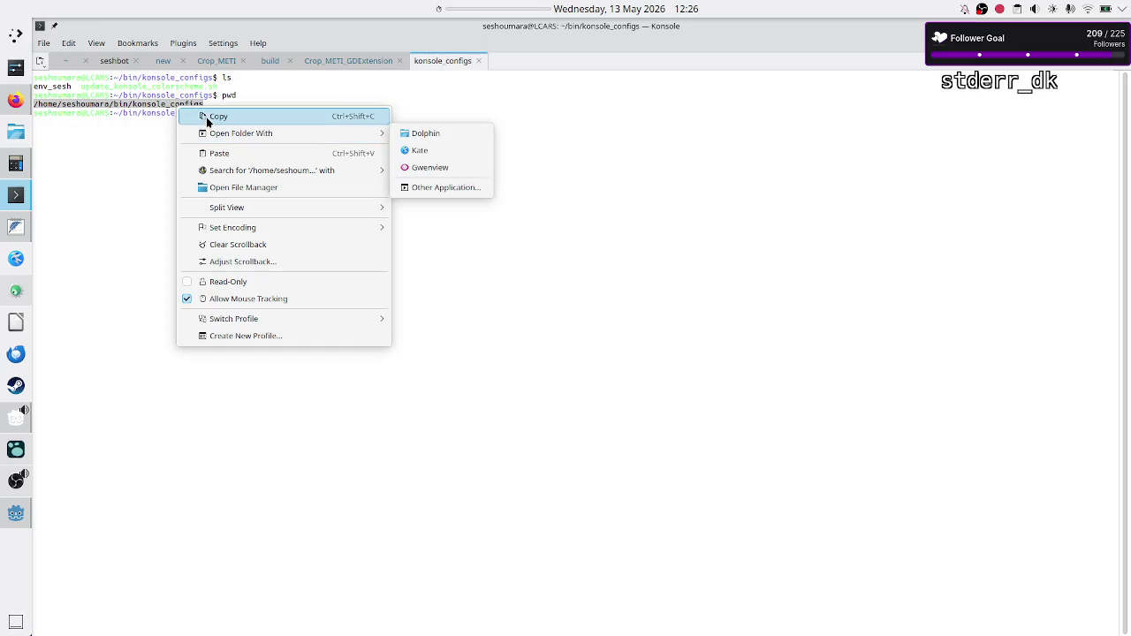
pyautogui.click(206, 121)
pyautogui.click(263, 146)
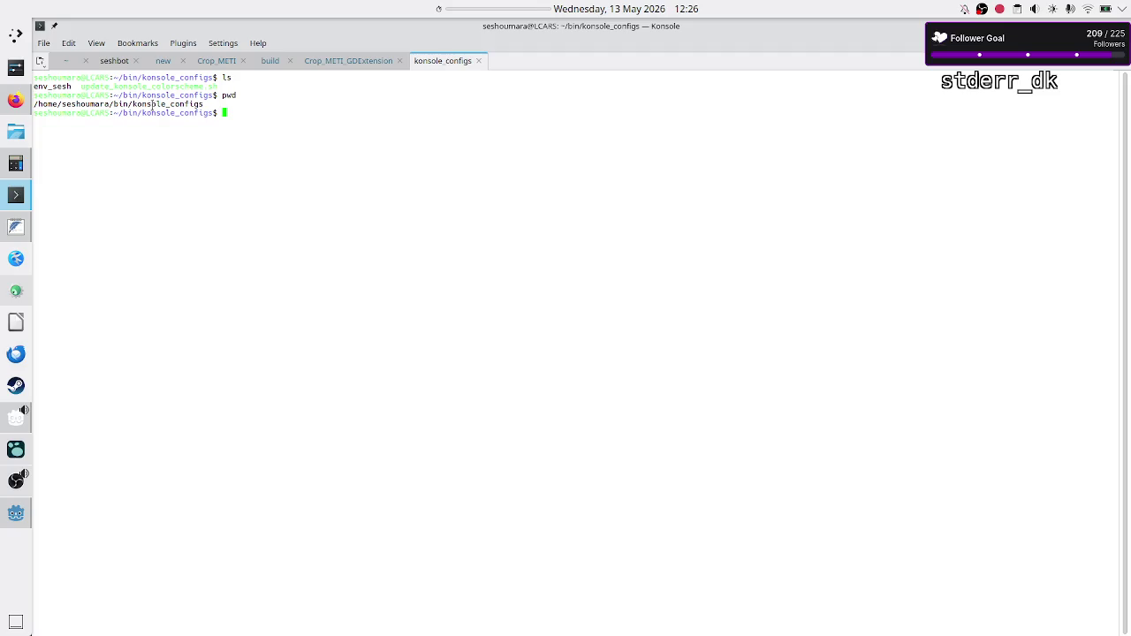
pyautogui.moveTo(132, 104); pyautogui.dragTo(36, 105)
pyautogui.click(145, 162)
# Step: Run crontab -l to show the vim and Konsole colorscheme cron jobs, then add blank lines
pyautogui.write('pwd')
pyautogui.press('BackSpace')
pyautogui.press('BackSpace')
pyautogui.press('BackSpace')
pyautogui.write('craonta')
pyautogui.press('BackSpace')
pyautogui.press('BackSpace')
pyautogui.press('BackSpace')
pyautogui.write('ont')
pyautogui.write('ab -l')
pyautogui.press('Return')
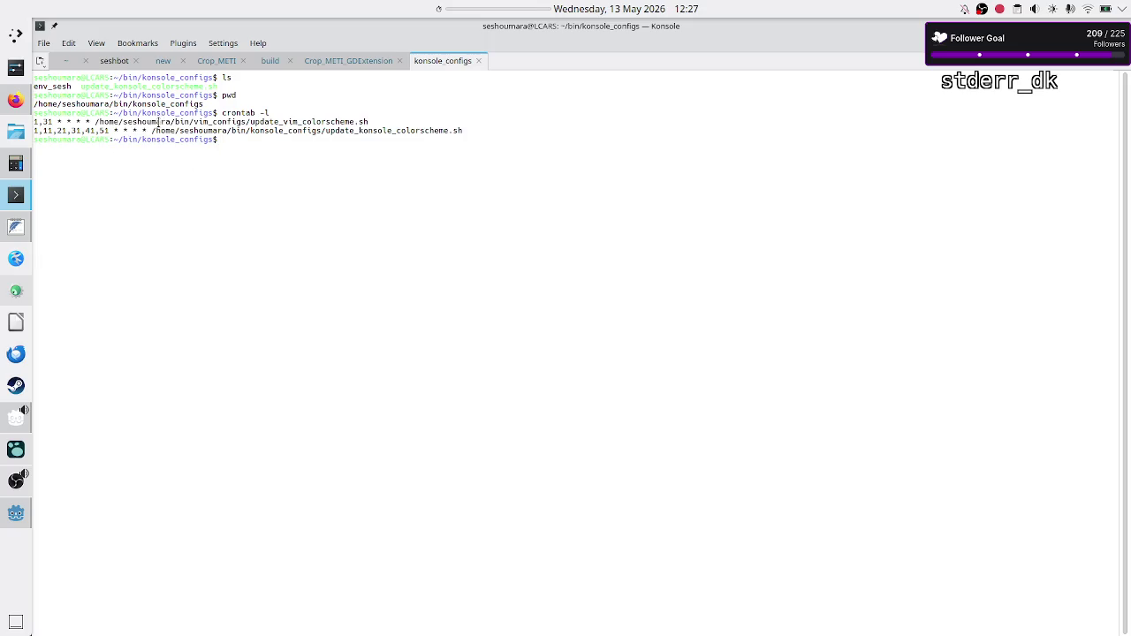
pyautogui.doubleClick(159, 121)
pyautogui.click(227, 203)
pyautogui.press('Return')
pyautogui.press('Return')
pyautogui.press('Return')
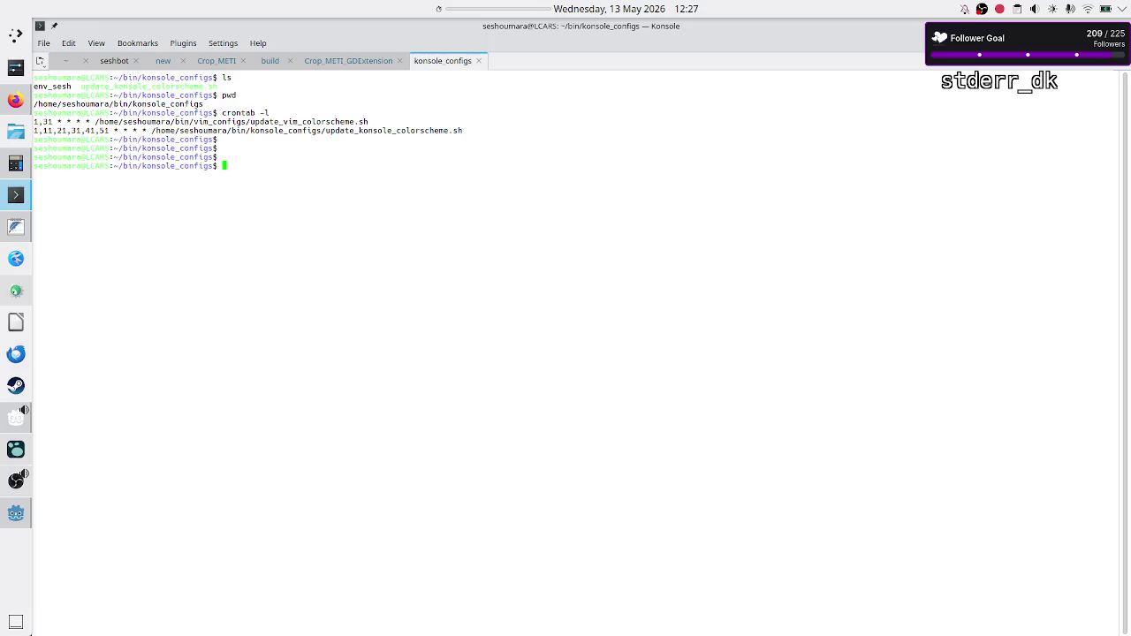
# Step: Create test.sh with touch and copy the script's shebang into it via head -1
pyautogui.write('ls')
pyautogui.press('Return')
pyautogui.press('Return')
pyautogui.press('Return')
pyautogui.write('touc')
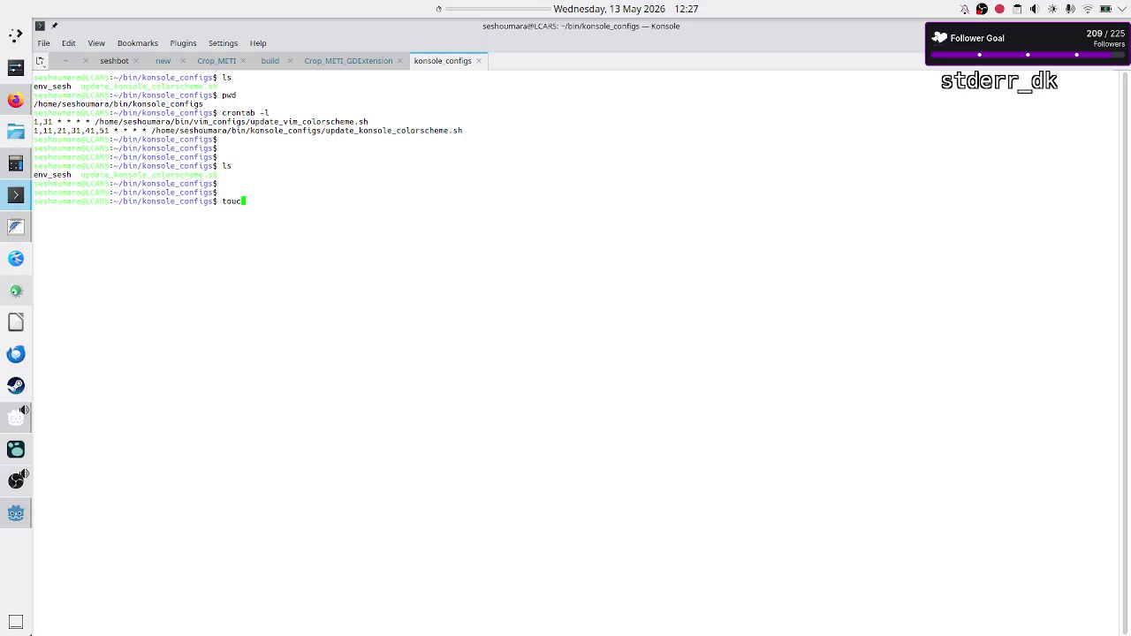
pyautogui.write('h test.sh')
pyautogui.press('Return')
pyautogui.write('vim t')
pyautogui.press('BackSpace')
pyautogui.press('BackSpace')
pyautogui.press('BackSpace')
pyautogui.write('head')
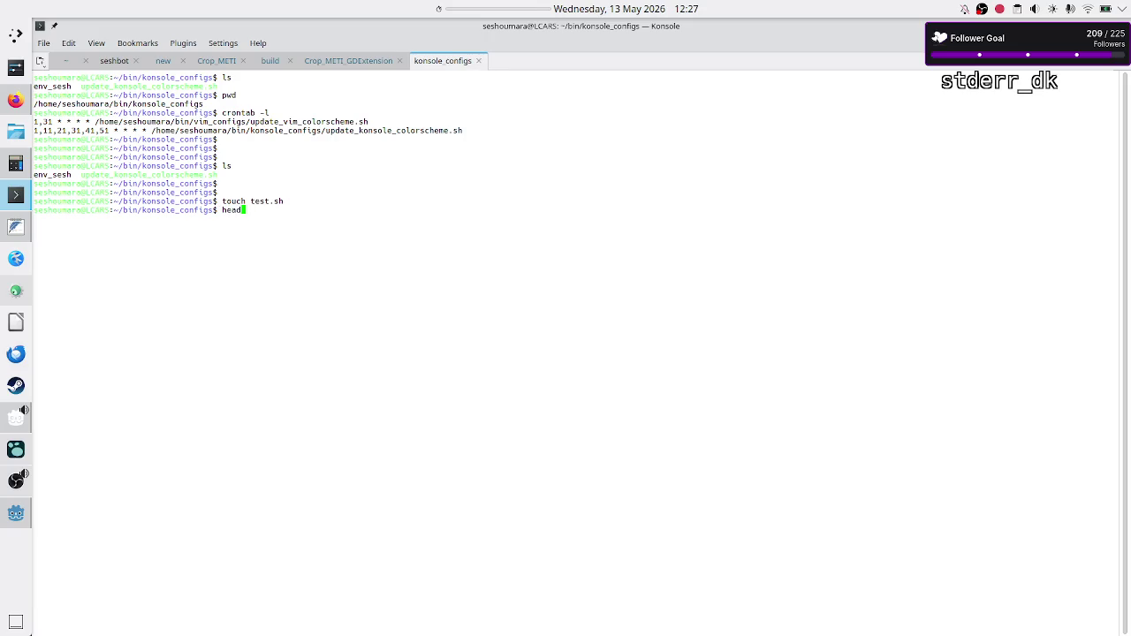
pyautogui.write(' -1 u')
pyautogui.press('Tab')
pyautogui.write('> test.sh')
pyautogui.press('Return')
# Step: Add 'set -e' and 'echo "$FILE"' below the shebang in test.sh using vim and save
pyautogui.write('vim test.sh')
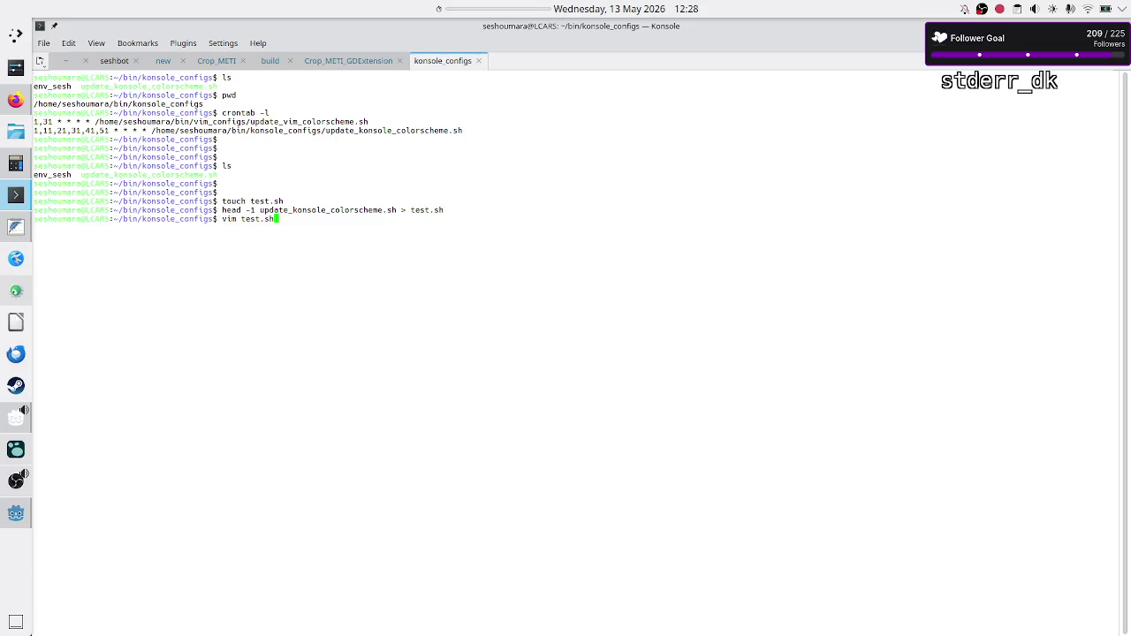
pyautogui.press('Return')
pyautogui.press('i')
pyautogui.press('Right')
pyautogui.press('Right')
pyautogui.press('Right')
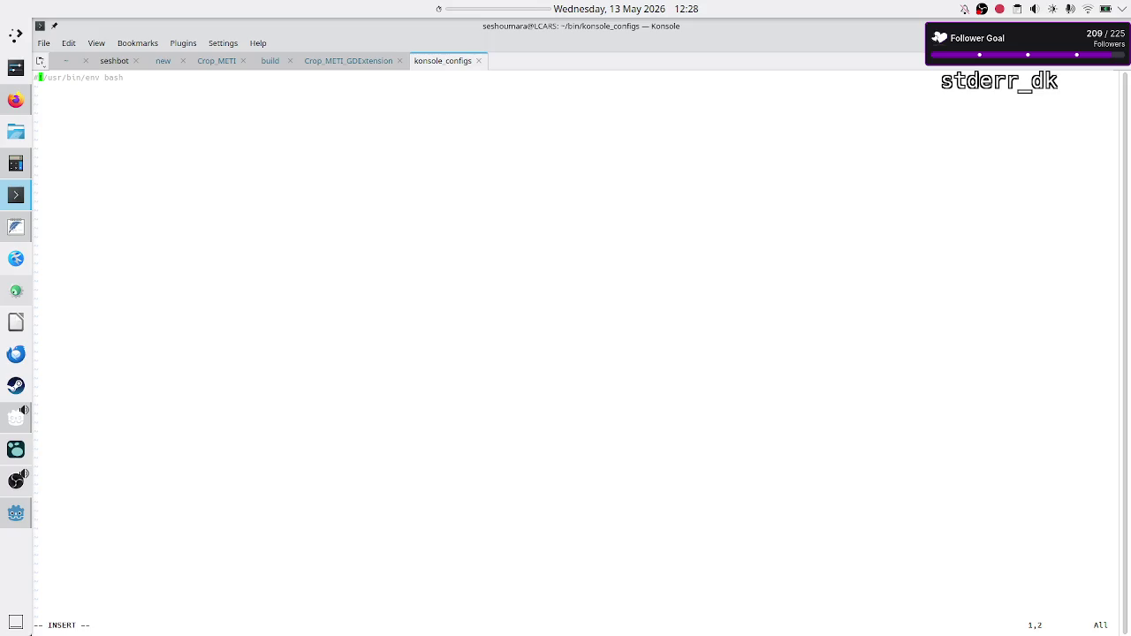
pyautogui.press('End')
pyautogui.press('Return')
pyautogui.press('Return')
pyautogui.write('set -e')
pyautogui.press('Return')
pyautogui.press('Return')
pyautogui.write('echo "$FILE"')
pyautogui.press('Escape')
pyautogui.write(':wq')
pyautogui.press('Return')
pyautogui.press('Return')
# Step: Make test.sh executable with chmod u+x and run ./test.sh
pyautogui.press('Return')
pyautogui.write('.')
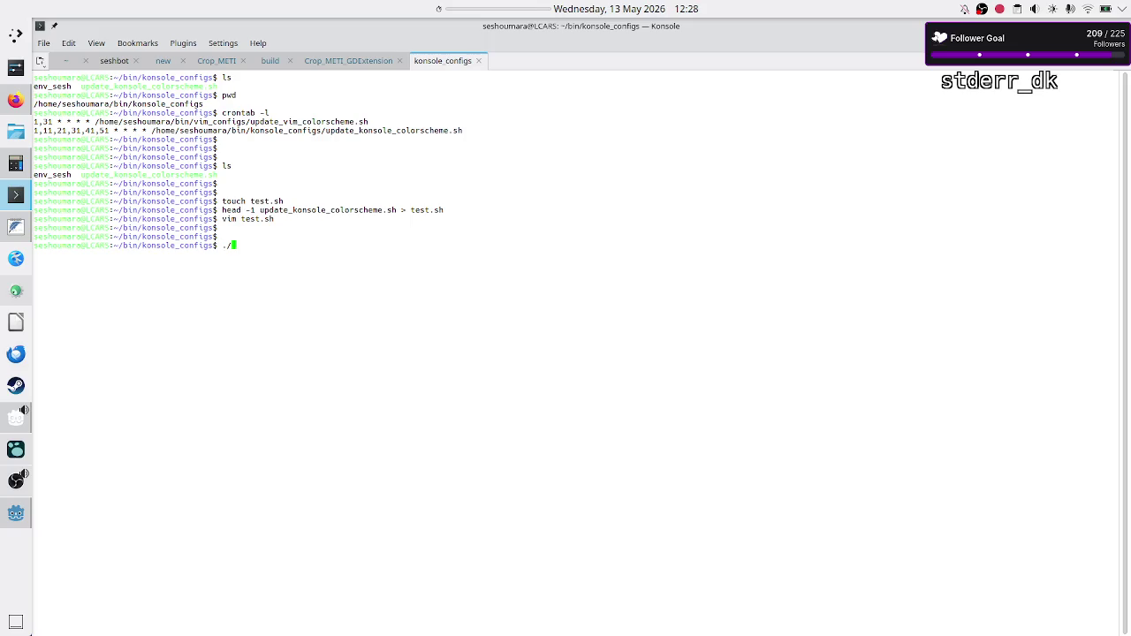
pyautogui.press('BackSpace')
pyautogui.write('chmod u+x test.sh')
pyautogui.press('Return')
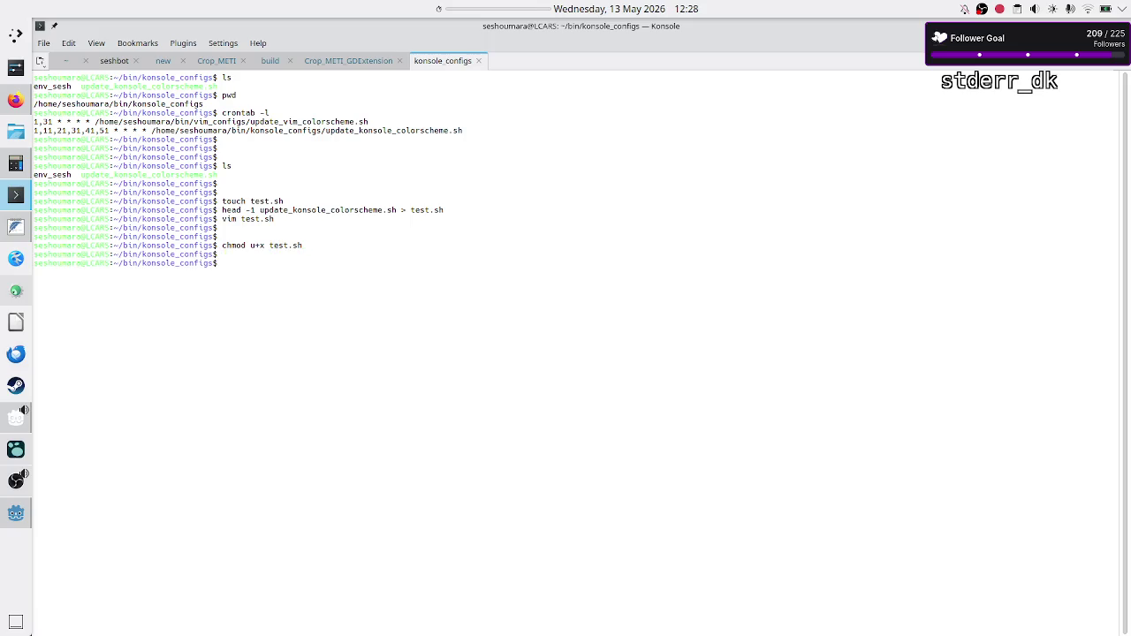
pyautogui.write('./test.sh')
pyautogui.press('Return')
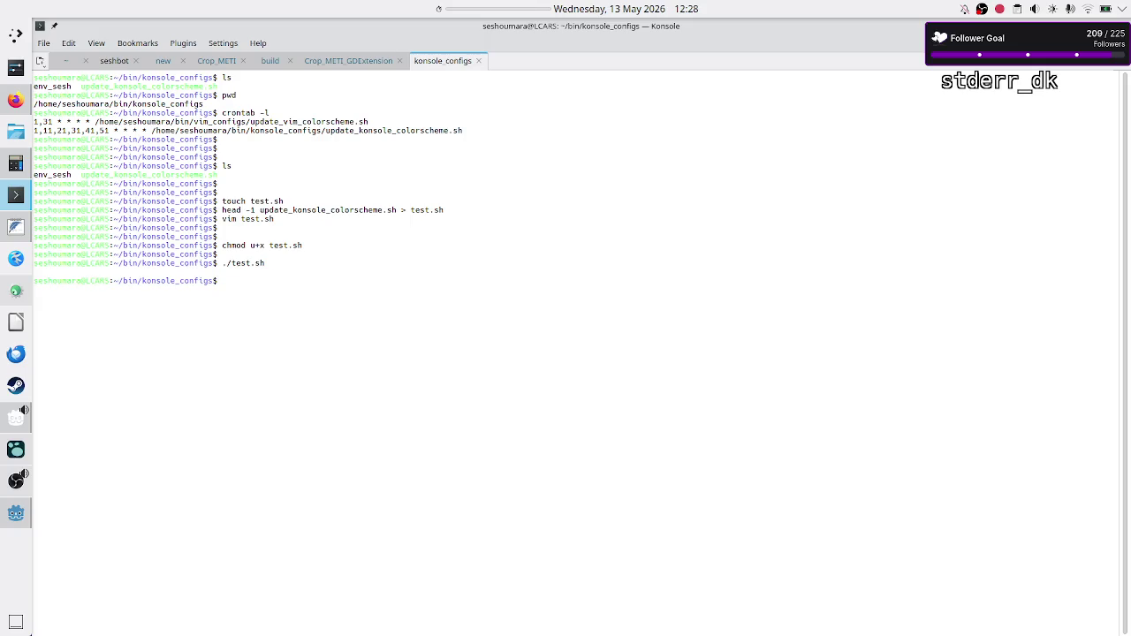
# Step: Run FILE=env_sesh ./test.sh so it prints env_sesh
pyautogui.press('Return')
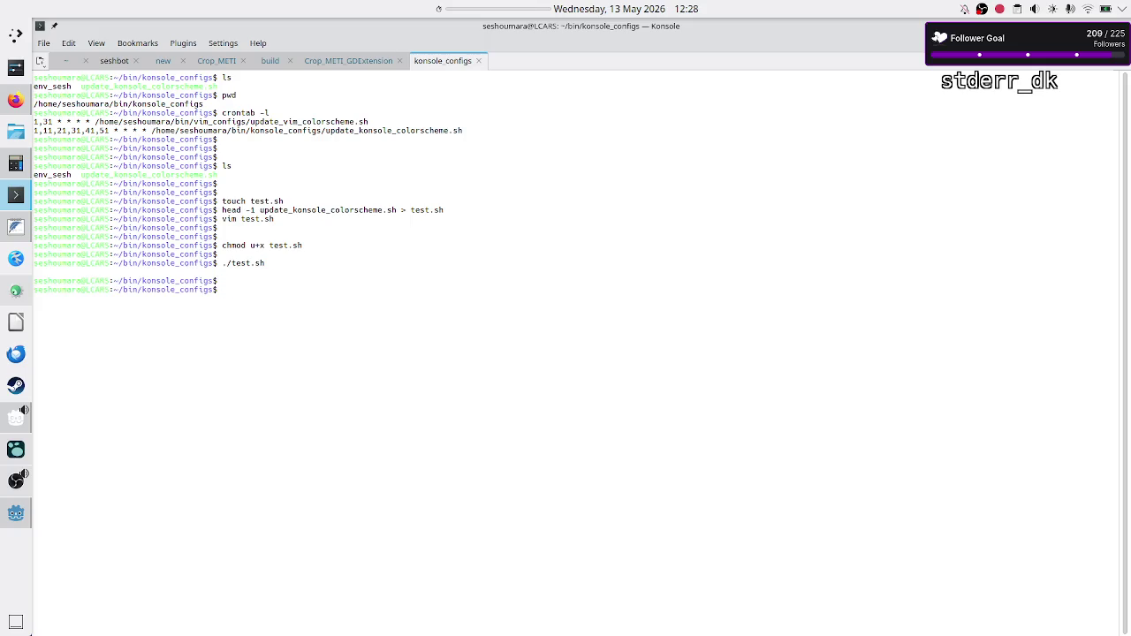
pyautogui.write('FILE=e')
pyautogui.press('Tab')
pyautogui.write('./test.sh')
pyautogui.press('Return')
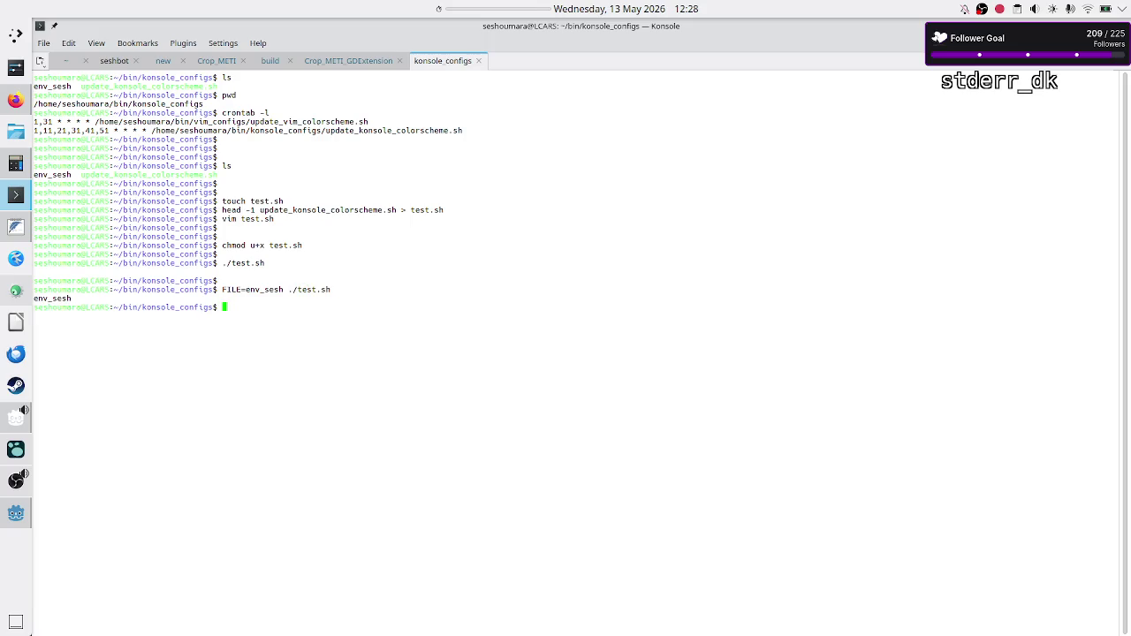
pyautogui.press('Return')
pyautogui.press('Return')
pyautogui.write('c')
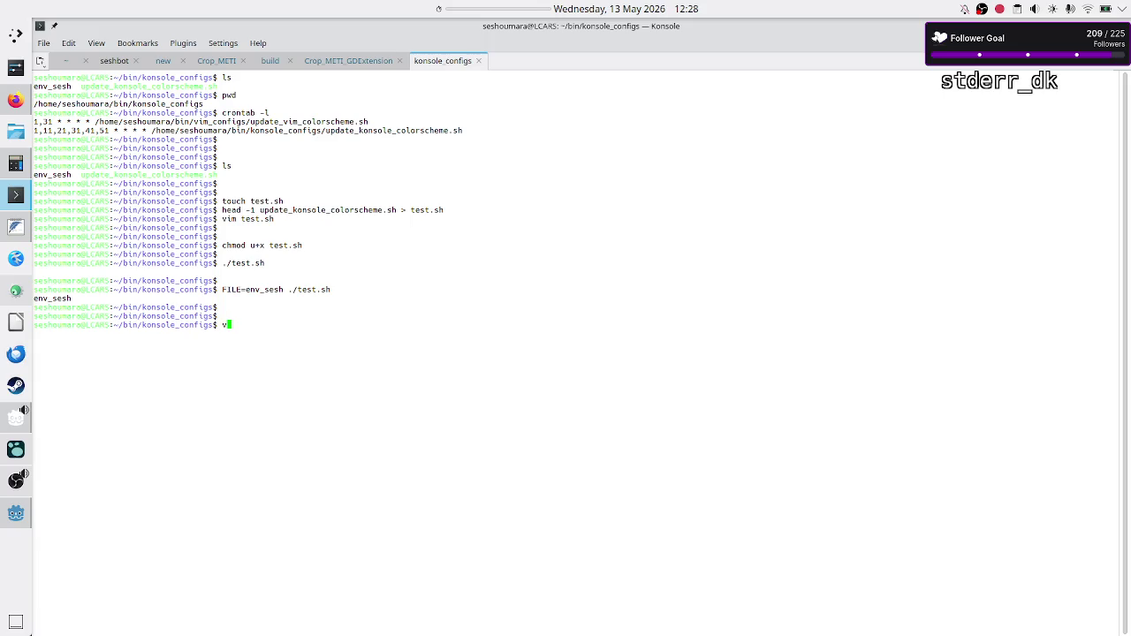
pyautogui.press('BackSpace')
# Step: Select the earlier test commands, then open and quit update_konsole_colorscheme.sh in vim
pyautogui.moveTo(221, 289)
pyautogui.mouseDown()
pyautogui.moveTo(331, 299)
pyautogui.moveTo(343, 289)
pyautogui.mouseUp()
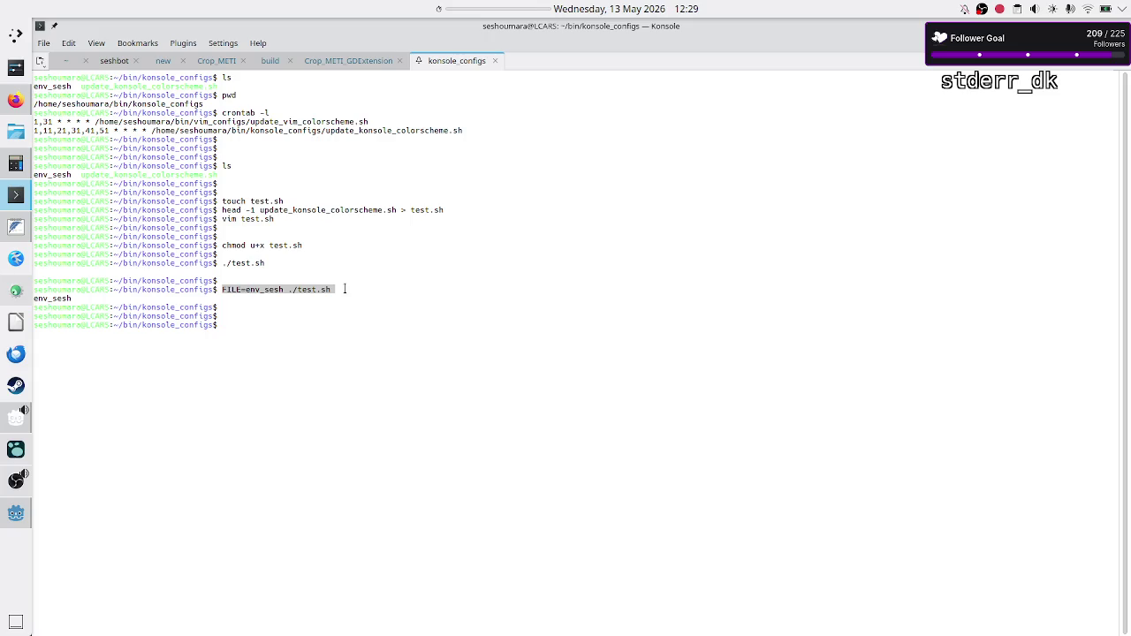
pyautogui.click(296, 421)
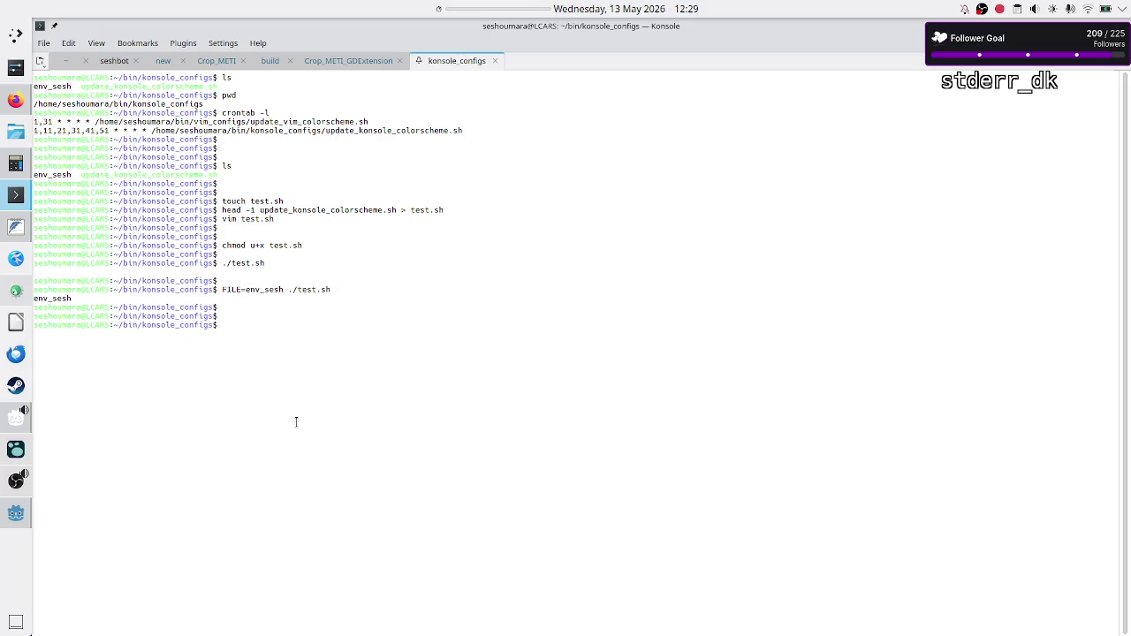
pyautogui.doubleClick(239, 264)
pyautogui.moveTo(240, 276); pyautogui.dragTo(278, 308)
pyautogui.click(277, 308)
pyautogui.write('vim u')
pyautogui.press('Tab')
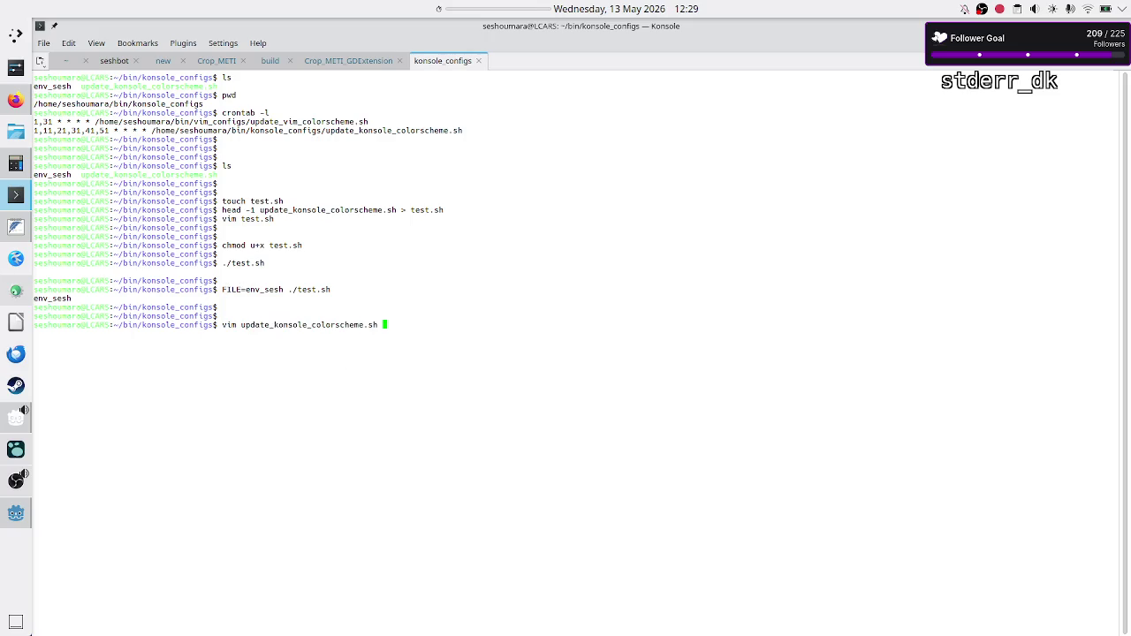
pyautogui.press('Return')
pyautogui.write(':q')
pyautogui.press('Return')
# Step: Reopen update_konsole_colorscheme.sh in vim and move to the '. env_sesh' line
pyautogui.write('vim u')
pyautogui.press('Tab')
pyautogui.press('Return')
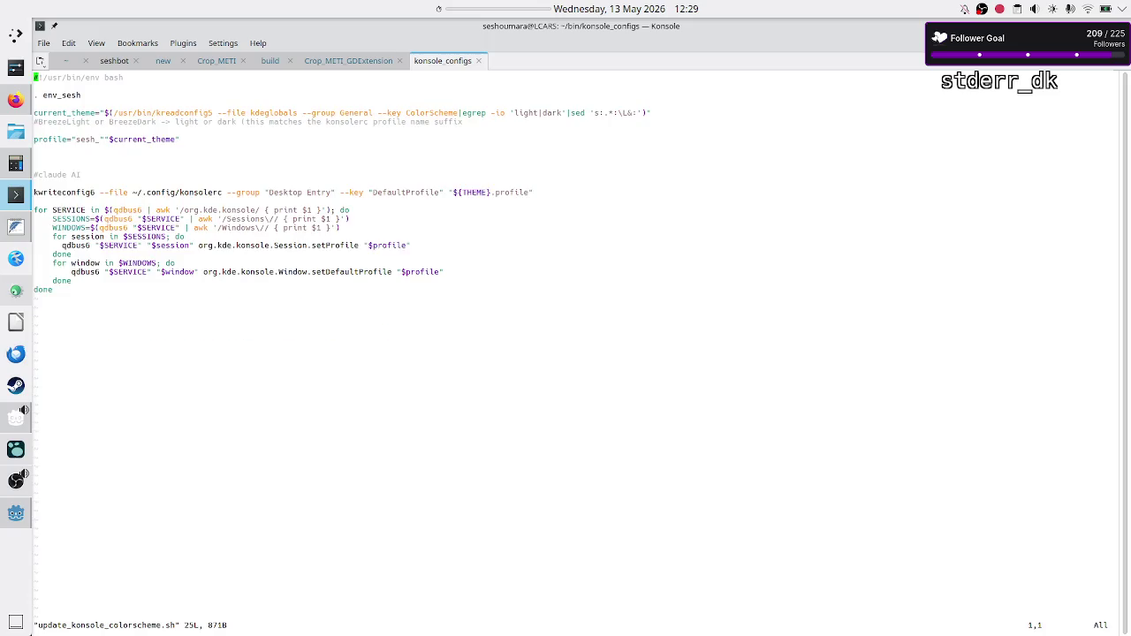
pyautogui.press('j')
pyautogui.press('j')
pyautogui.press('j')
pyautogui.press('k')
pyautogui.press('k')
pyautogui.press('k')
pyautogui.press('j')
# Step: Replace env_sesh with "$CUSTOM_ENV_FILE" and save with :wq
pyautogui.press('i')
pyautogui.press('Right')
pyautogui.press('Right')
pyautogui.press('Right')
pyautogui.press('BackSpace')
pyautogui.press('BackSpace')
pyautogui.press('BackSpace')
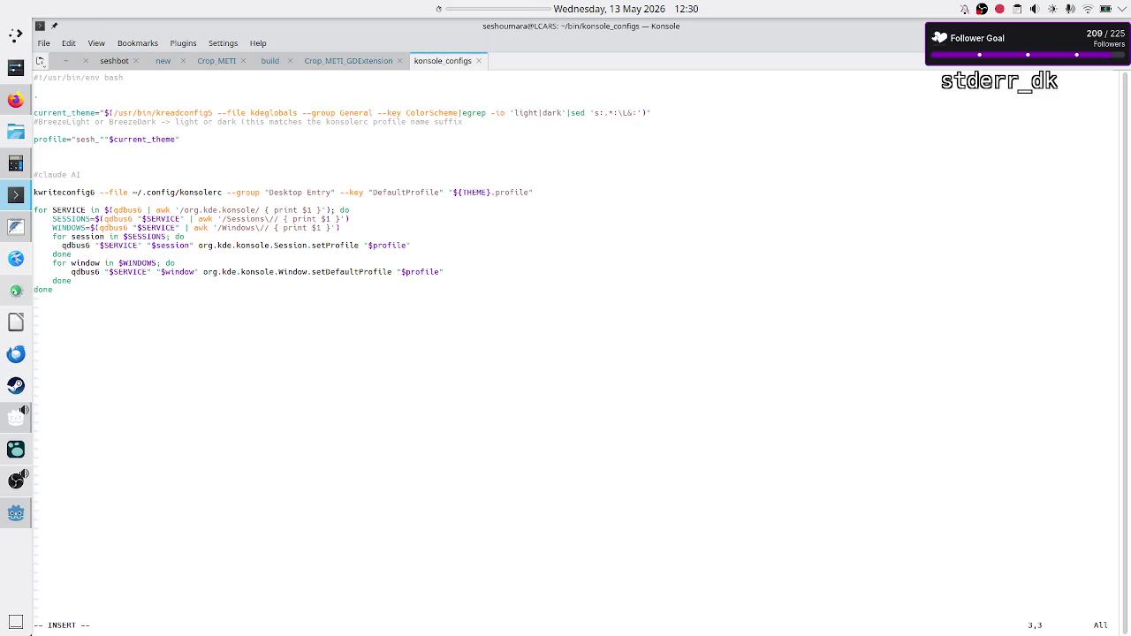
pyautogui.write('$CURREN')
pyautogui.press('BackSpace')
pyautogui.press('BackSpace')
pyautogui.press('BackSpace')
pyautogui.write('USTOM_E')
pyautogui.write('NV_FILE')
pyautogui.write('"')
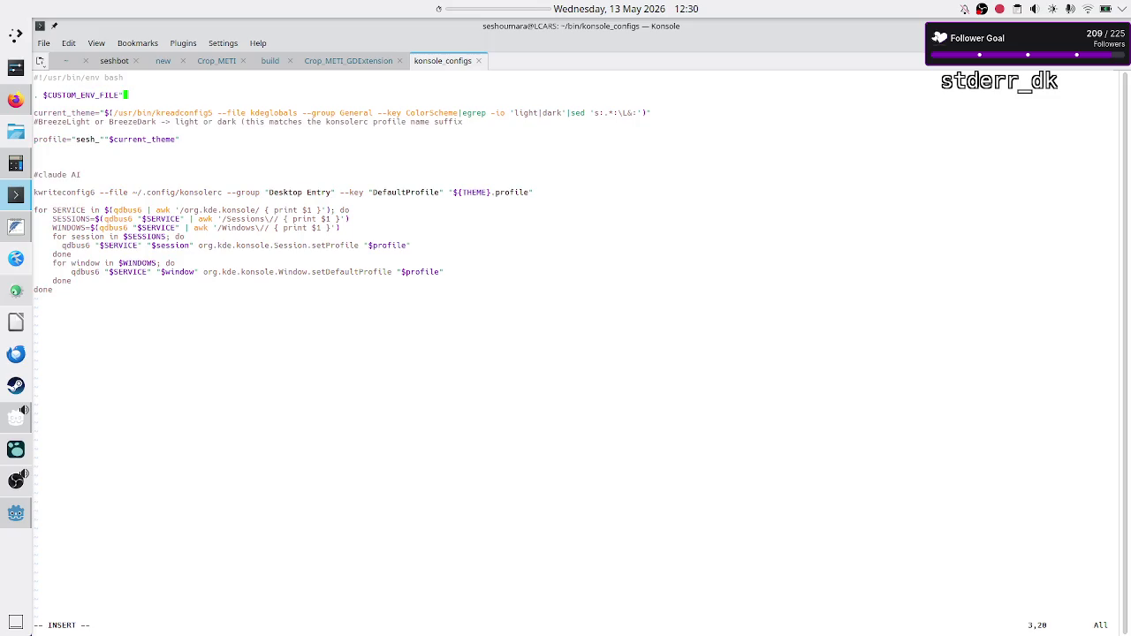
pyautogui.press('Left')
pyautogui.press('Left')
pyautogui.press('Left')
pyautogui.press('Right')
pyautogui.write('"')
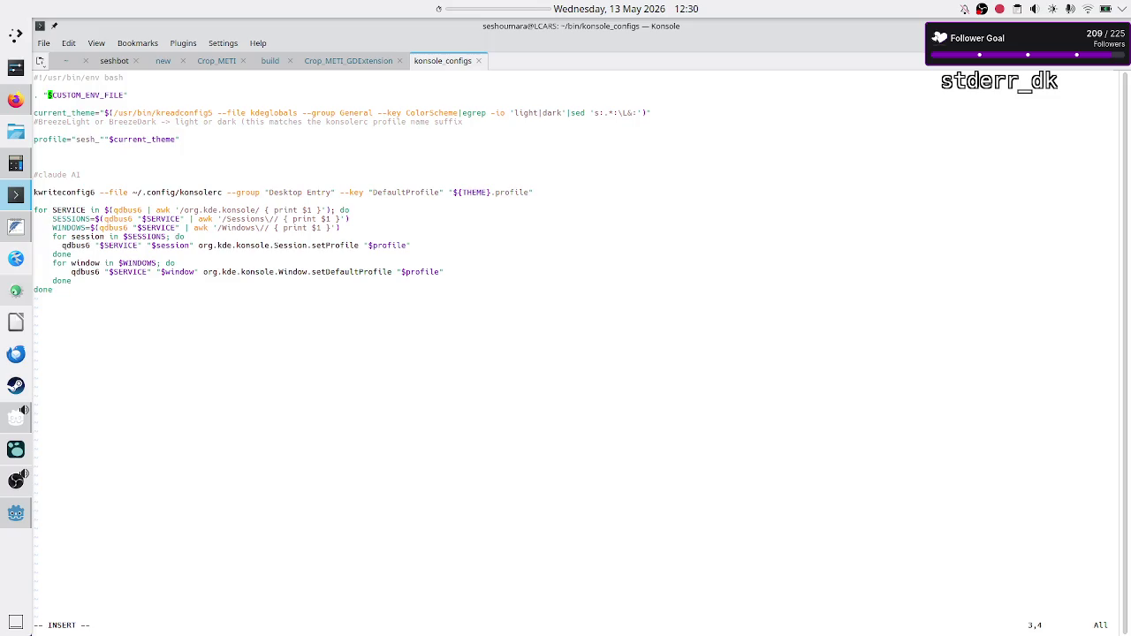
pyautogui.press('Escape')
pyautogui.write(':wq')
# Step: Copy the $CUSTOM_ENV_FILE variable name from the terminal
pyautogui.moveTo(51, 93); pyautogui.dragTo(124, 93)
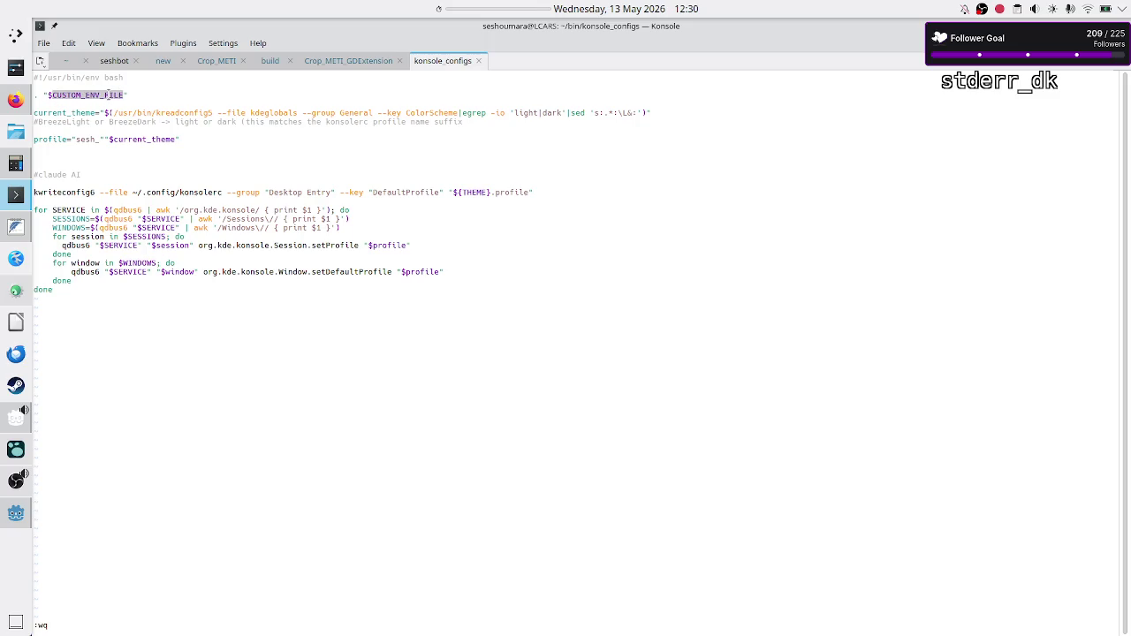
pyautogui.rightClick(107, 93)
pyautogui.click(140, 104)
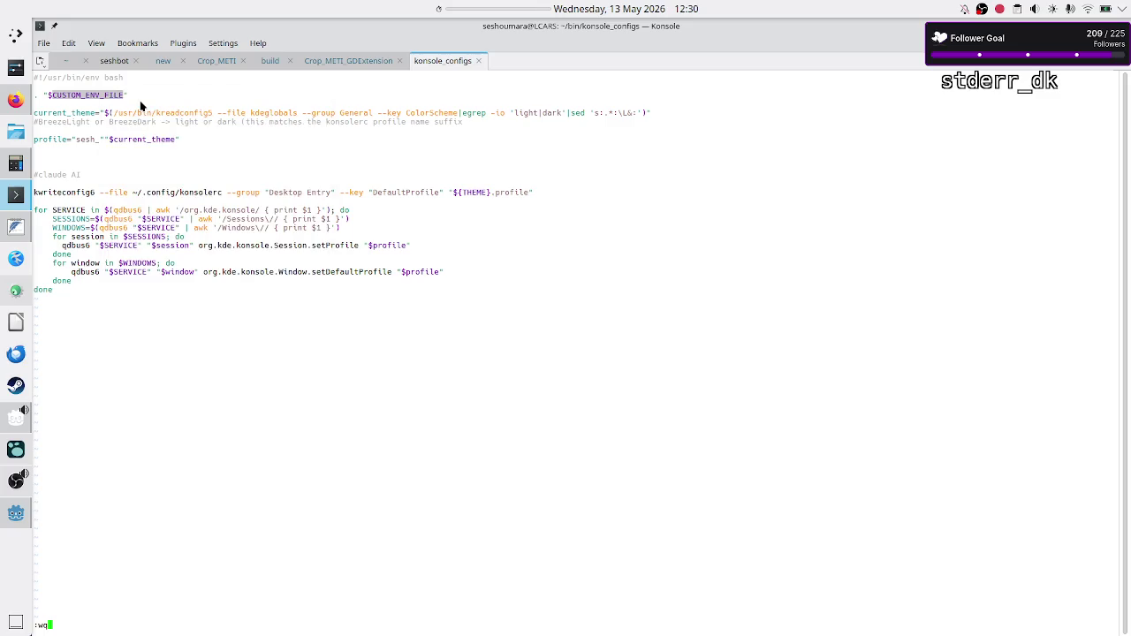
# Step: Save update_konsole_colorscheme.sh and quit vim with :wq, then type vim at the shell prompt
pyautogui.click(270, 368)
pyautogui.press('Return')
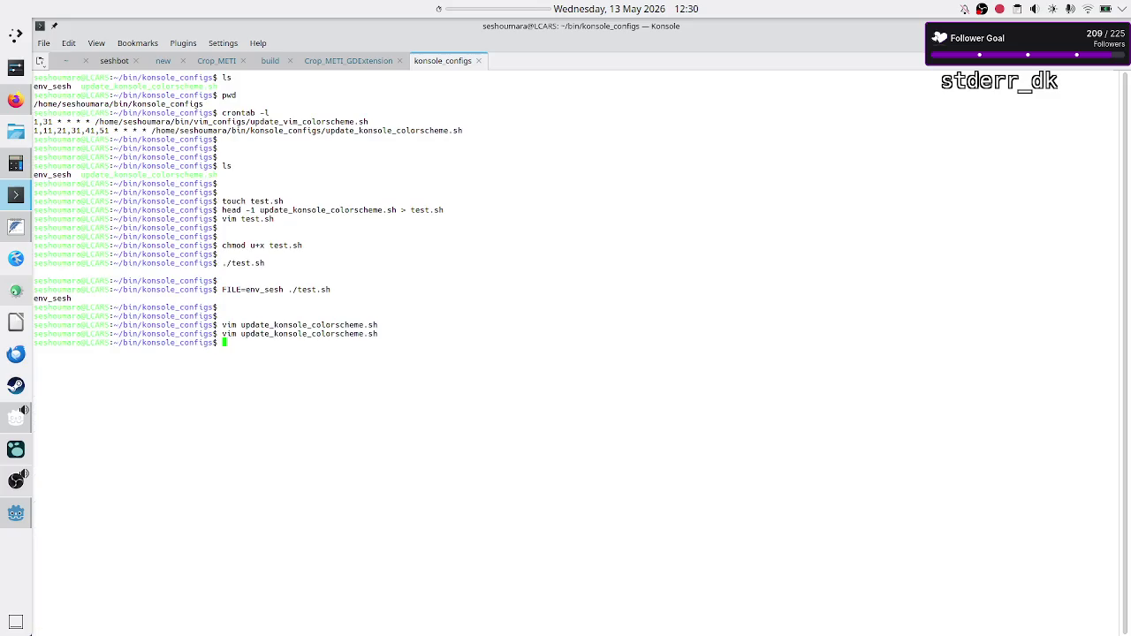
pyautogui.write('vim')
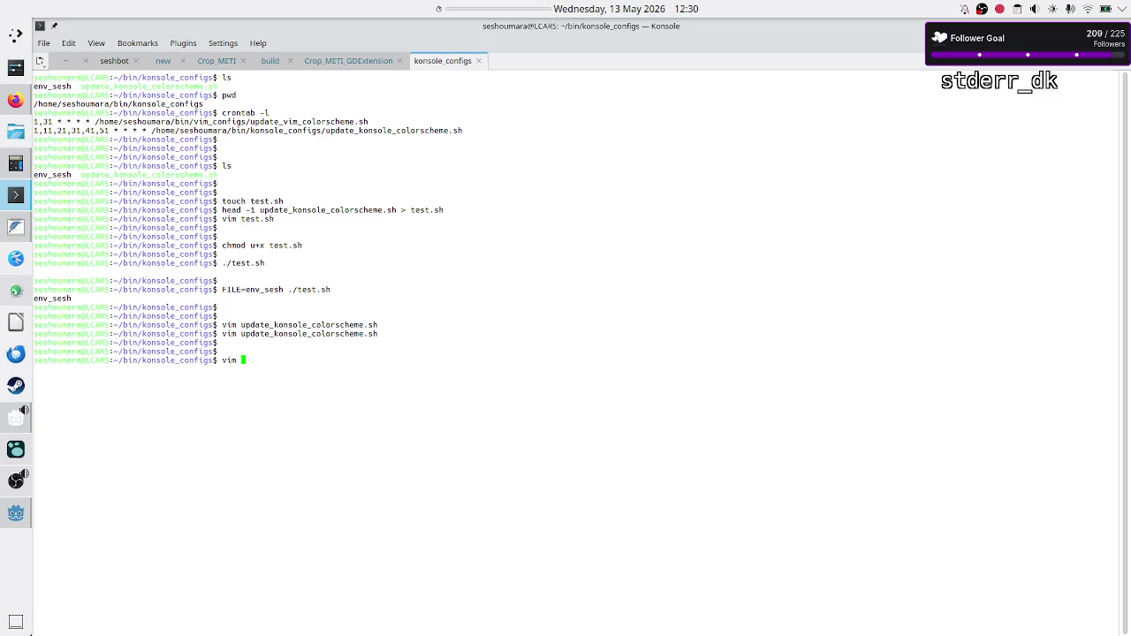